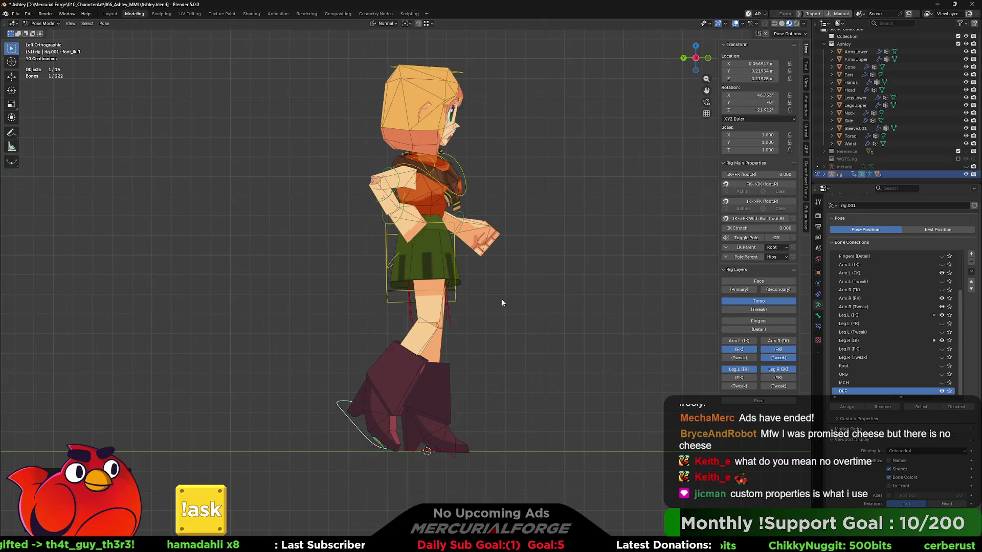
# - Turn off Viewport Overlays so the bones, grid and outlines disappear from the posed character
pyautogui.moveTo(501, 302)
pyautogui.mouseDown(button='middle')
pyautogui.moveTo(526, 301)
pyautogui.moveTo(493, 294)
pyautogui.moveTo(510, 307)
pyautogui.moveTo(476, 316)
pyautogui.mouseUp(button='middle')
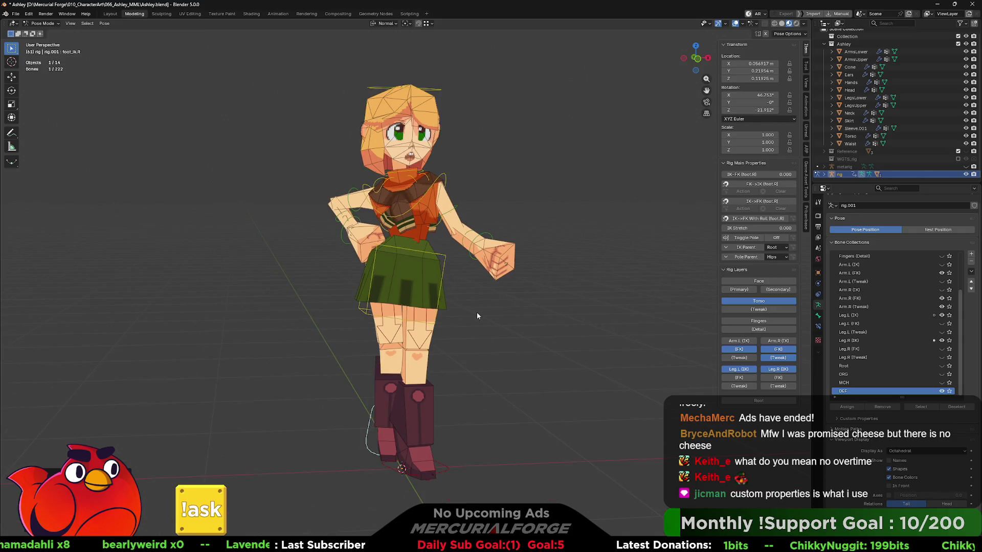
pyautogui.click(735, 24)
pyautogui.moveTo(490, 336)
pyautogui.mouseDown(button='middle')
pyautogui.moveTo(601, 326)
pyautogui.moveTo(490, 328)
pyautogui.mouseUp(button='middle')
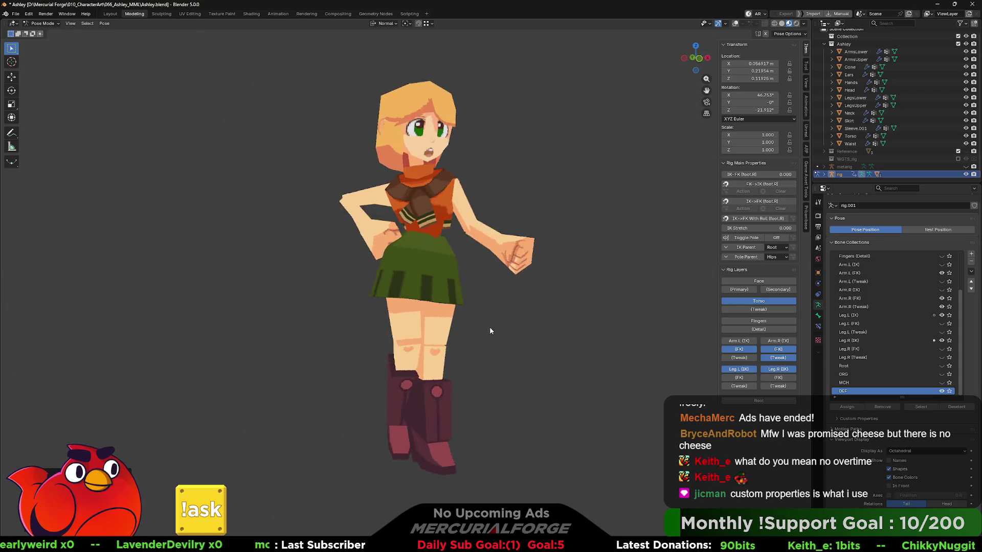
# - Compare earlier leg pose versions with undo and redo while orbiting, ending on the posed legs
pyautogui.hotkey('ctrl', 'z')
pyautogui.hotkey('ctrl', 'z')
pyautogui.hotkey('ctrl', 'z')
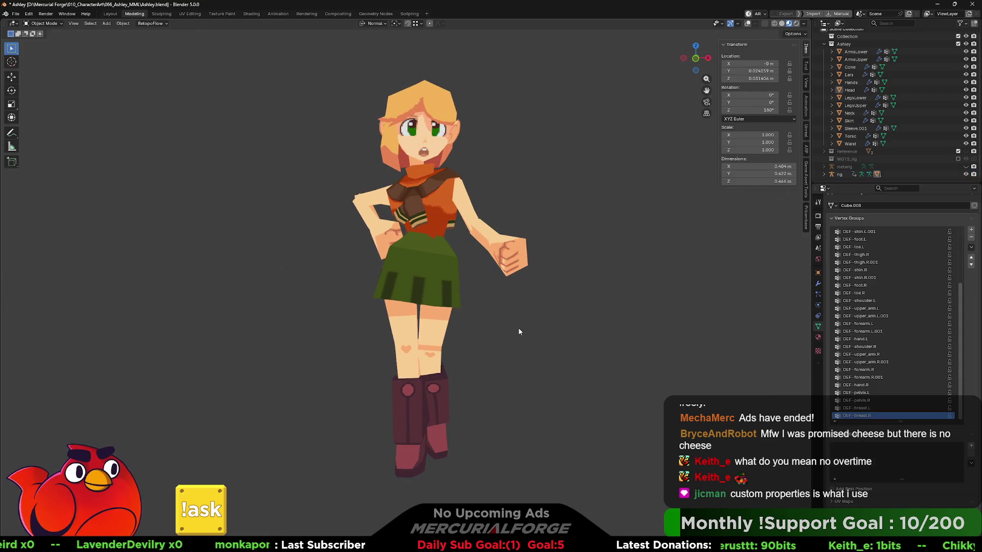
pyautogui.hotkey('ctrl', 'z')
pyautogui.hotkey('ctrl', 'z')
pyautogui.hotkey('ctrl', 'z')
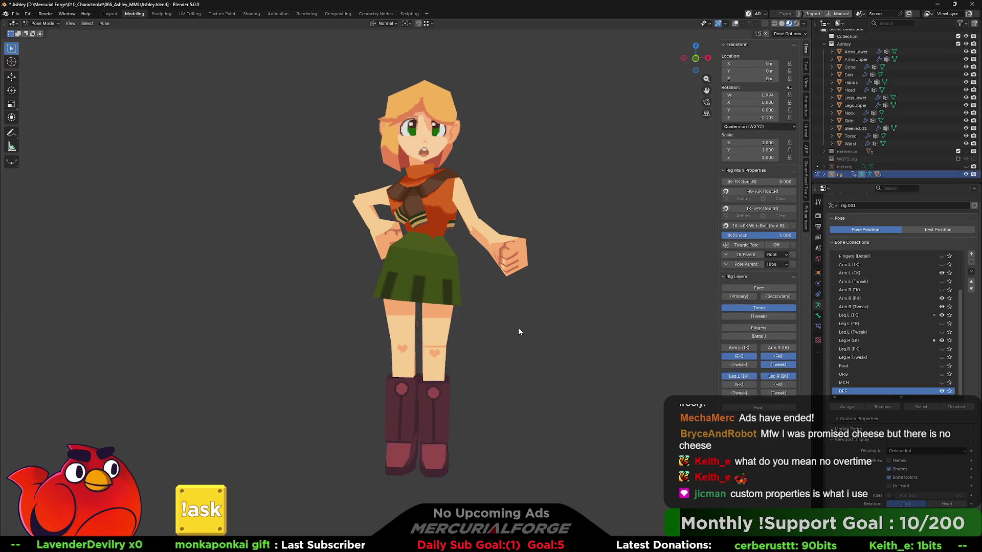
pyautogui.hotkey('ctrl', 'z')
pyautogui.hotkey('ctrl', 'z')
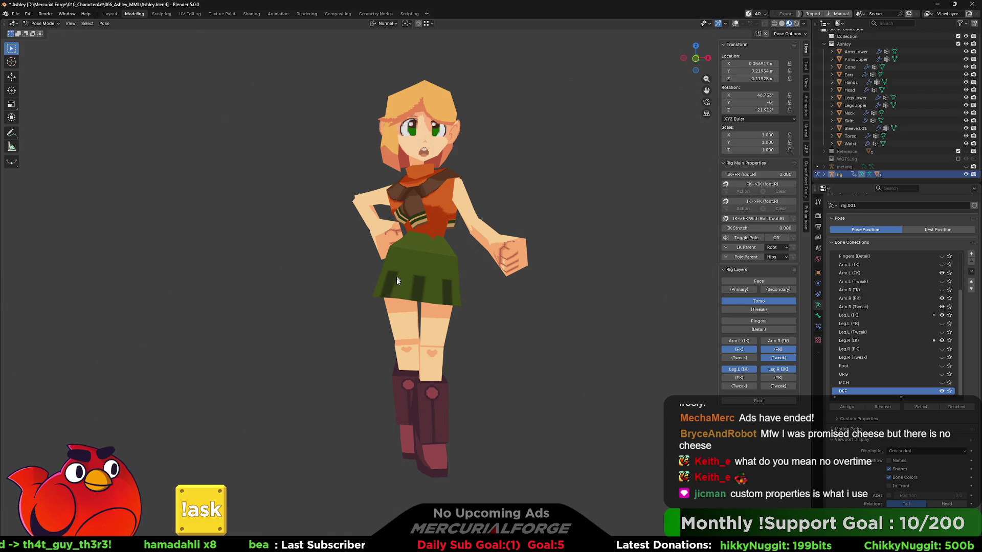
pyautogui.moveTo(383, 290)
pyautogui.mouseDown(button='middle')
pyautogui.moveTo(581, 290)
pyautogui.moveTo(444, 287)
pyautogui.moveTo(371, 402)
pyautogui.mouseUp(button='middle')
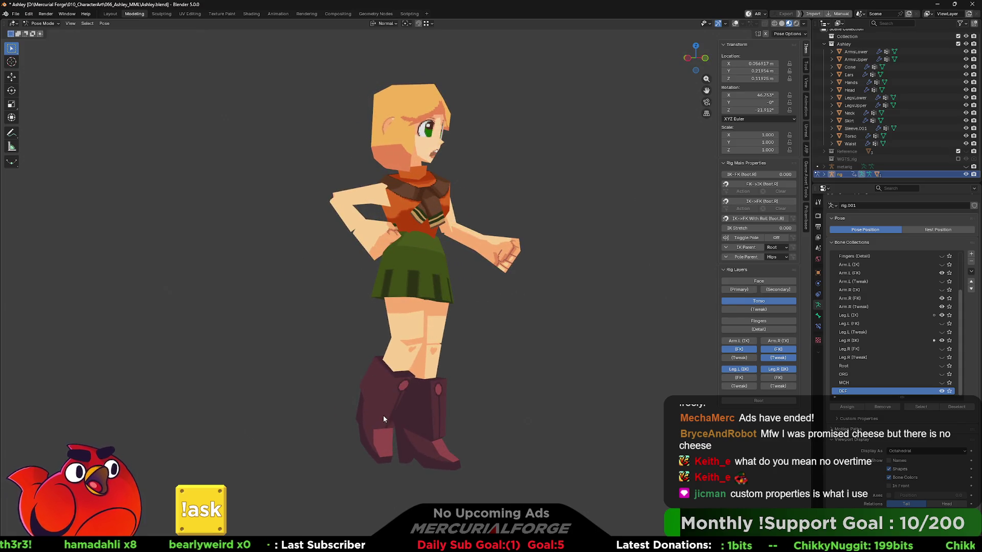
pyautogui.moveTo(409, 253)
pyautogui.mouseDown(button='middle')
pyautogui.moveTo(360, 262)
pyautogui.moveTo(461, 293)
pyautogui.mouseUp(button='middle')
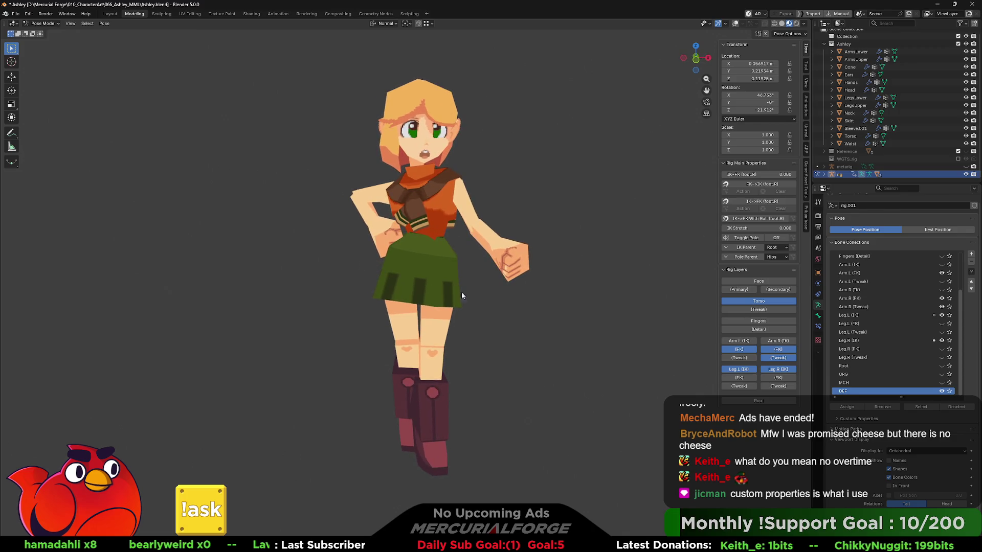
pyautogui.hotkey('ctrl', 'z')
pyautogui.hotkey('ctrl', 'z')
pyautogui.hotkey('ctrl', 'z')
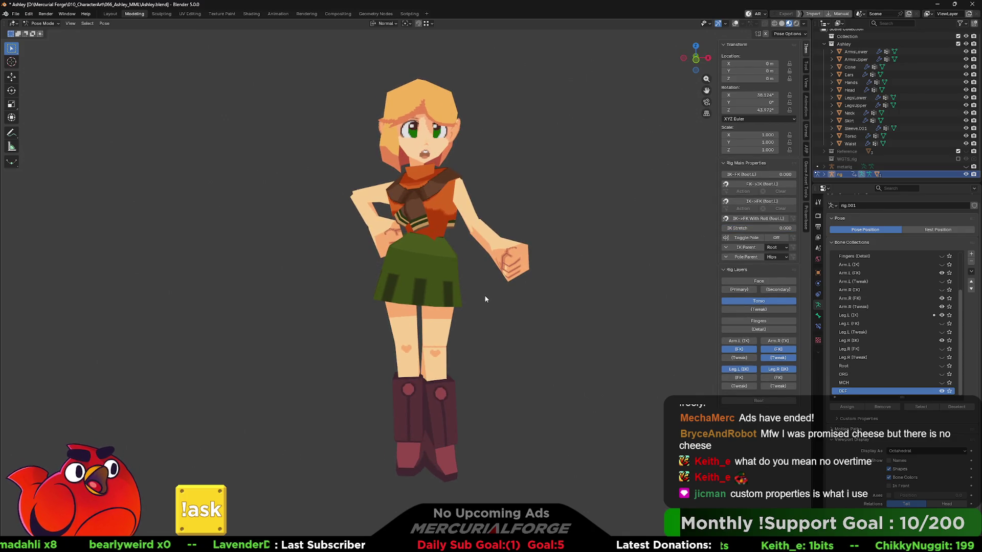
pyautogui.moveTo(490, 306)
pyautogui.mouseDown(button='middle')
pyautogui.moveTo(425, 304)
pyautogui.moveTo(501, 300)
pyautogui.mouseUp(button='middle')
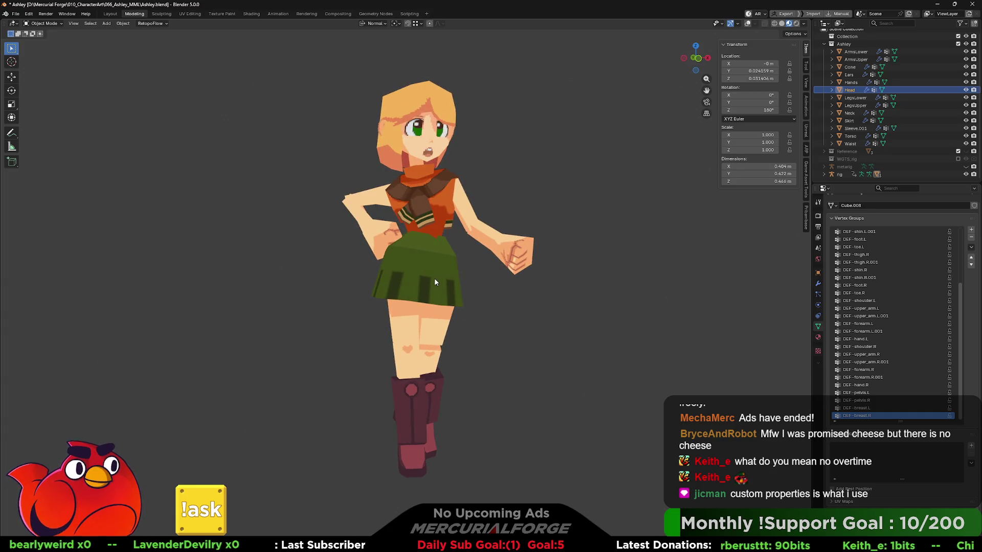
pyautogui.moveTo(434, 279)
pyautogui.mouseDown(button='middle')
pyautogui.moveTo(417, 293)
pyautogui.moveTo(427, 336)
pyautogui.moveTo(443, 278)
pyautogui.moveTo(464, 285)
pyautogui.moveTo(457, 293)
pyautogui.mouseUp(button='middle')
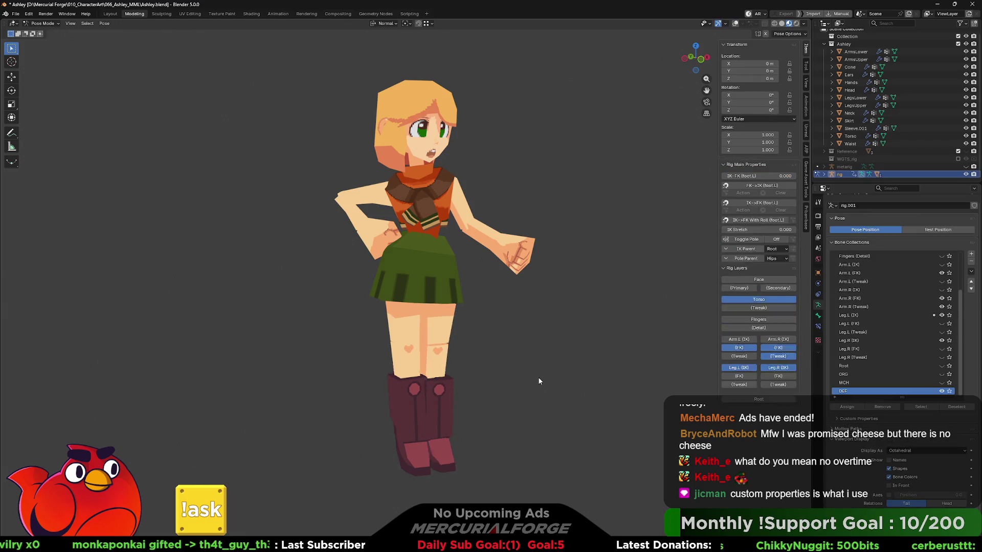
pyautogui.hotkey('ctrl', 'Tab')
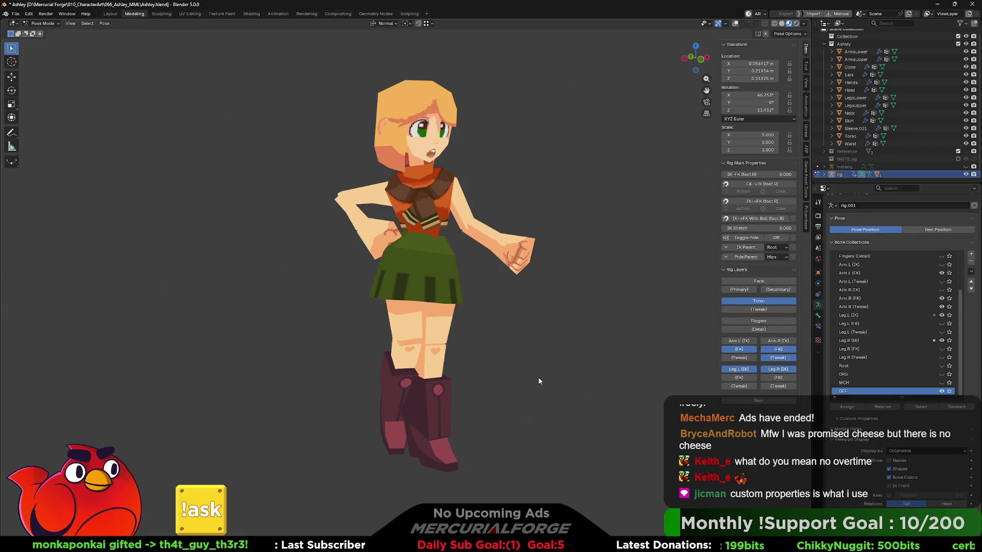
pyautogui.moveTo(453, 320)
pyautogui.mouseDown(button='middle')
pyautogui.moveTo(644, 320)
pyautogui.moveTo(434, 315)
pyautogui.moveTo(449, 317)
pyautogui.mouseUp(button='middle')
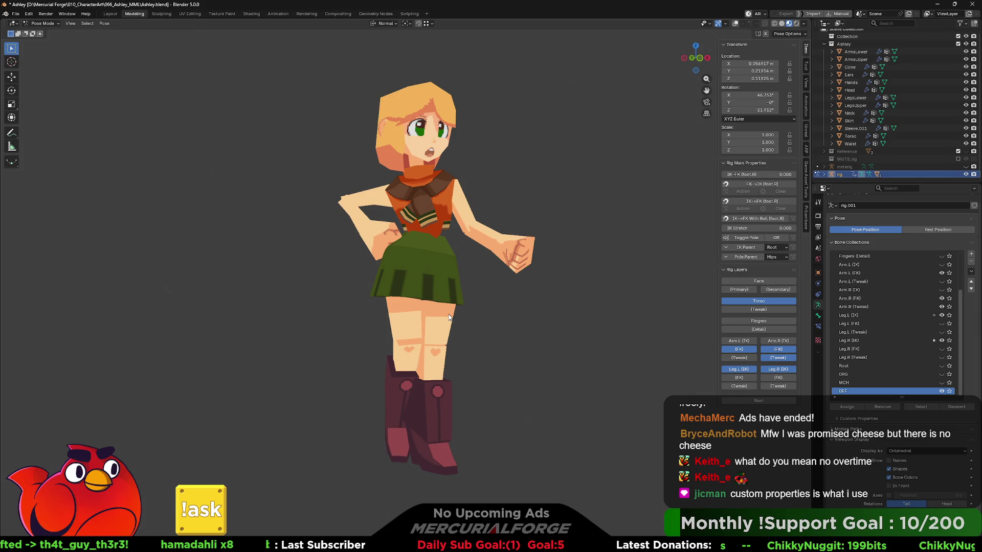
pyautogui.keyDown('shift'); pyautogui.moveTo(510, 311); pyautogui.dragTo(508, 338, button='middle'); pyautogui.keyUp('shift')
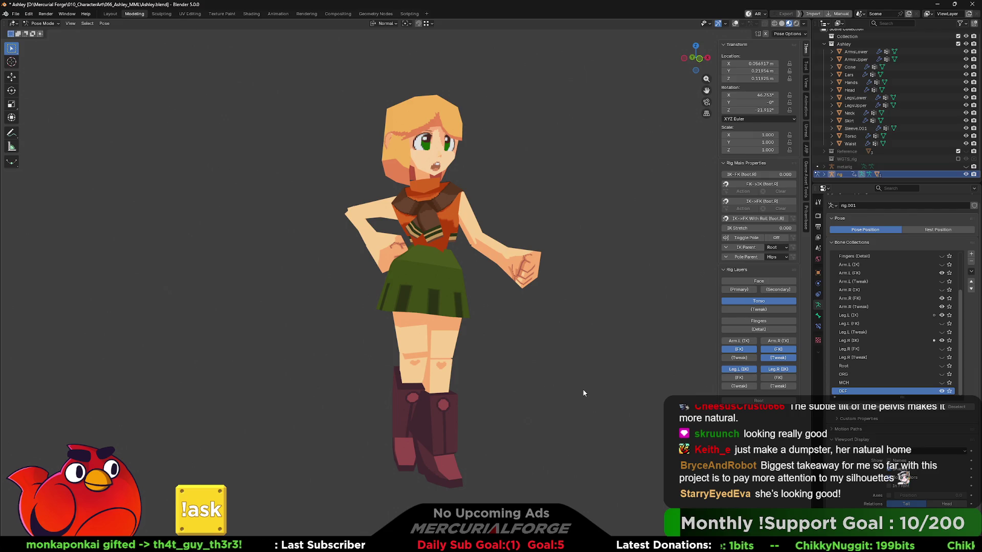
pyautogui.scroll(-1, 575, 390)
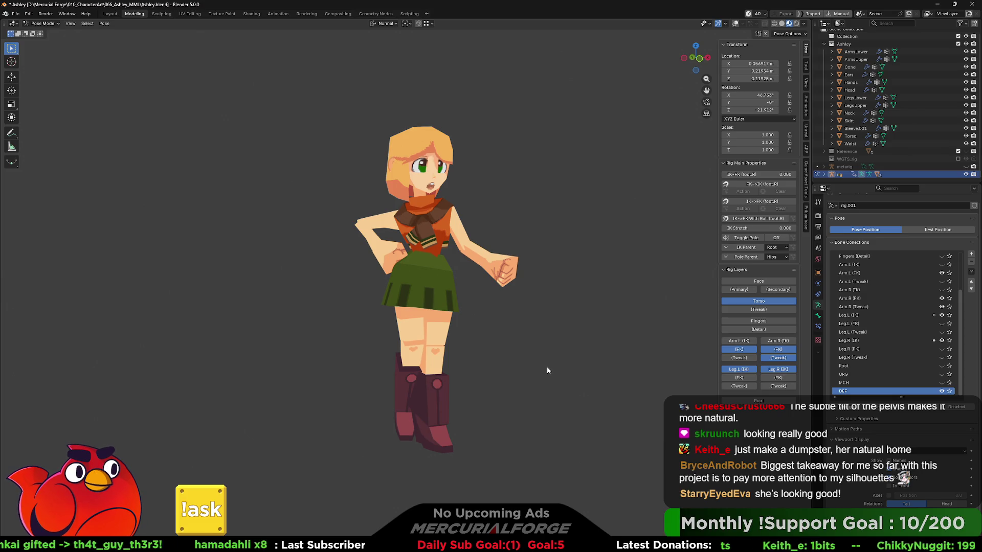
pyautogui.hotkey('ctrl', 'a')
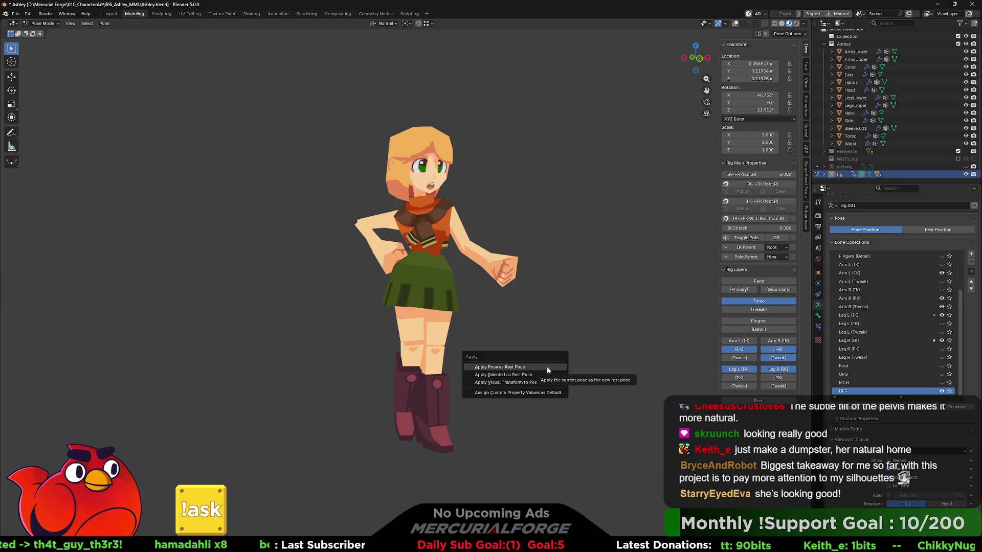
pyautogui.moveTo(495, 335)
pyautogui.mouseDown(button='middle')
pyautogui.moveTo(481, 345)
pyautogui.moveTo(331, 344)
pyautogui.moveTo(541, 332)
pyautogui.mouseUp(button='middle')
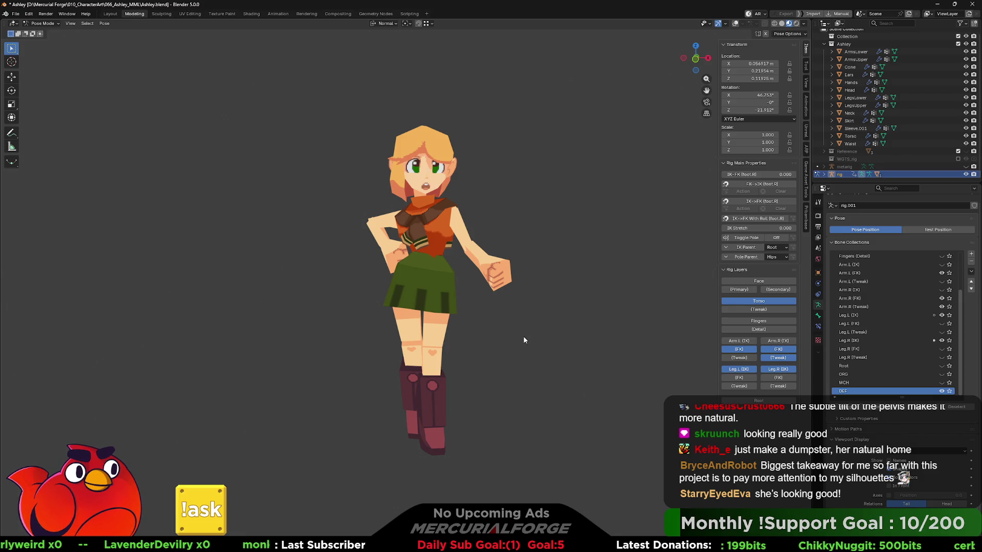
pyautogui.click(938, 230)
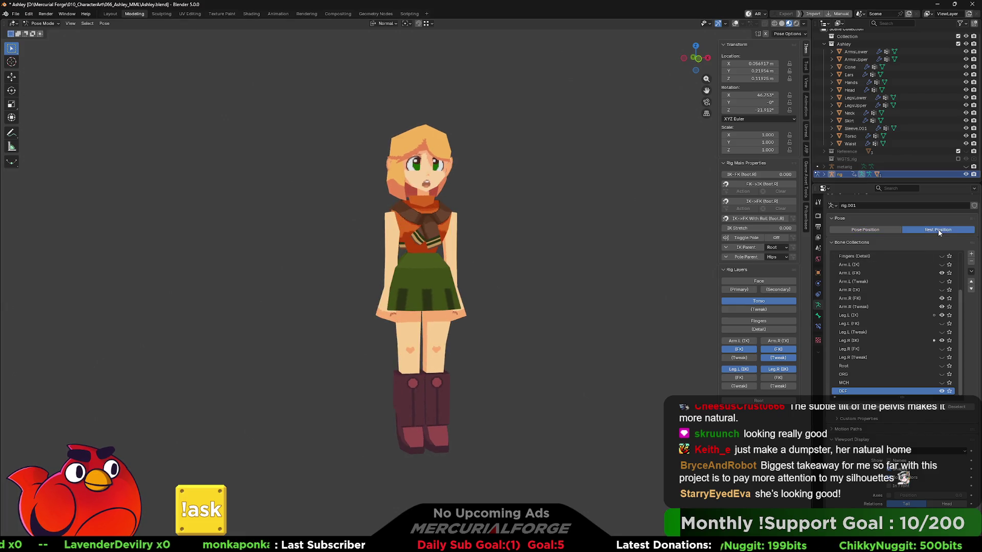
pyautogui.click(893, 229)
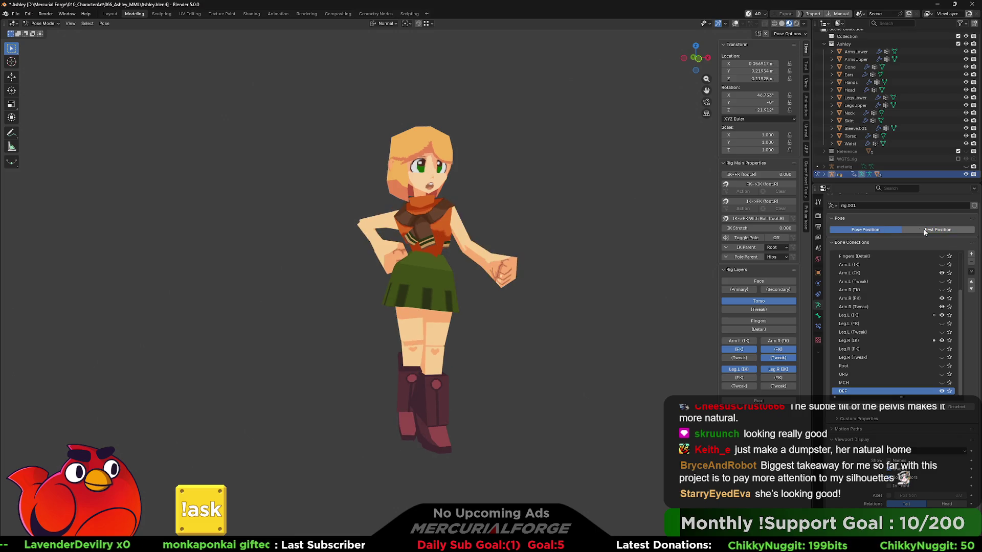
pyautogui.click(925, 230)
pyautogui.click(869, 229)
pyautogui.click(924, 230)
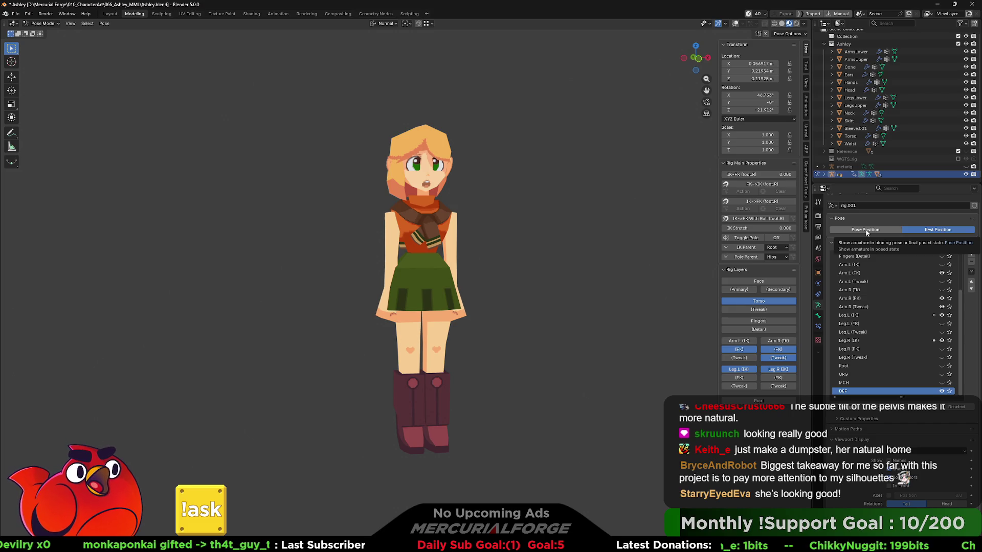
pyautogui.click(866, 231)
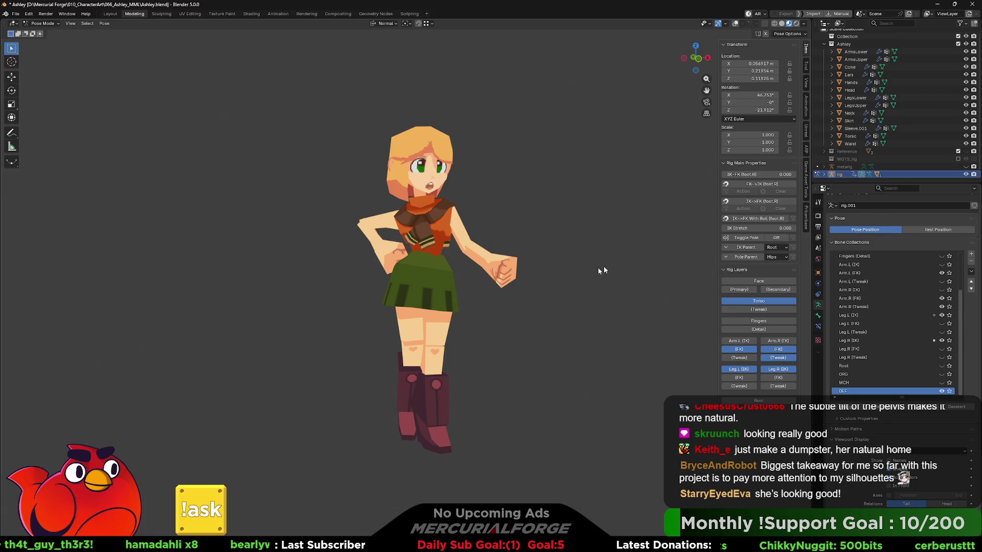
# - Zoom closer, preview the rest pose and back, and show the viewport overlays again
pyautogui.scroll(2, 531, 316)
pyautogui.moveTo(530, 315); pyautogui.dragTo(539, 327, button='middle')
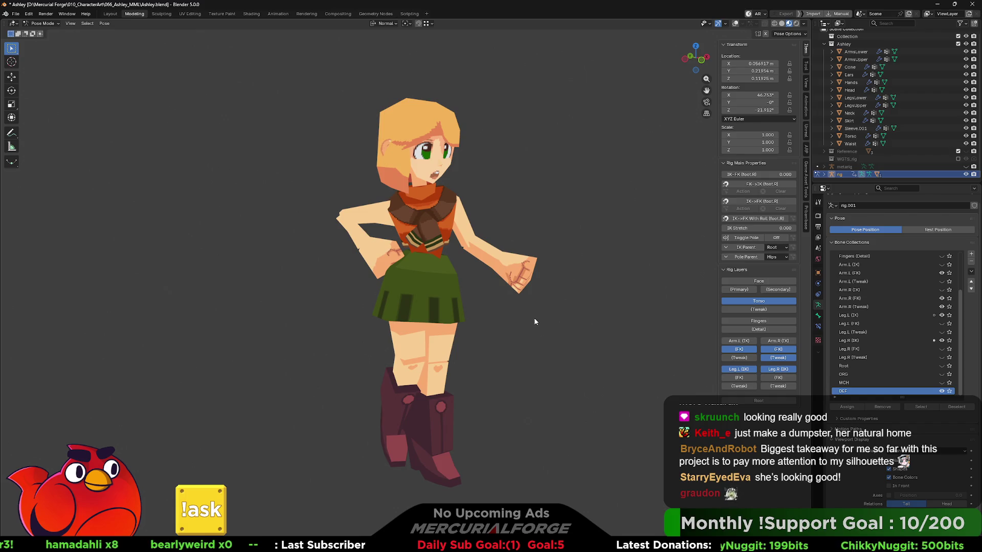
pyautogui.hotkey('ctrl', 'z')
pyautogui.hotkey('ctrl', 'shift', 'z')
pyautogui.hotkey('shift', 'alt', 'z')
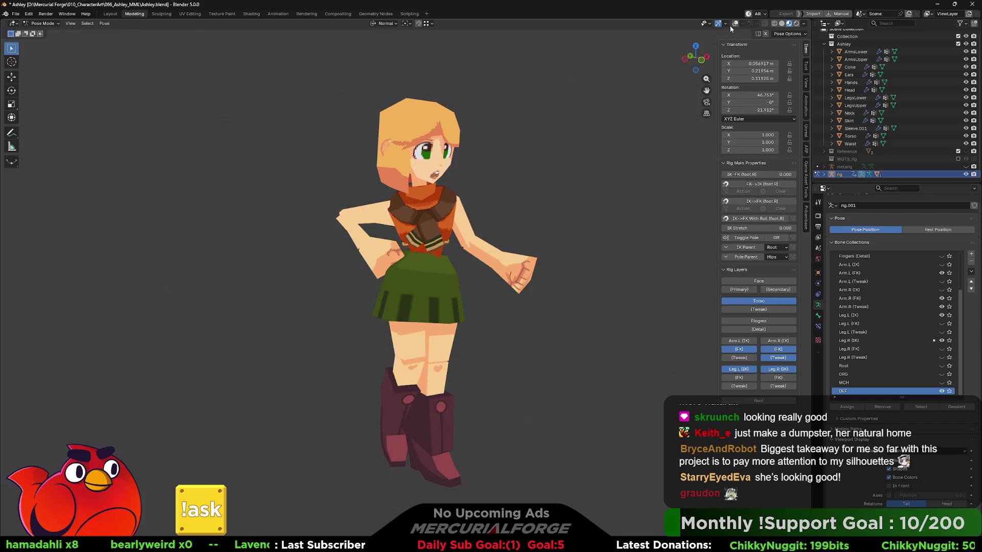
# - Twist the torso control bone twice around the Z axis
pyautogui.click(465, 276)
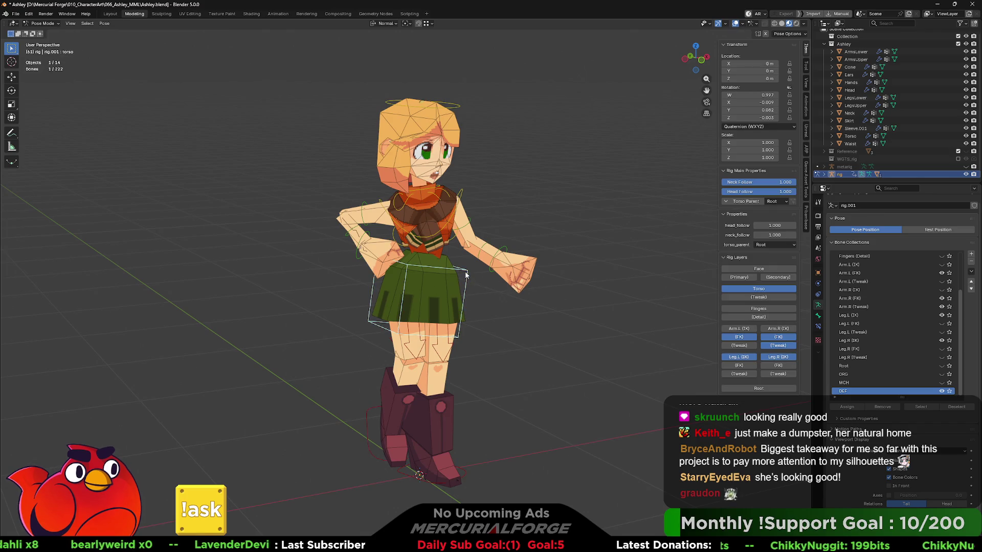
pyautogui.press('r')
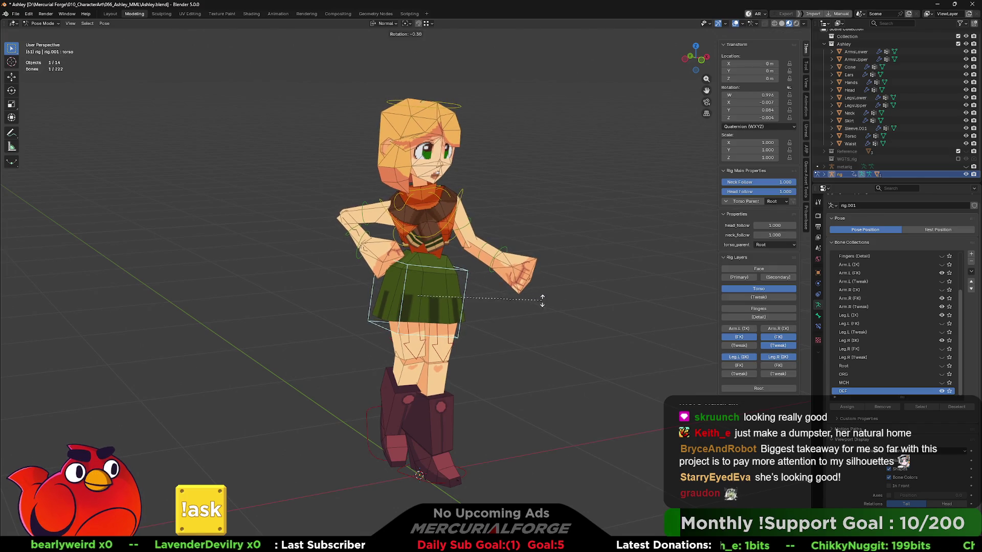
pyautogui.press('z')
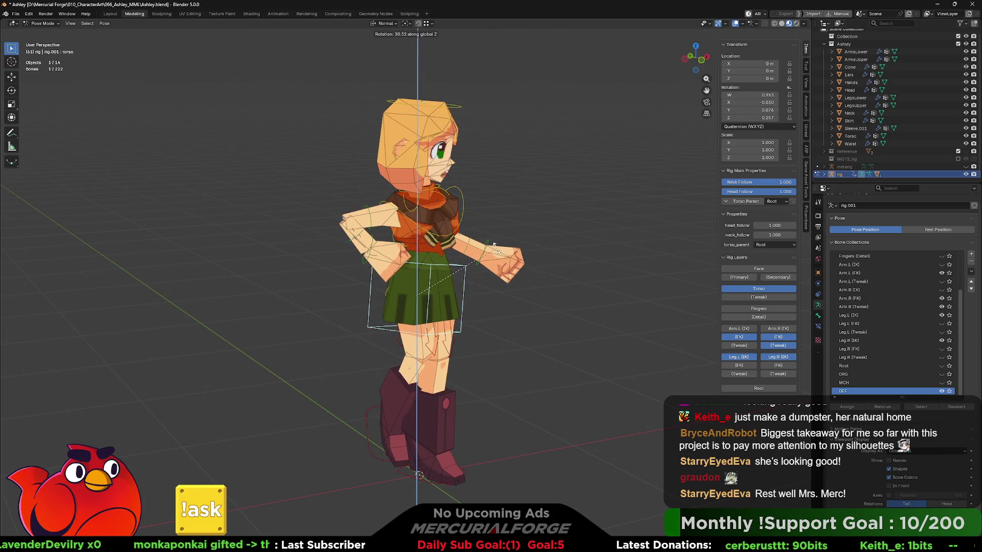
pyautogui.click(497, 251)
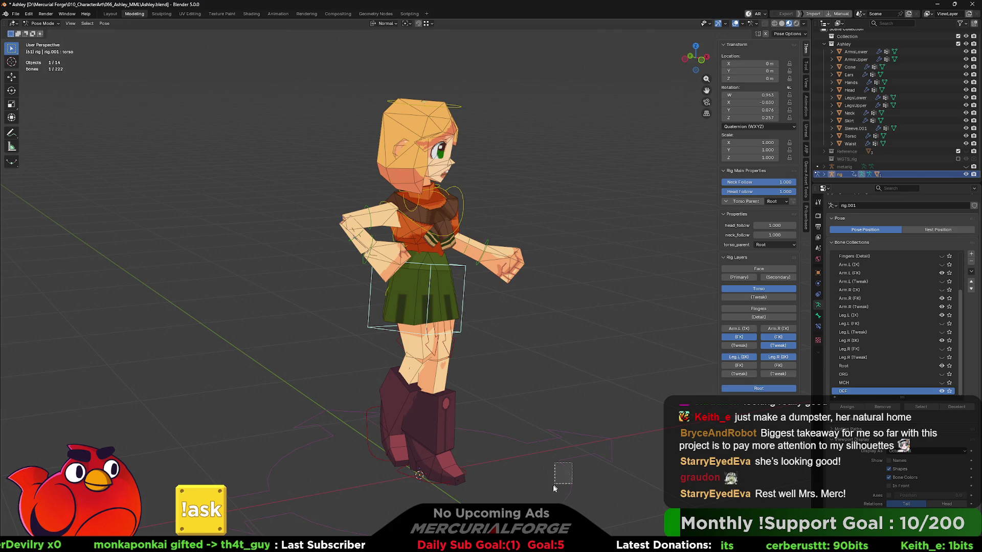
pyautogui.press('r')
pyautogui.press('z')
pyautogui.press('z')
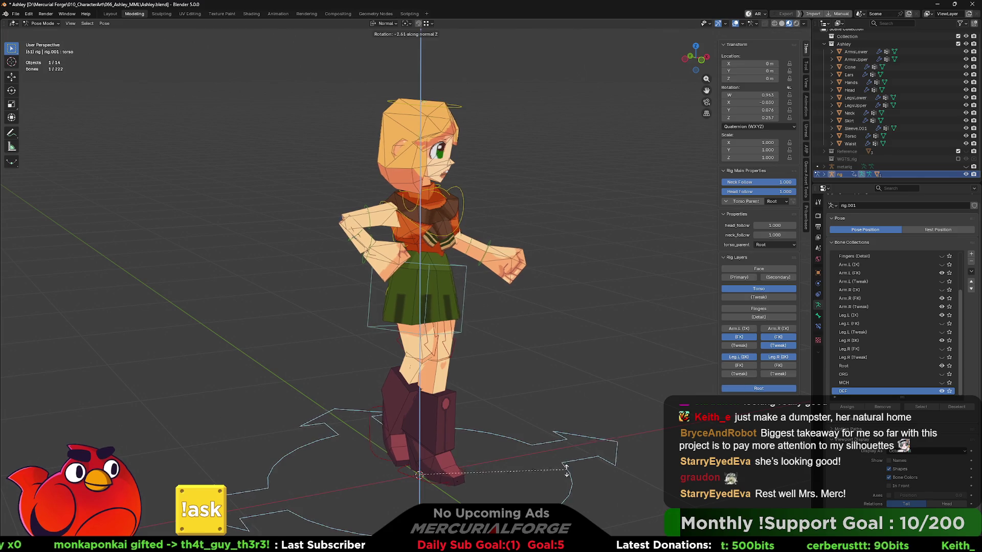
pyautogui.click(660, 486)
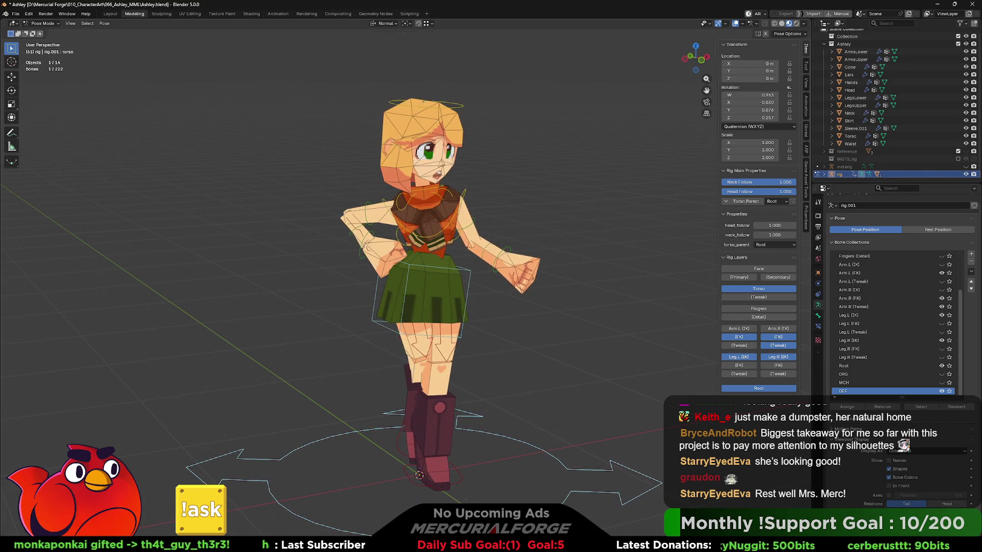
# - Undo the torso twist so she faces front, deselect the bone, and hide the overlays
pyautogui.click(545, 368)
pyautogui.moveTo(545, 368)
pyautogui.mouseDown(button='middle')
pyautogui.moveTo(539, 336)
pyautogui.moveTo(179, 327)
pyautogui.moveTo(380, 364)
pyautogui.moveTo(332, 361)
pyautogui.moveTo(306, 355)
pyautogui.moveTo(406, 353)
pyautogui.moveTo(397, 364)
pyautogui.moveTo(487, 375)
pyautogui.mouseUp(button='middle')
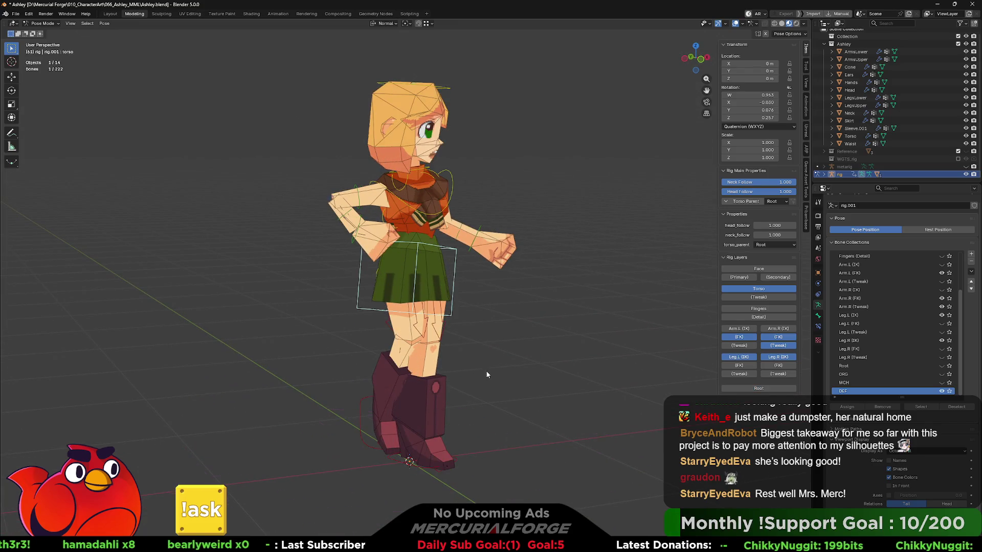
pyautogui.hotkey('ctrl', 'z')
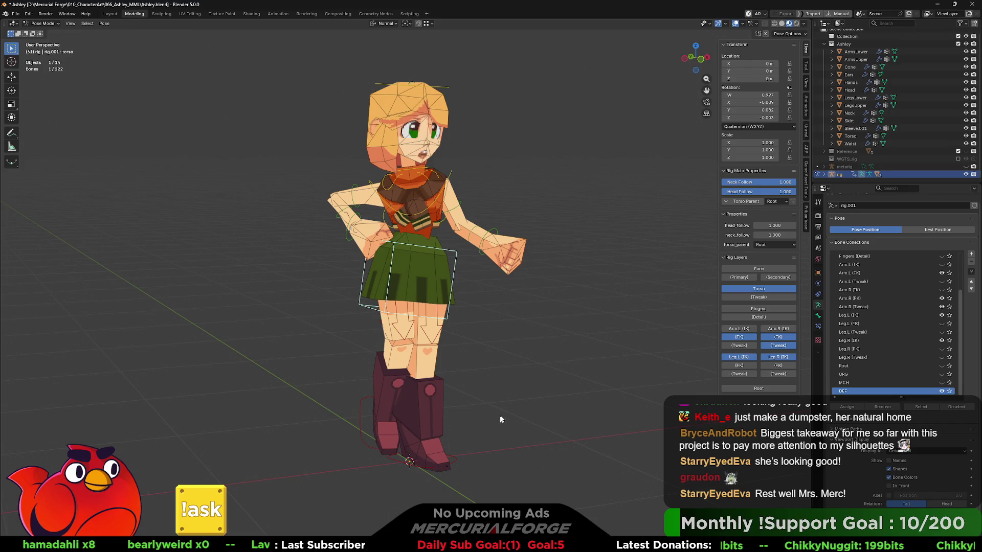
pyautogui.click(547, 349)
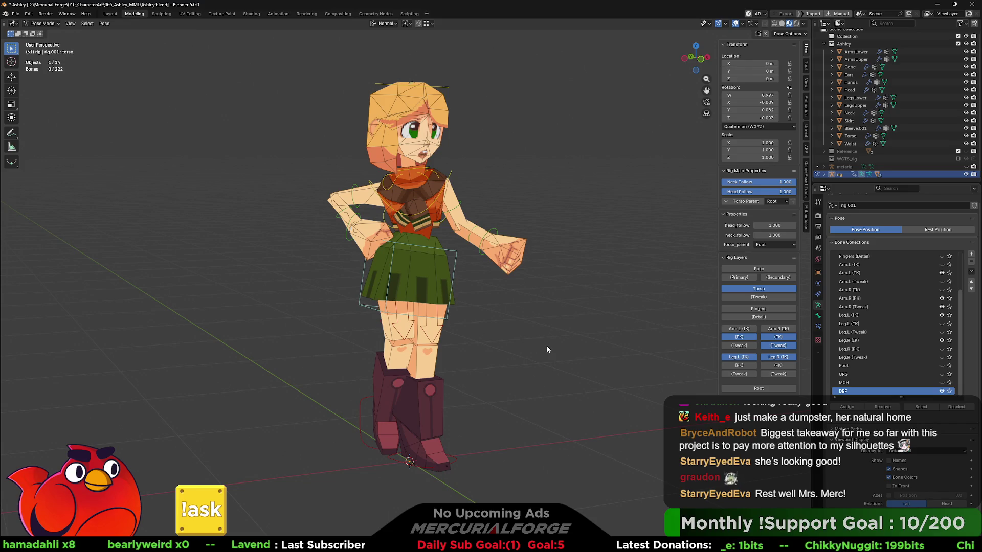
pyautogui.click(735, 23)
pyautogui.moveTo(634, 206)
pyautogui.mouseDown(button='middle')
pyautogui.moveTo(580, 222)
pyautogui.moveTo(595, 225)
pyautogui.mouseUp(button='middle')
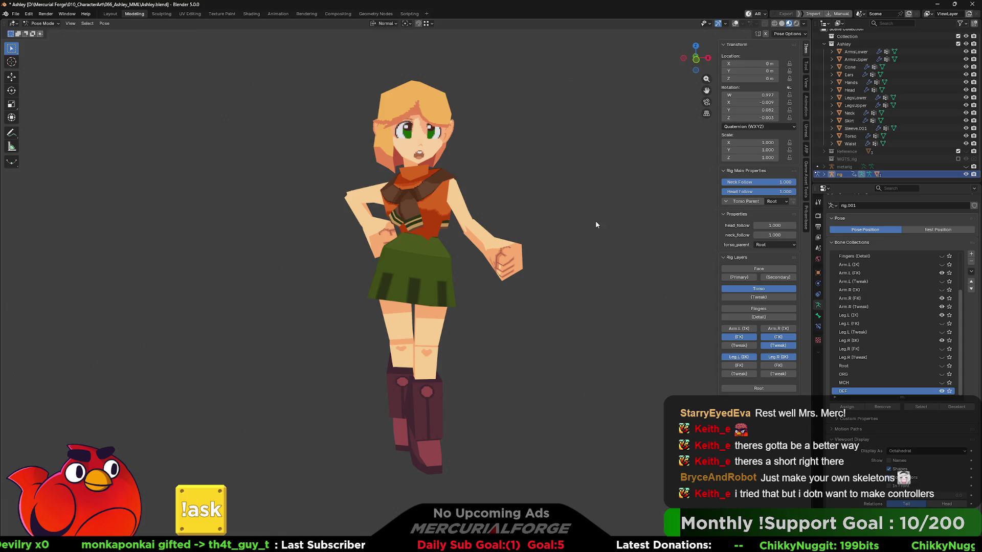
# - Open Preferences from the Edit menu at the Add-ons section
pyautogui.click(17, 15)
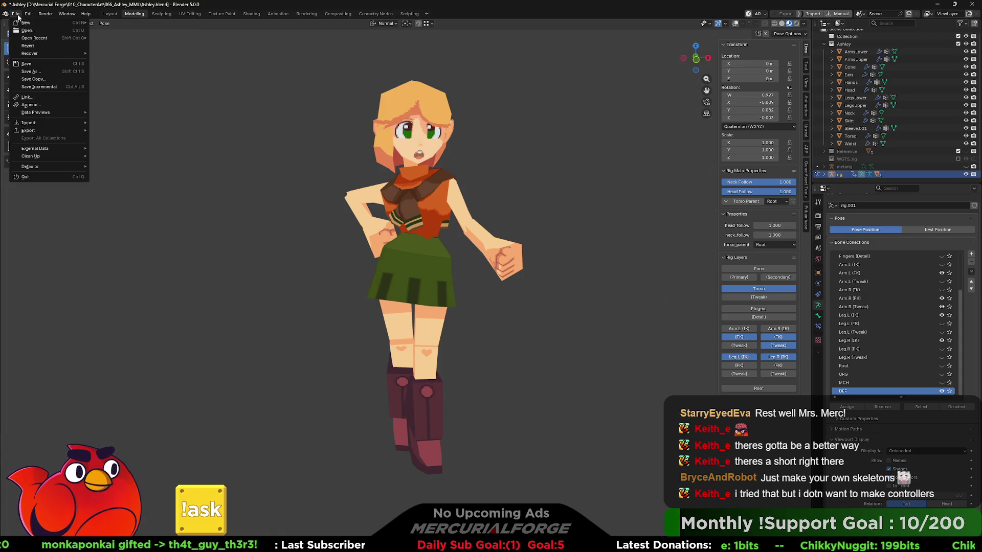
pyautogui.click(17, 14)
pyautogui.click(28, 15)
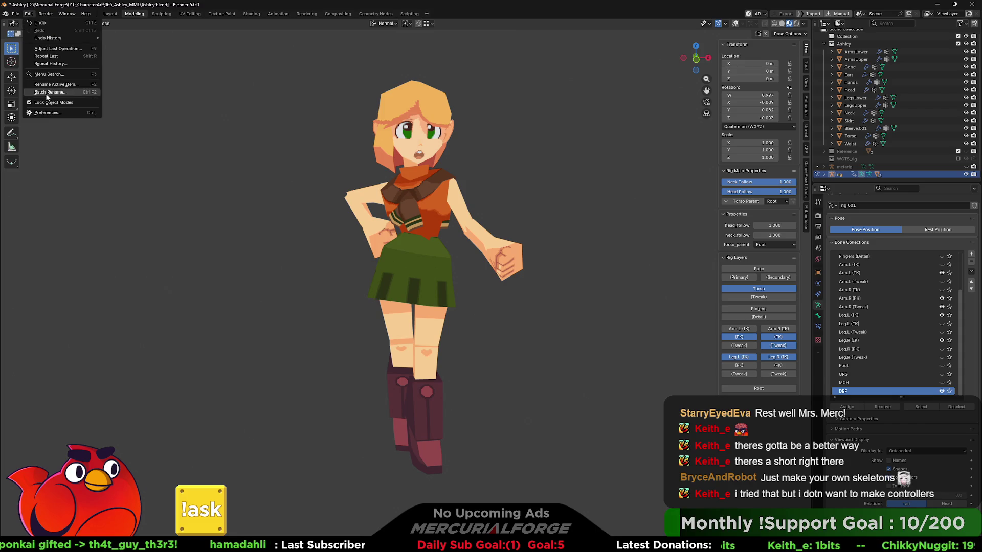
pyautogui.click(47, 113)
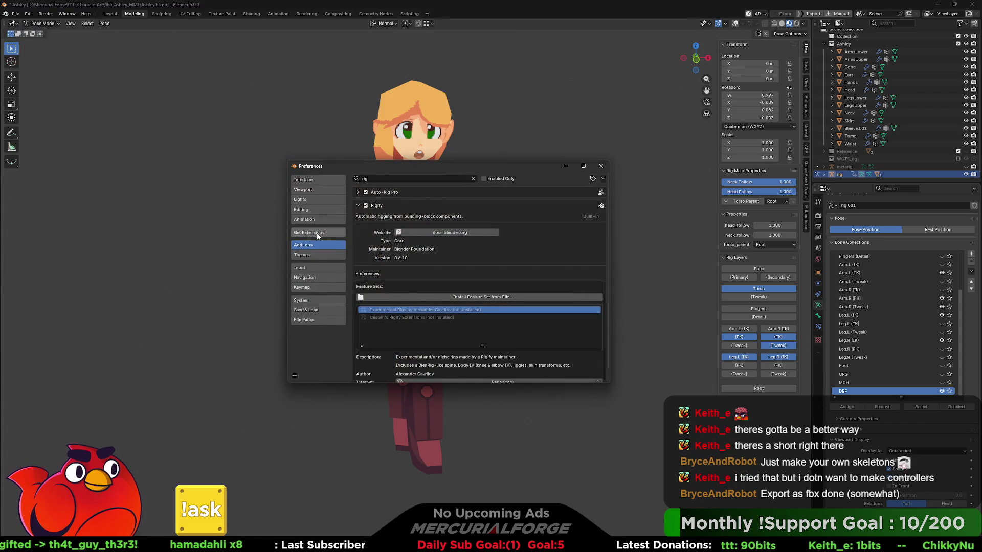
# - Replace the 'rig' add-on search with 'shape' and move to Get Extensions
pyautogui.click(385, 179)
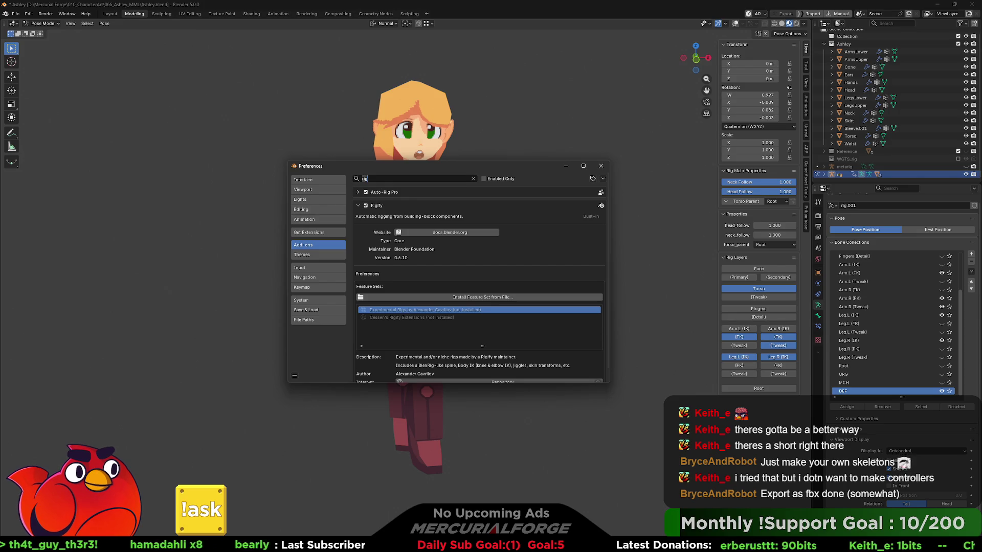
pyautogui.press('BackSpace')
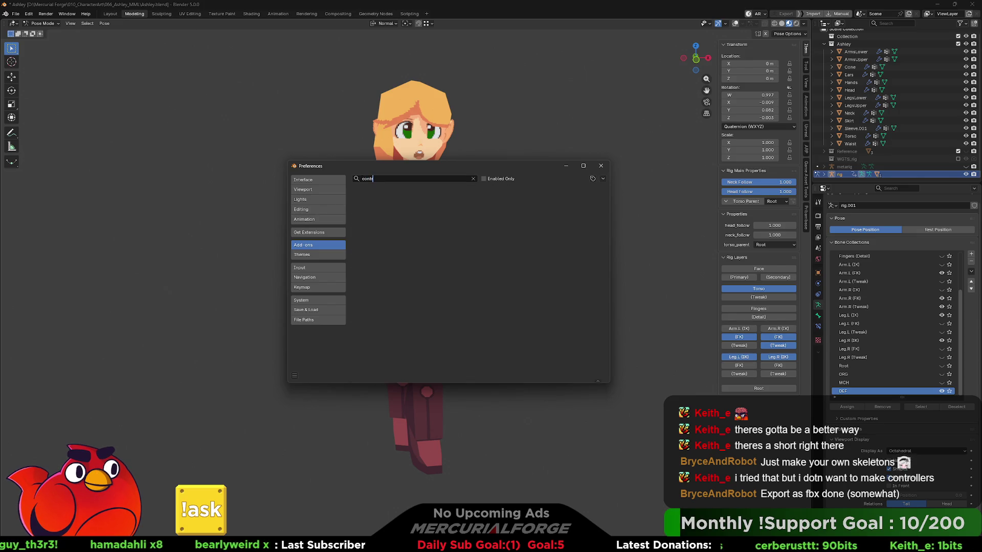
pyautogui.write('shape')
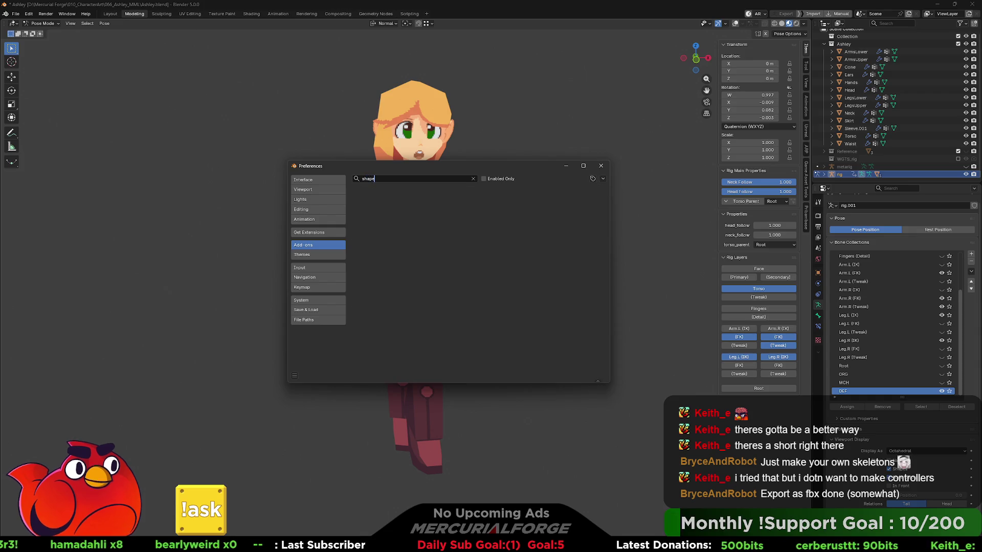
pyautogui.click(322, 233)
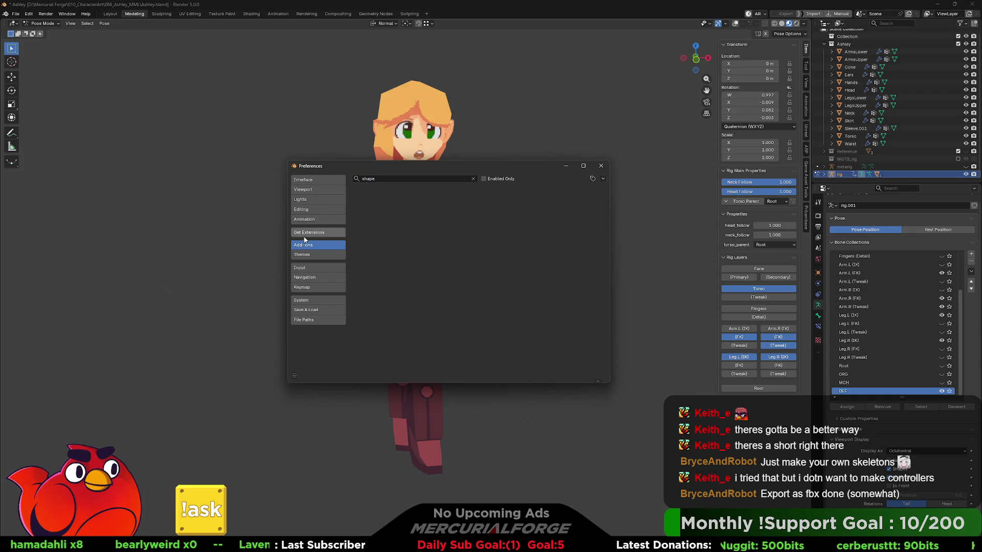
# - Search the online extensions for 'shapes', then for 'control'
pyautogui.click(409, 179)
pyautogui.write('sh')
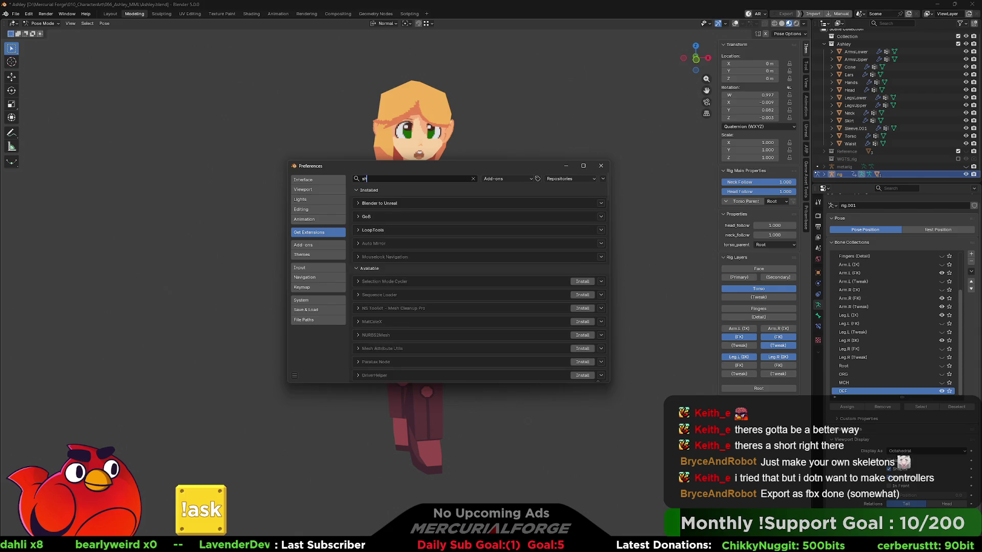
pyautogui.write('apes')
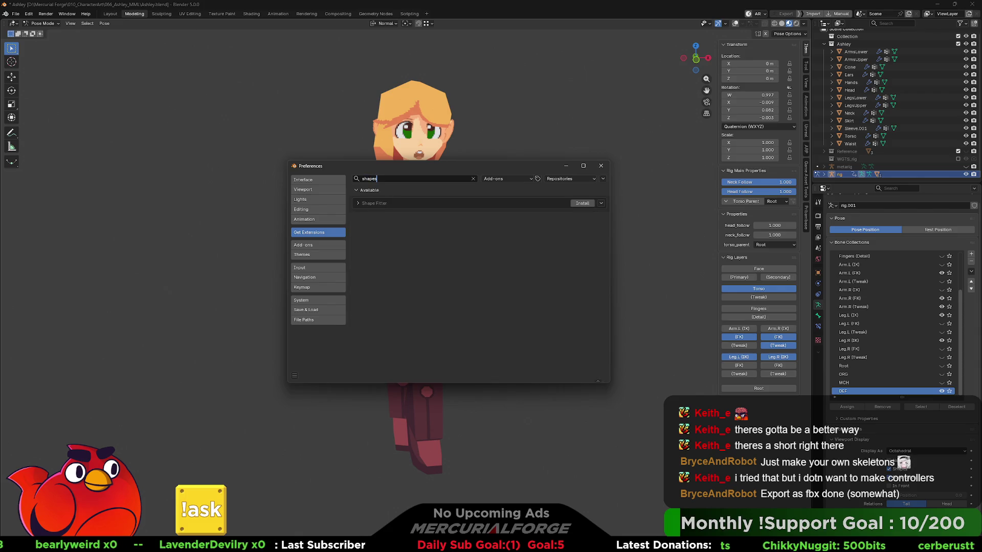
pyautogui.press('BackSpace')
pyautogui.press('BackSpace')
pyautogui.press('BackSpace')
pyautogui.write('contro')
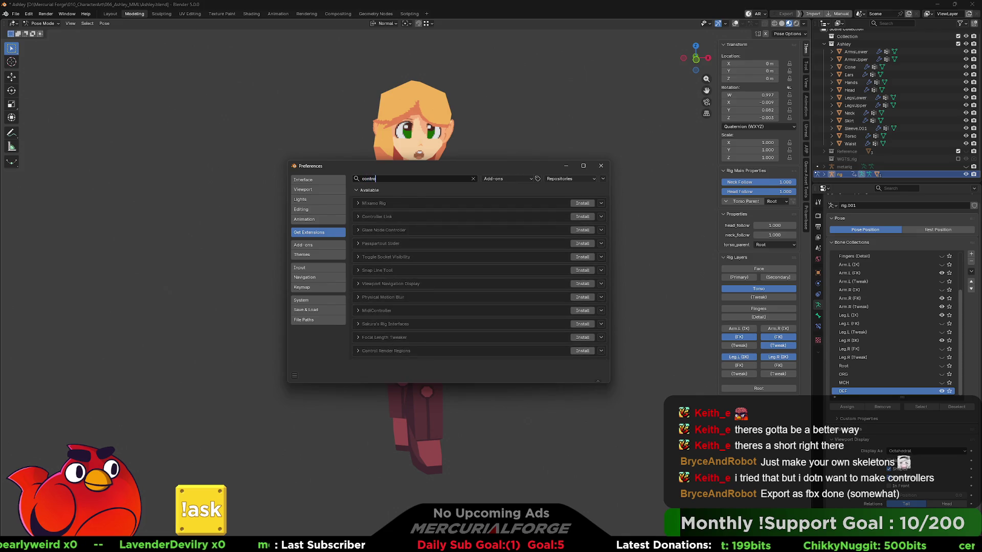
pyautogui.write('ll')
pyautogui.press('BackSpace')
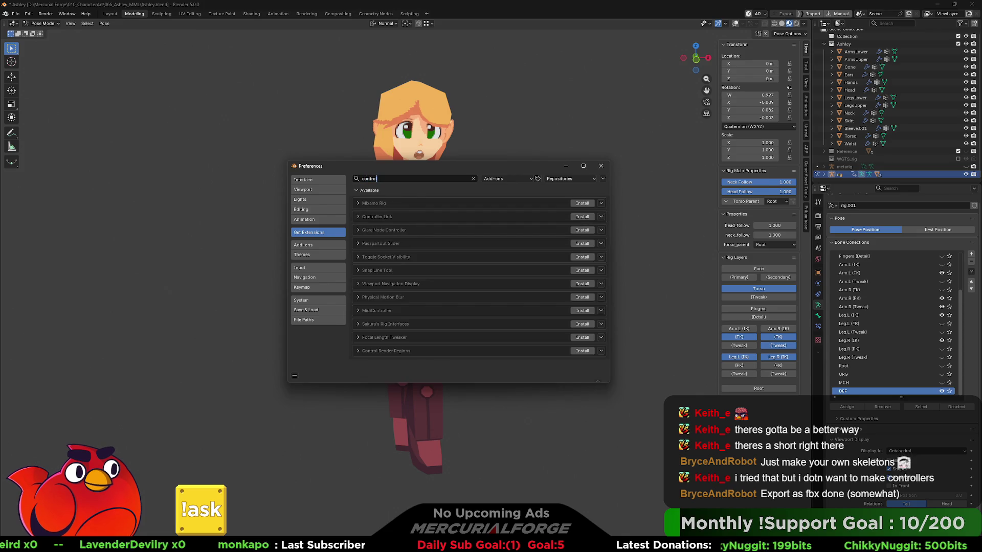
# - Check the Mixamo Rig and Controller Link details, then search the extensions for 'shape'
pyautogui.click(358, 204)
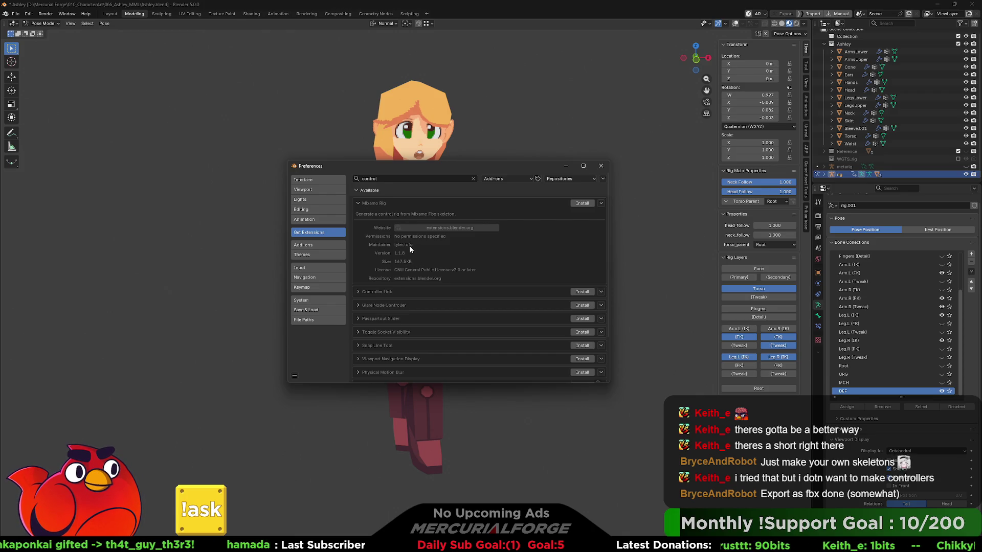
pyautogui.click(357, 203)
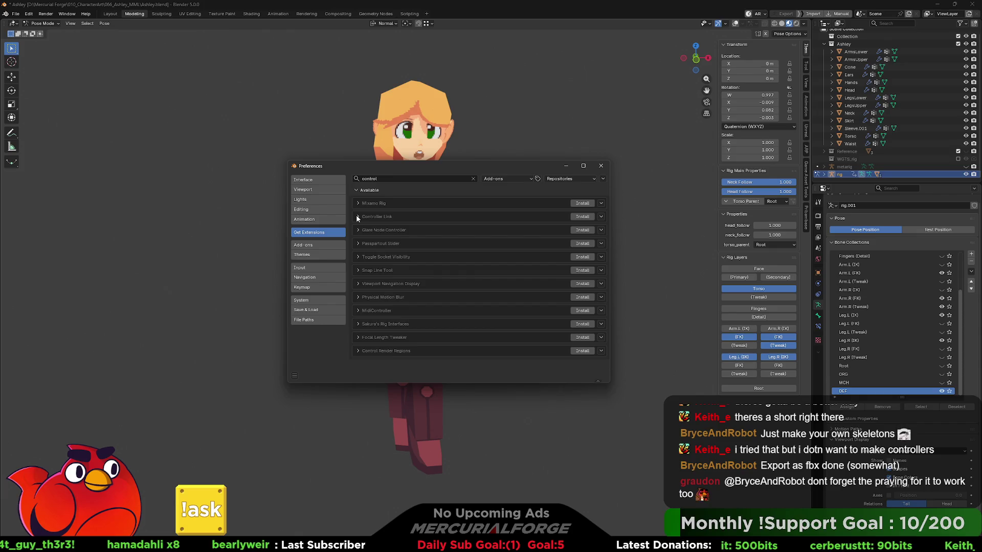
pyautogui.click(357, 217)
pyautogui.click(357, 218)
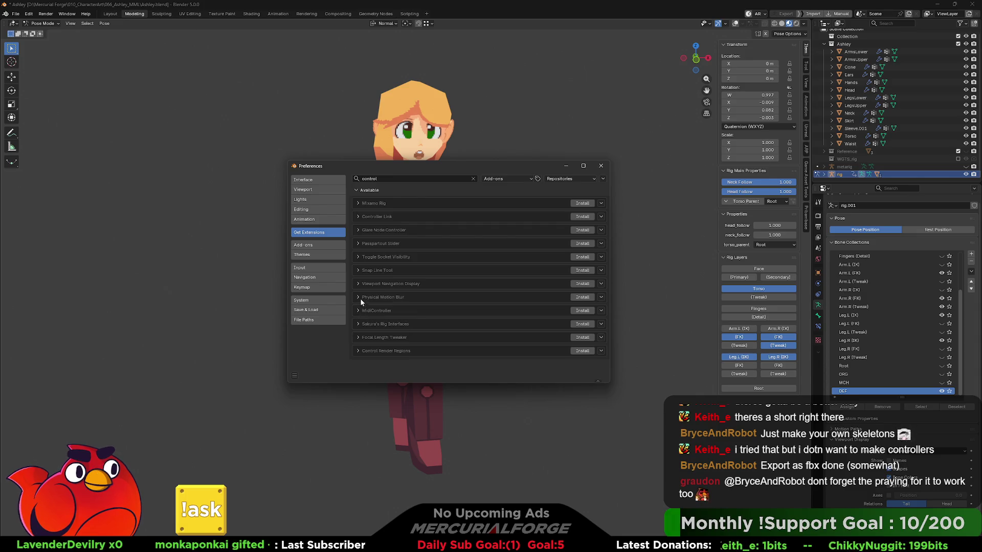
pyautogui.click(383, 180)
pyautogui.write('shape')
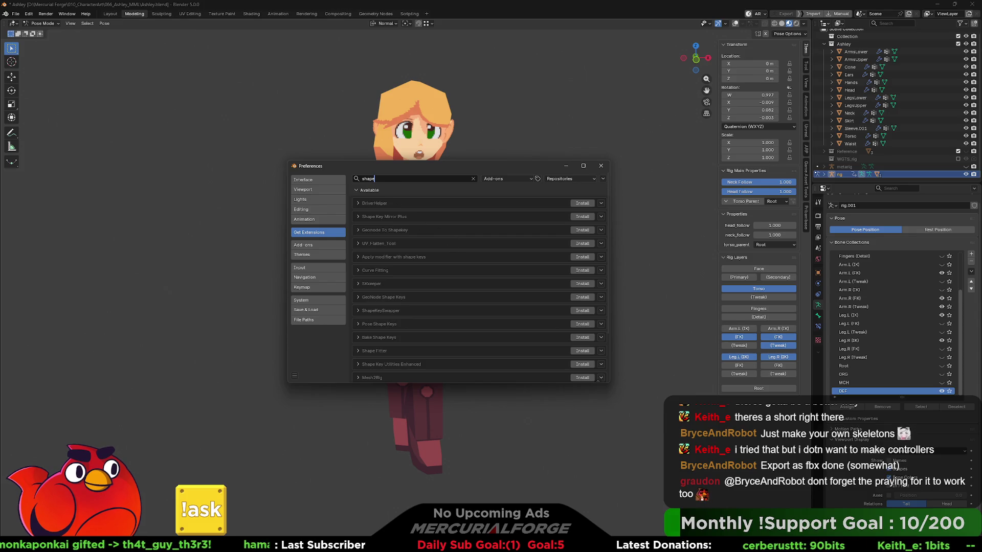
# - Google 'blender shape controller addon' in the browser and scroll through the results
pyautogui.hotkey('alt', 'Tab')
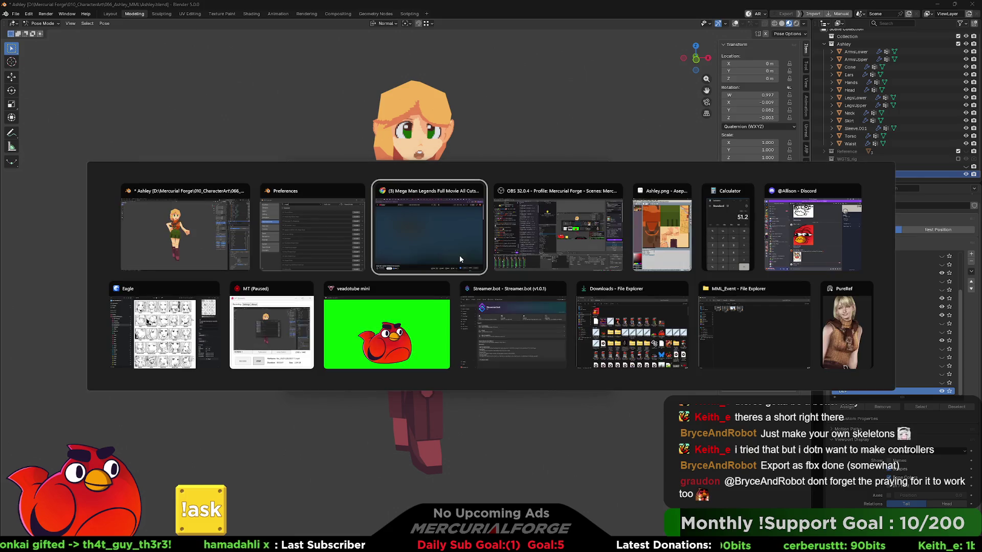
pyautogui.click(459, 255)
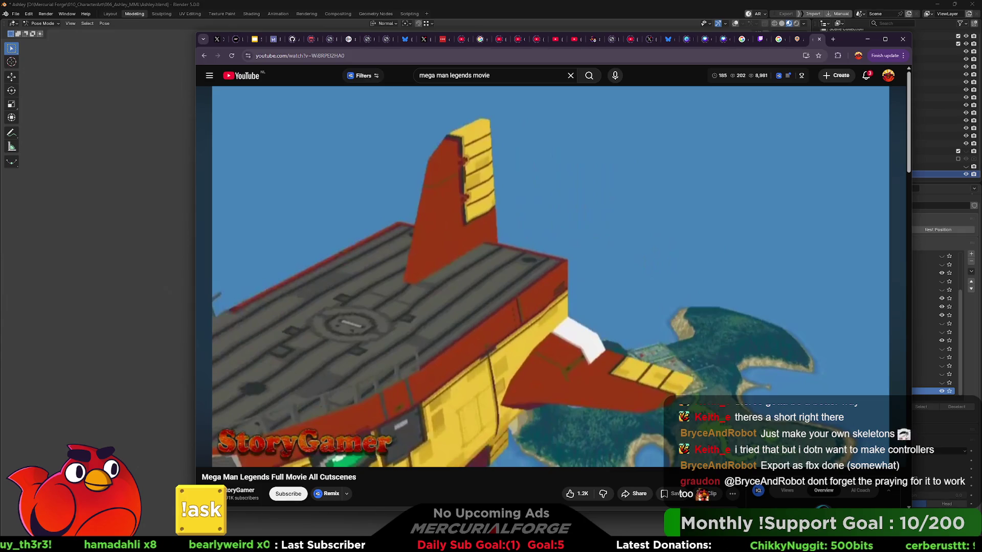
pyautogui.click(302, 55)
pyautogui.write('b')
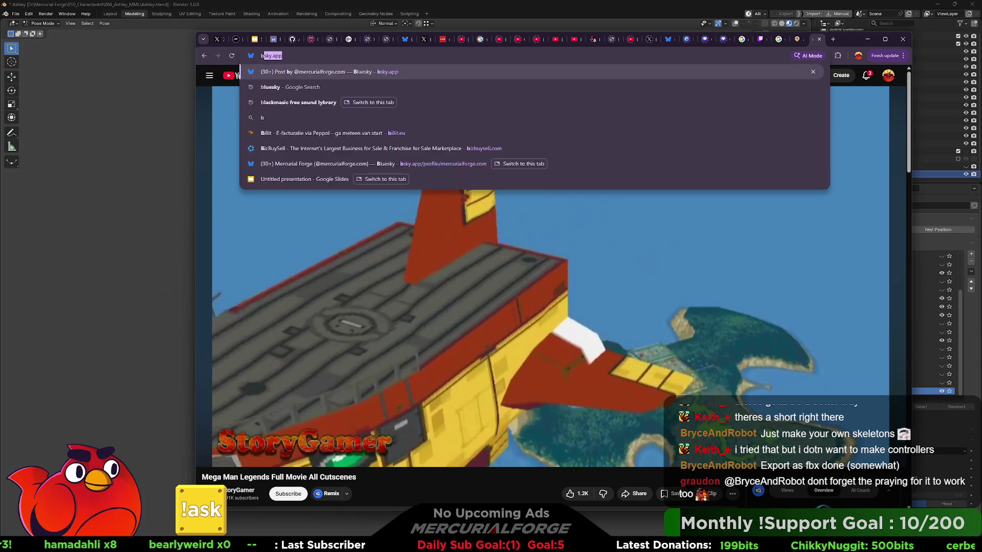
pyautogui.write('lender shape contro')
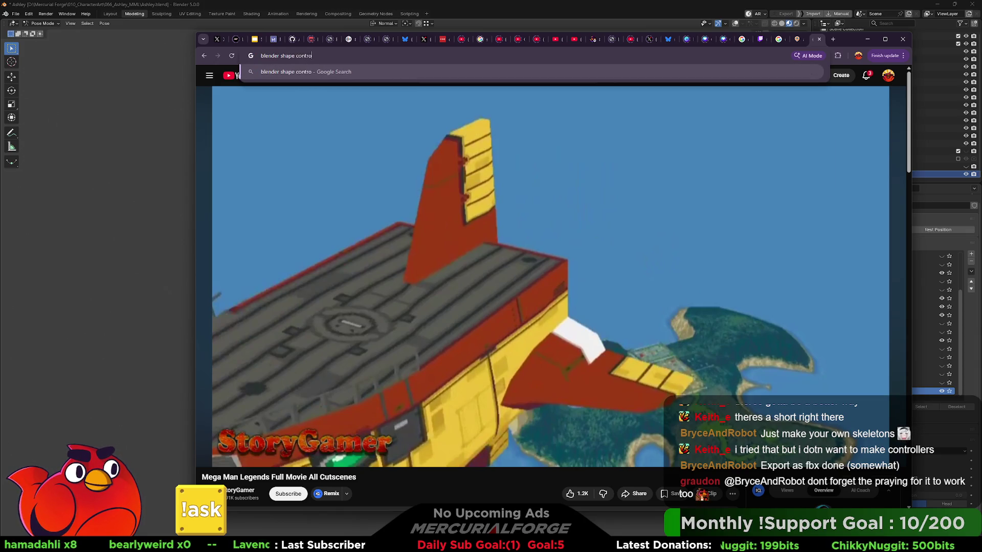
pyautogui.write('ller addon')
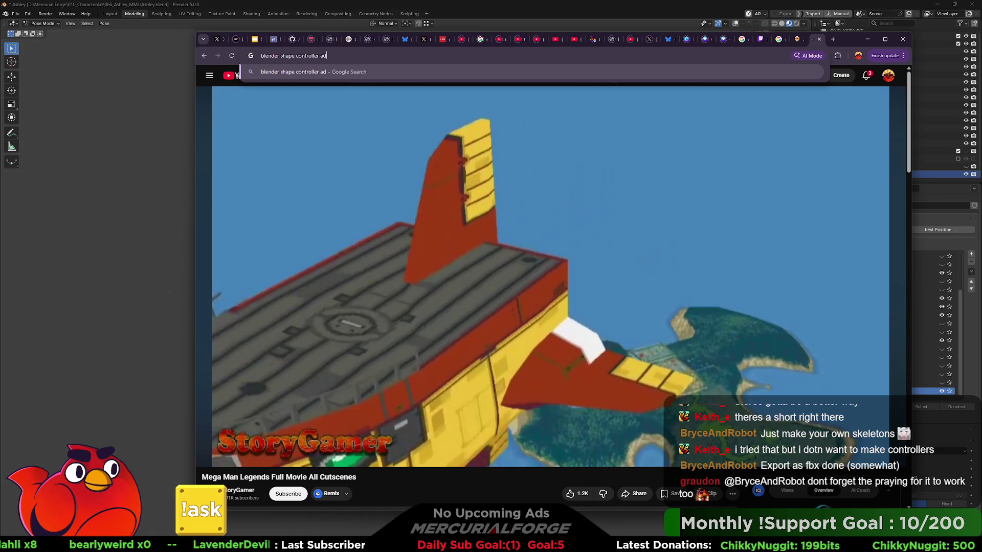
pyautogui.press('Return')
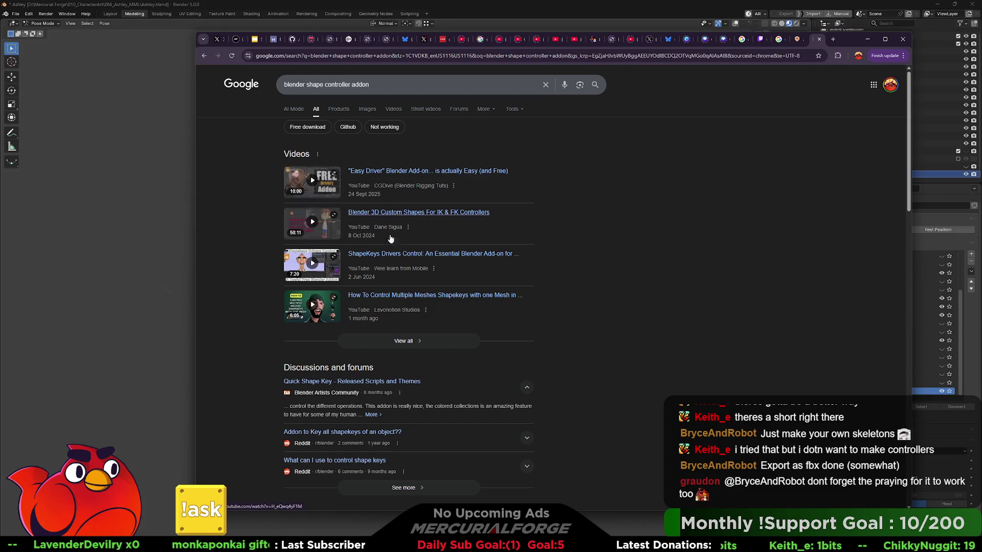
pyautogui.scroll(-5, 439, 285)
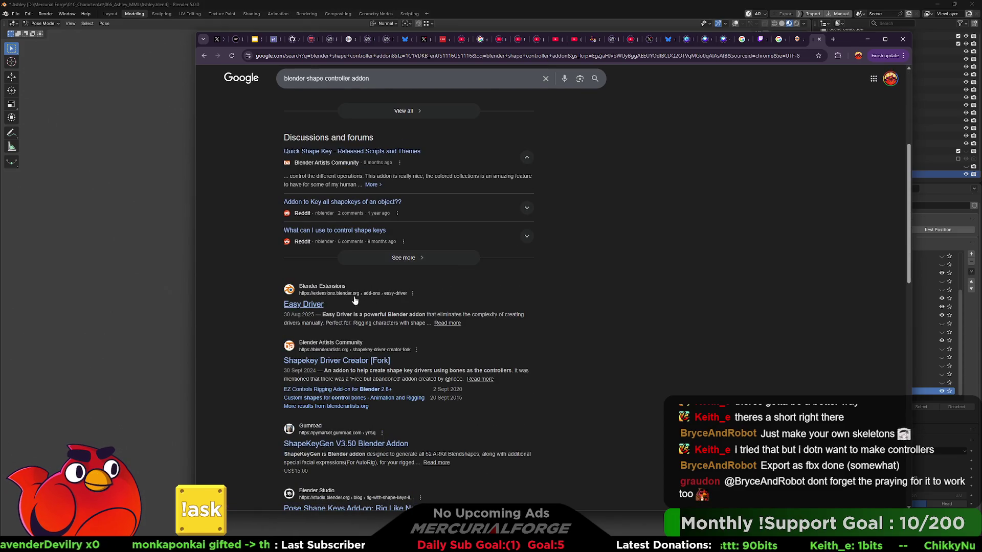
# - Open the Easy Driver extension page and scroll through its features
pyautogui.click(301, 304)
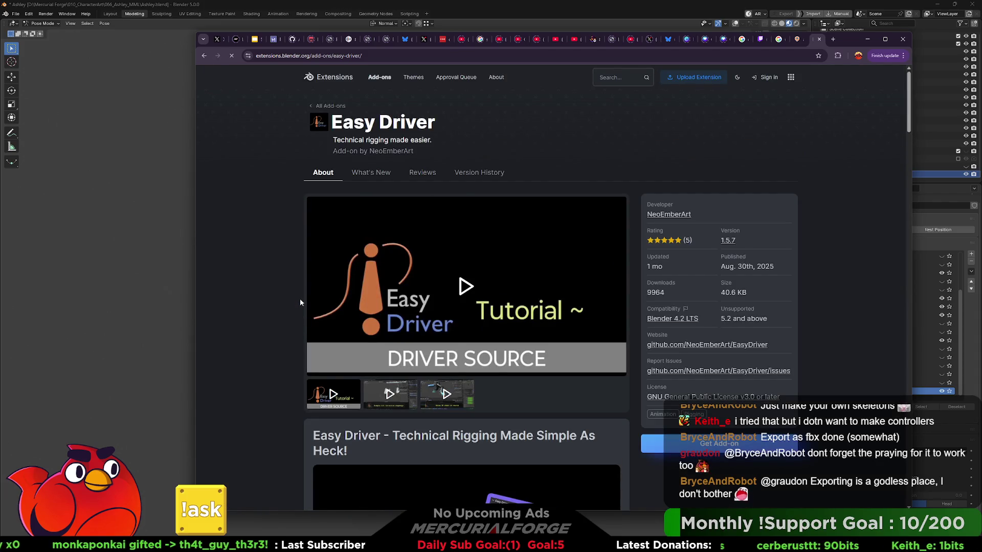
pyautogui.scroll(-3, 306, 268)
pyautogui.scroll(-3, 307, 268)
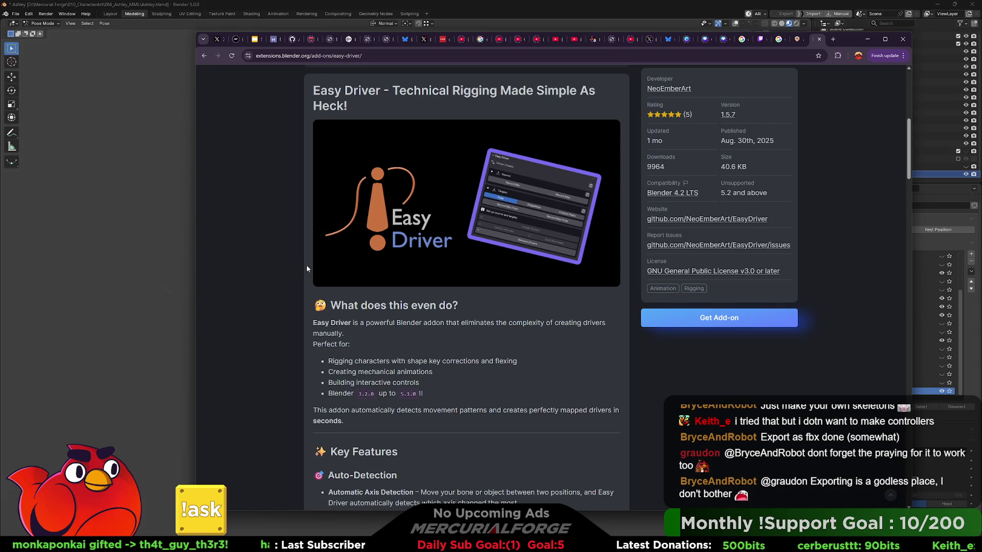
pyautogui.scroll(-3, 307, 268)
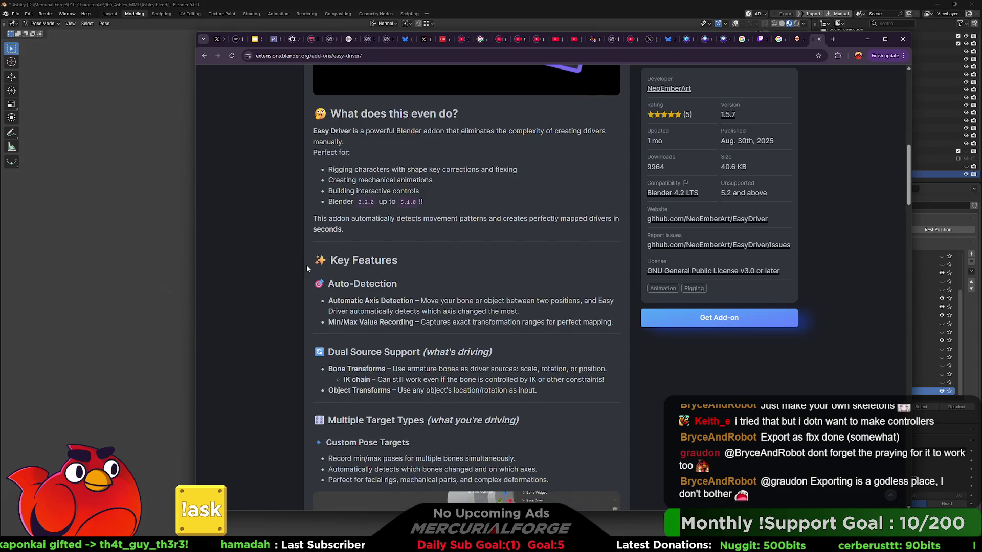
pyautogui.scroll(9, 307, 269)
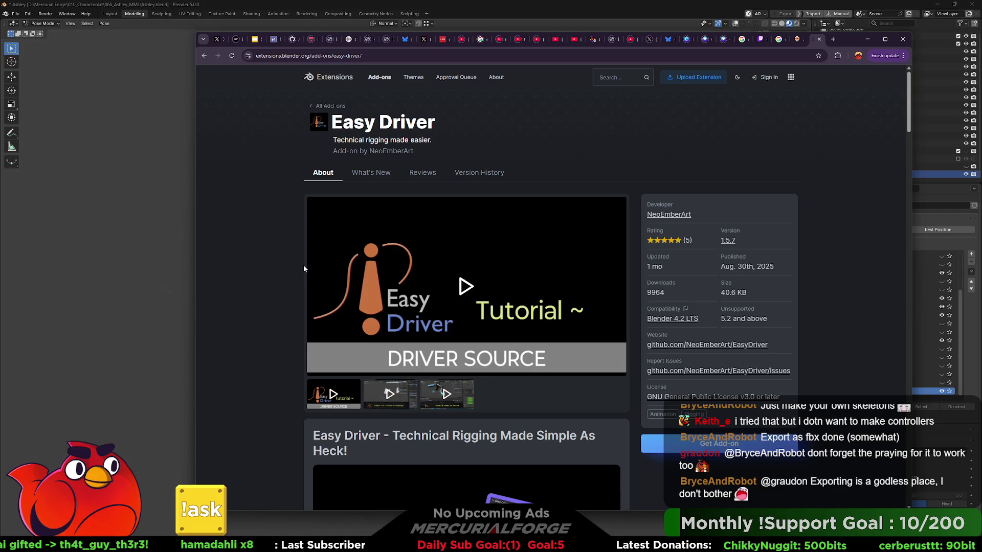
pyautogui.scroll(-10, 303, 265)
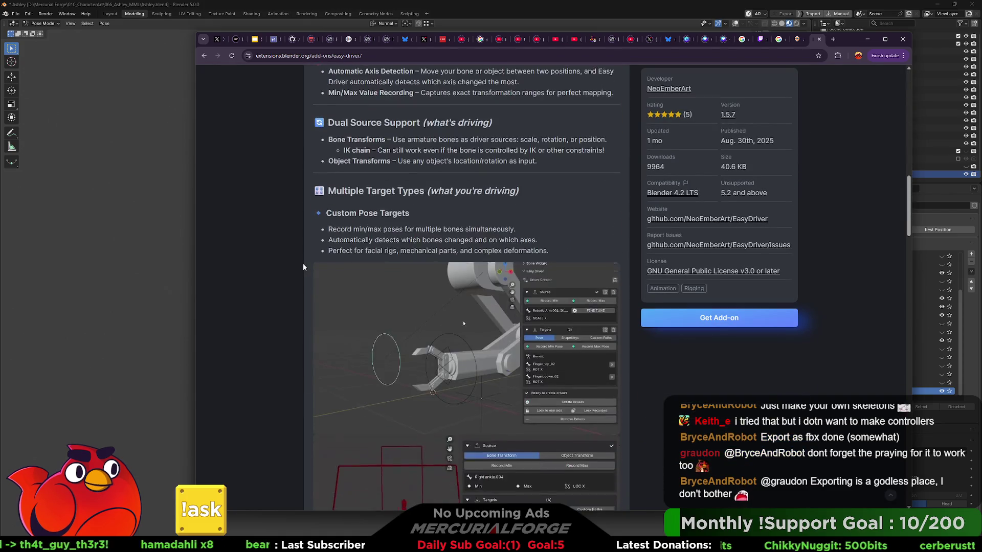
pyautogui.scroll(-1, 303, 262)
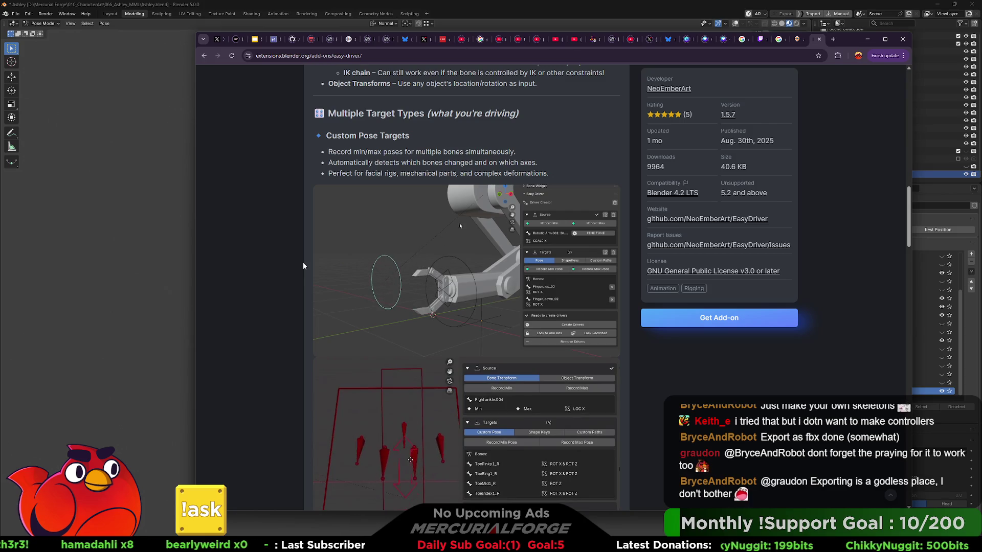
pyautogui.scroll(-4, 303, 265)
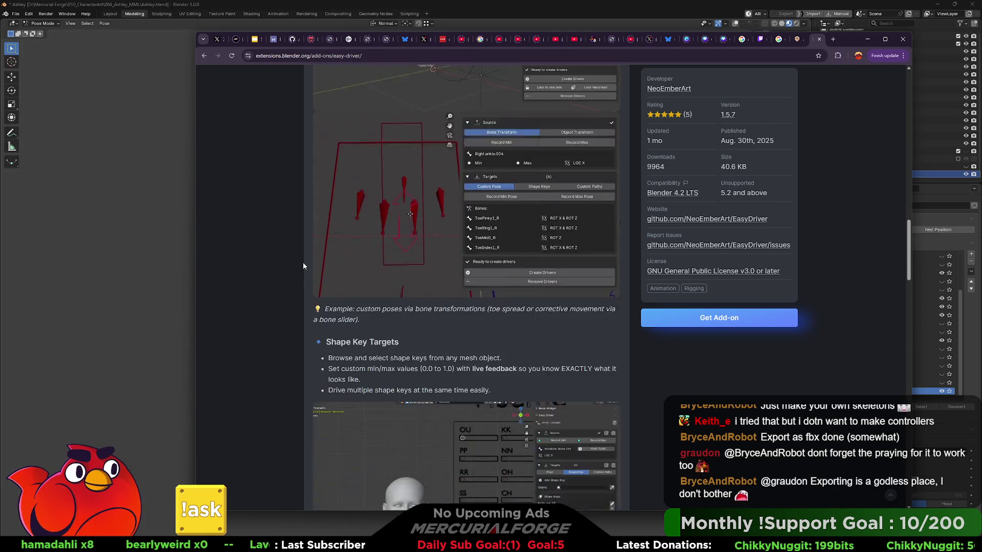
pyautogui.scroll(-4, 303, 265)
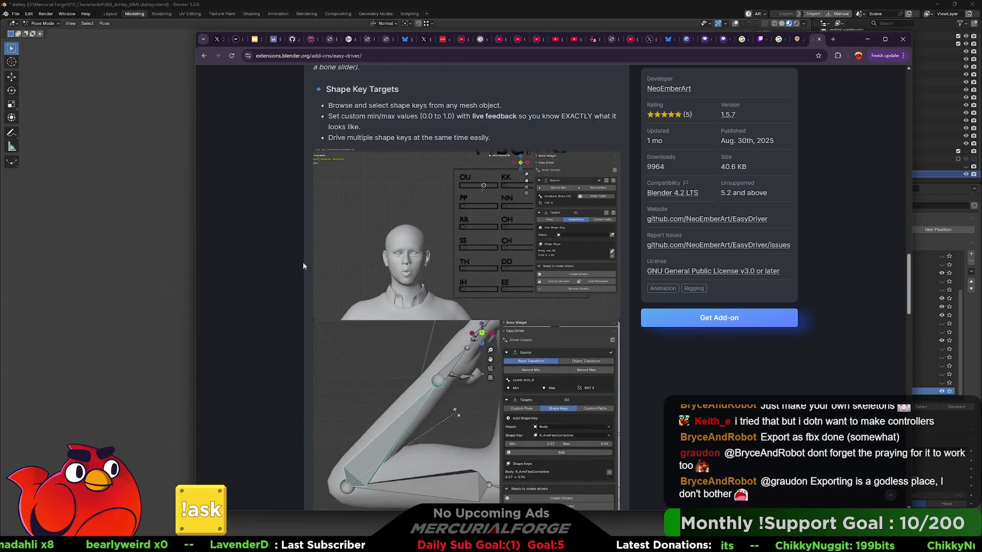
pyautogui.scroll(-4, 303, 262)
pyautogui.scroll(-3, 303, 261)
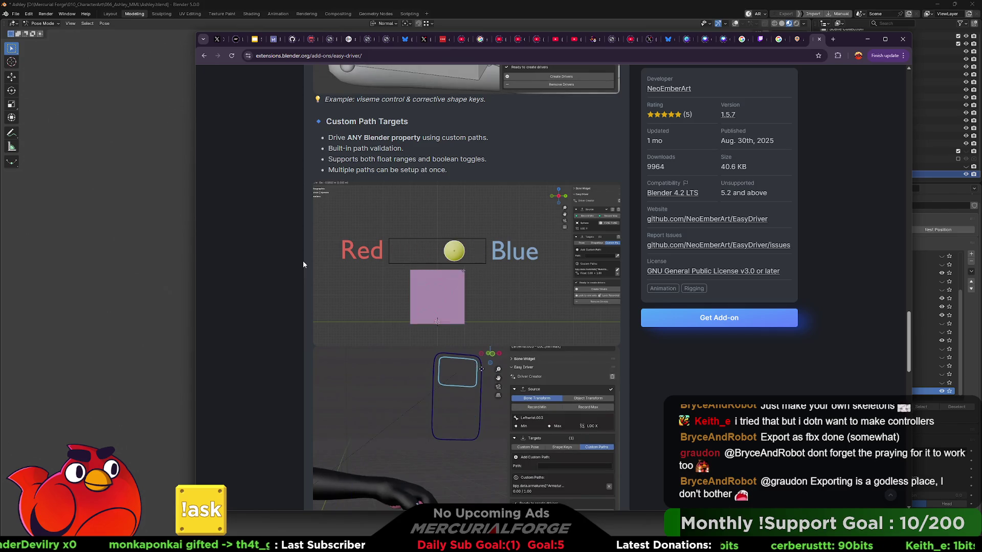
pyautogui.scroll(-7, 303, 271)
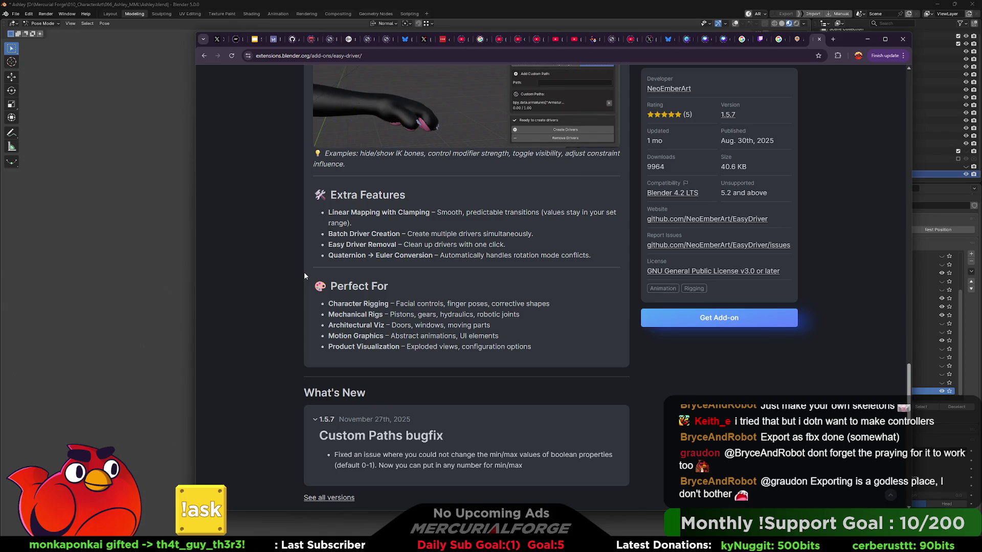
# - Go back to the Google results and scroll further down them
pyautogui.hotkey('alt', 'Left')
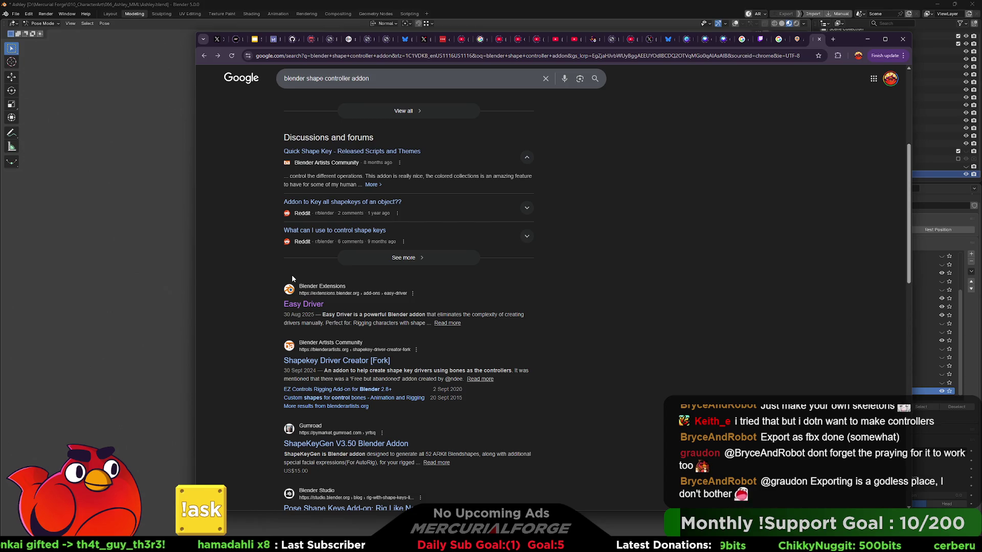
pyautogui.scroll(-3, 292, 275)
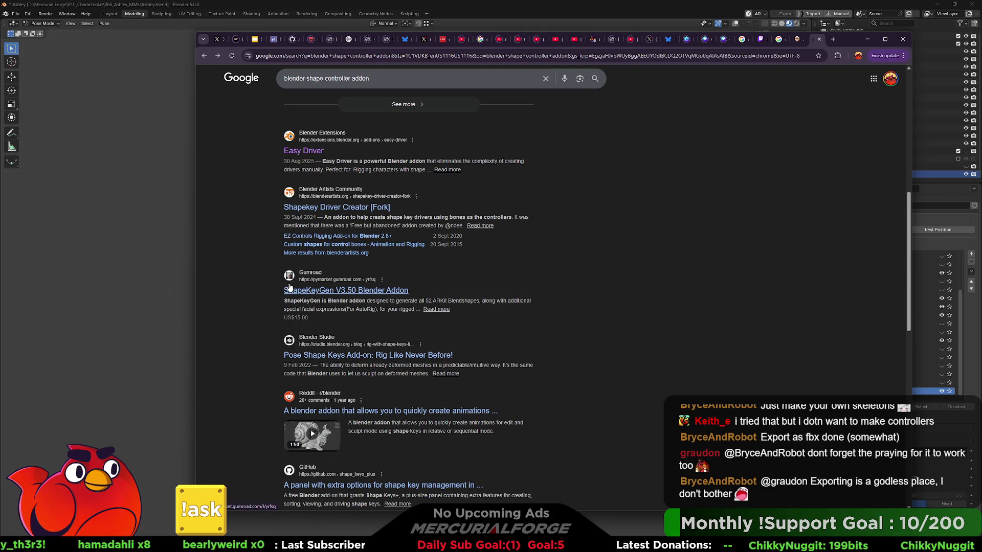
pyautogui.scroll(-9, 289, 287)
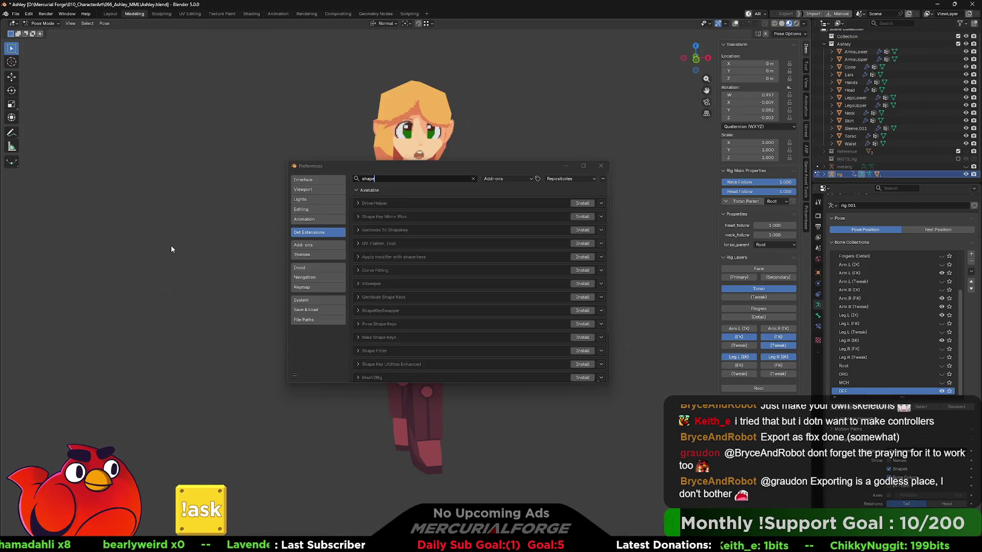
# - Search Get Extensions for 'curve', peek at Curve Generator's details, and scroll the results
pyautogui.click(171, 247)
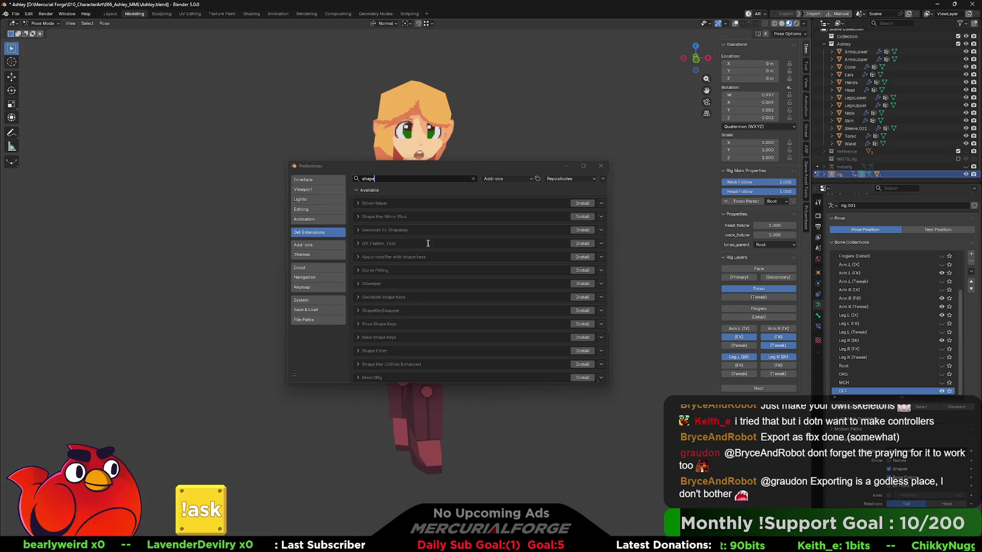
pyautogui.click(347, 344)
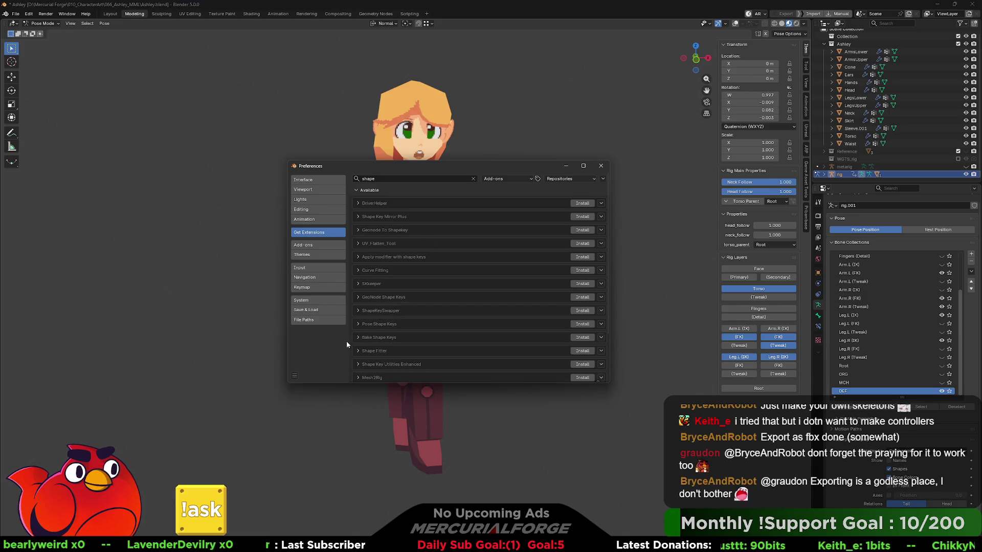
pyautogui.click(404, 180)
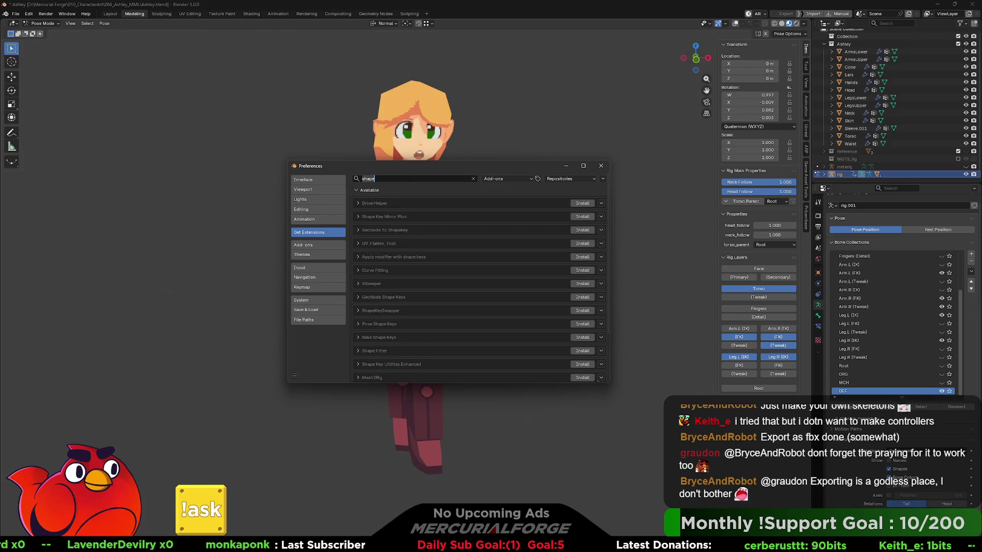
pyautogui.write('curve')
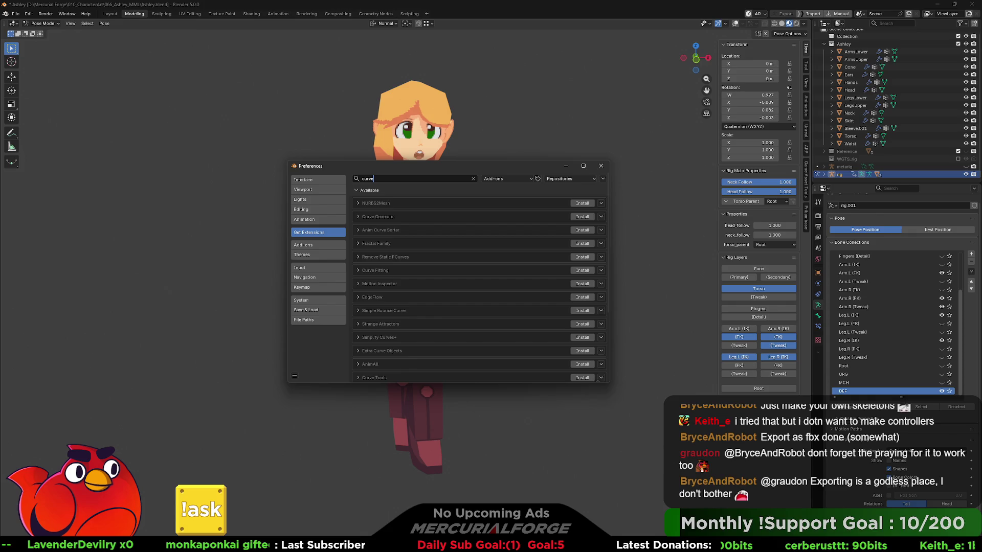
pyautogui.click(357, 217)
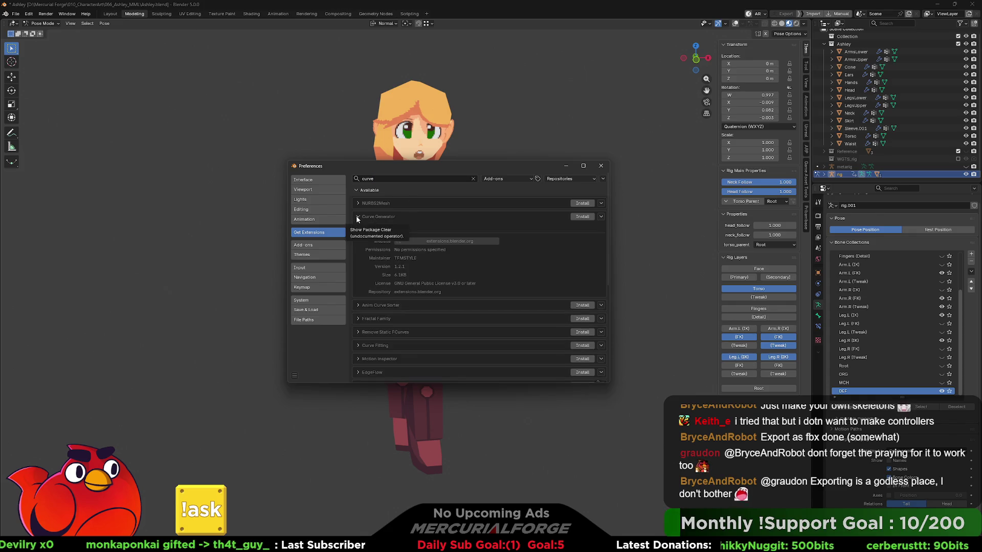
pyautogui.click(358, 217)
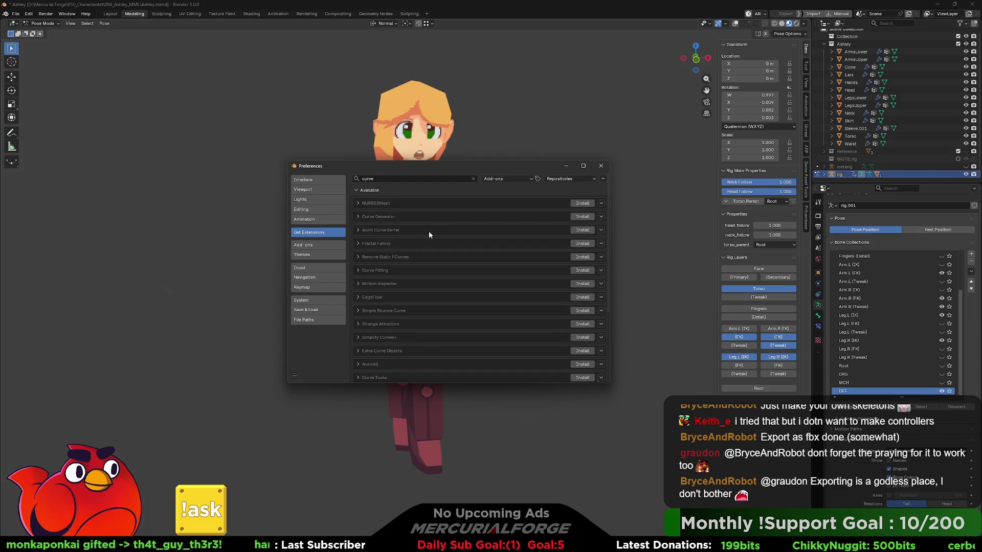
pyautogui.scroll(-4, 429, 235)
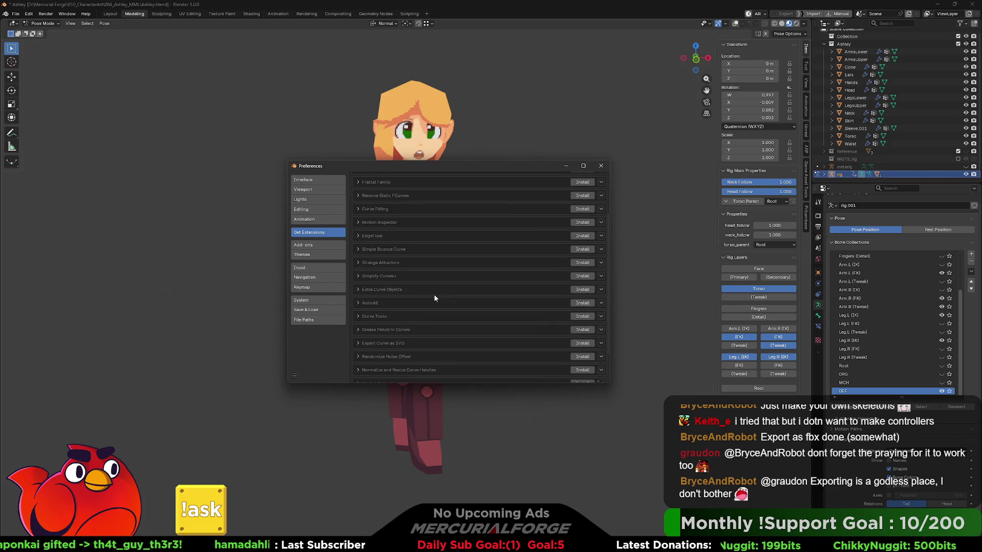
pyautogui.scroll(-2, 434, 297)
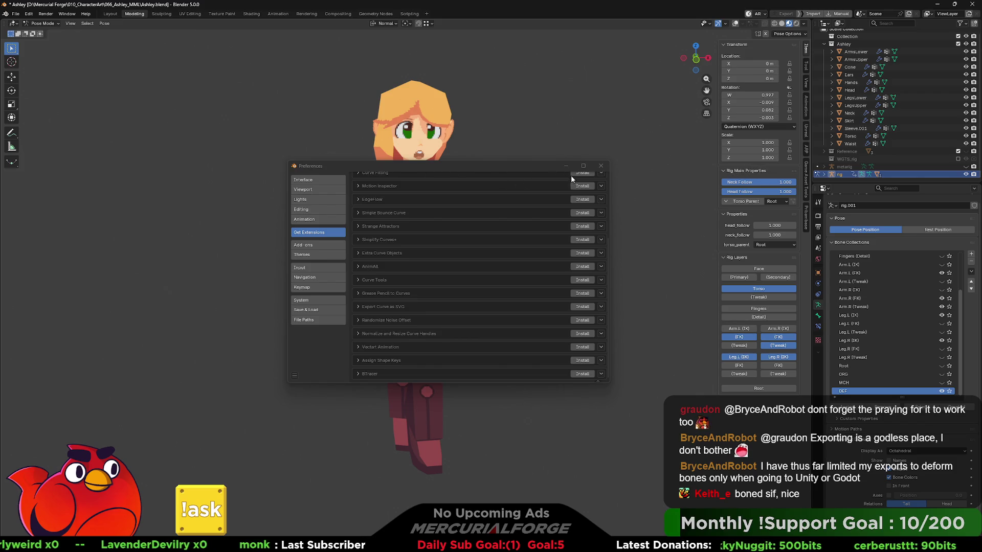
# - Close Preferences and show the PROTO FBX Export panel in the sidebar
pyautogui.click(601, 166)
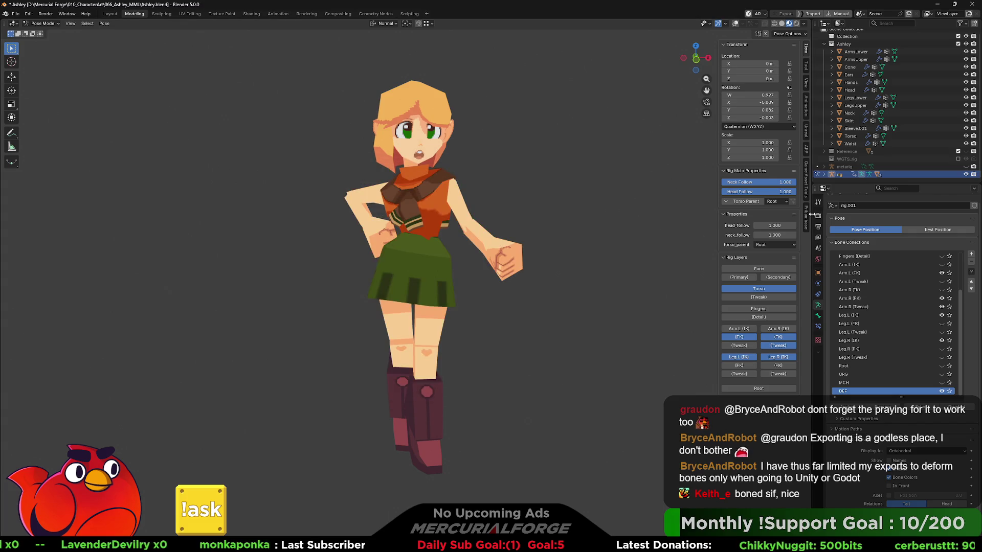
pyautogui.click(806, 180)
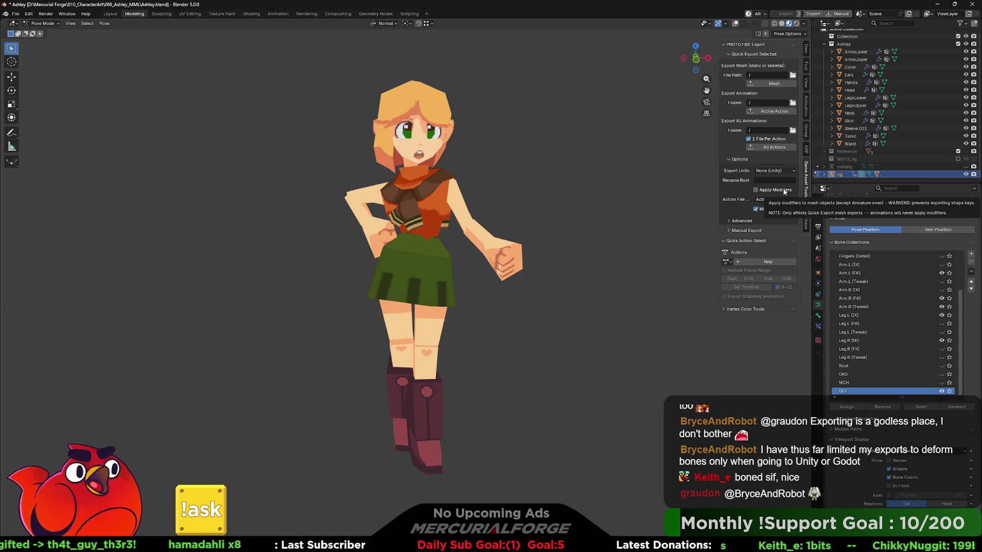
pyautogui.click(824, 175)
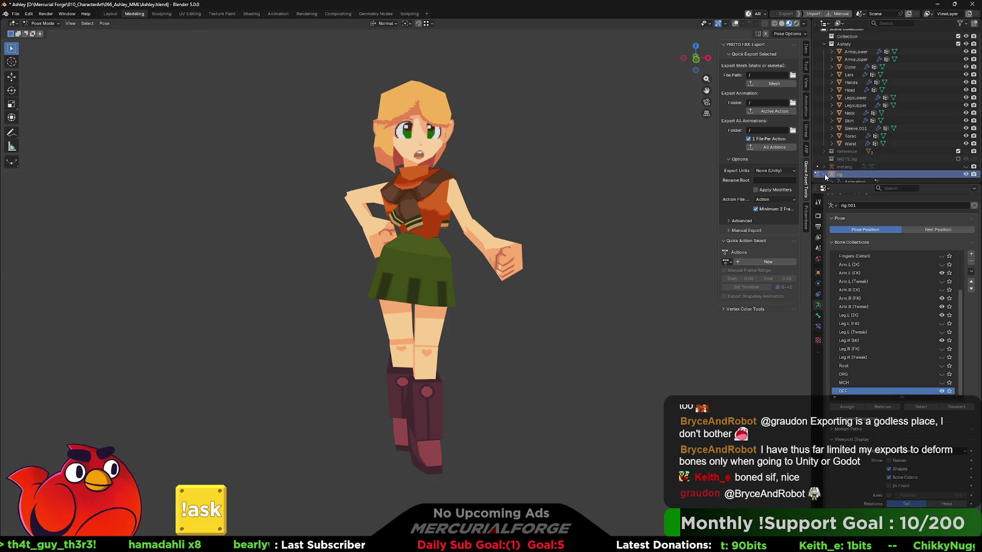
pyautogui.click(824, 175)
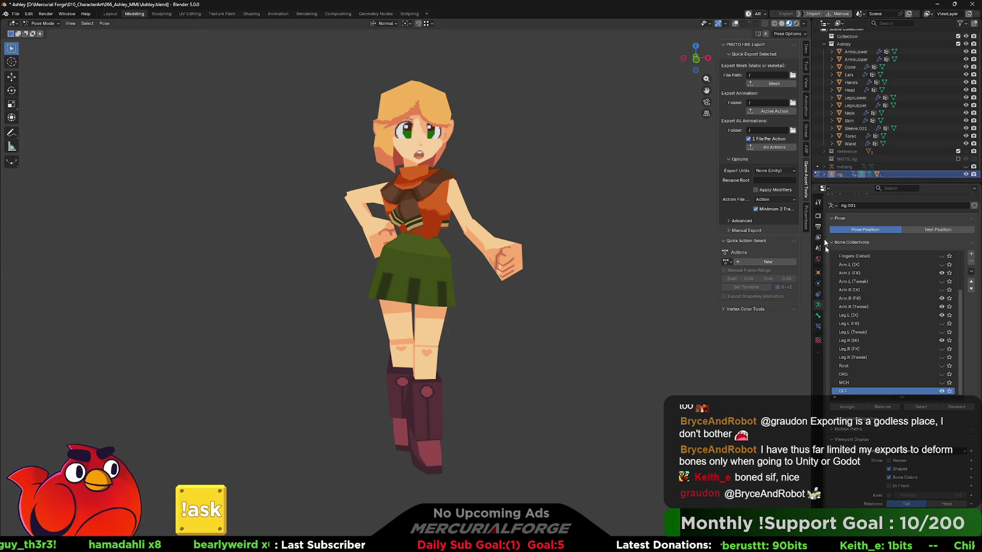
pyautogui.click(929, 408)
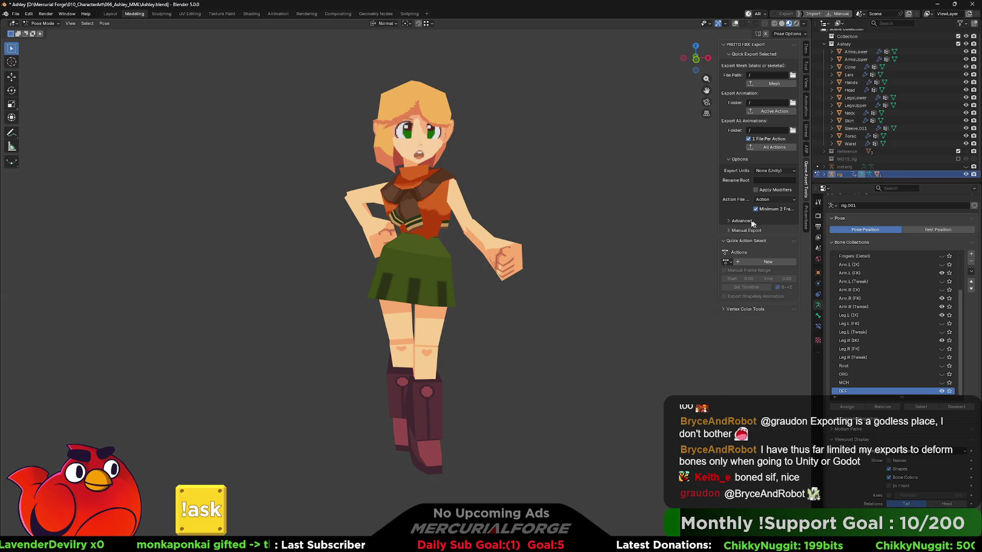
# - Expand and collapse the Advanced and Manual Export subpanels of the FBX exporter
pyautogui.click(728, 221)
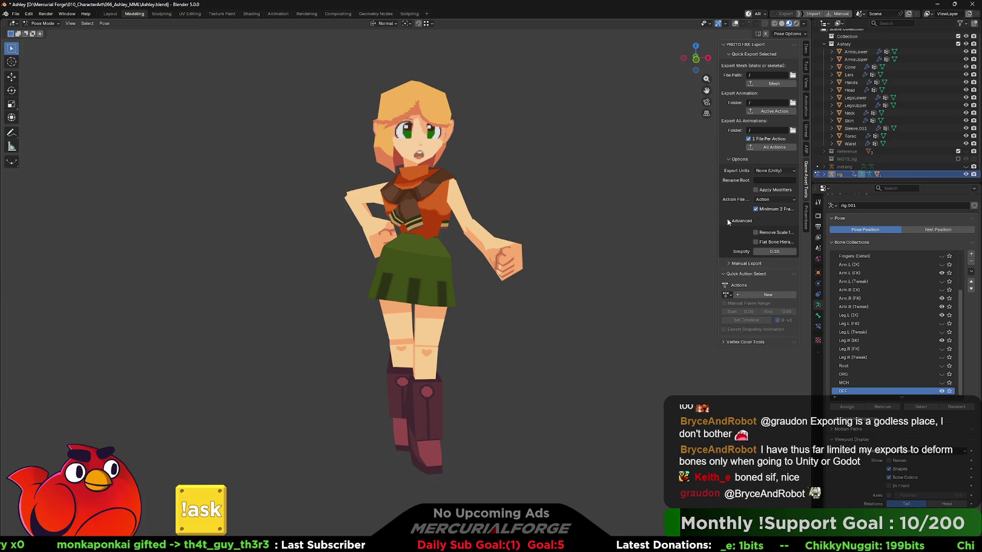
pyautogui.click(728, 220)
pyautogui.click(729, 231)
pyautogui.click(730, 231)
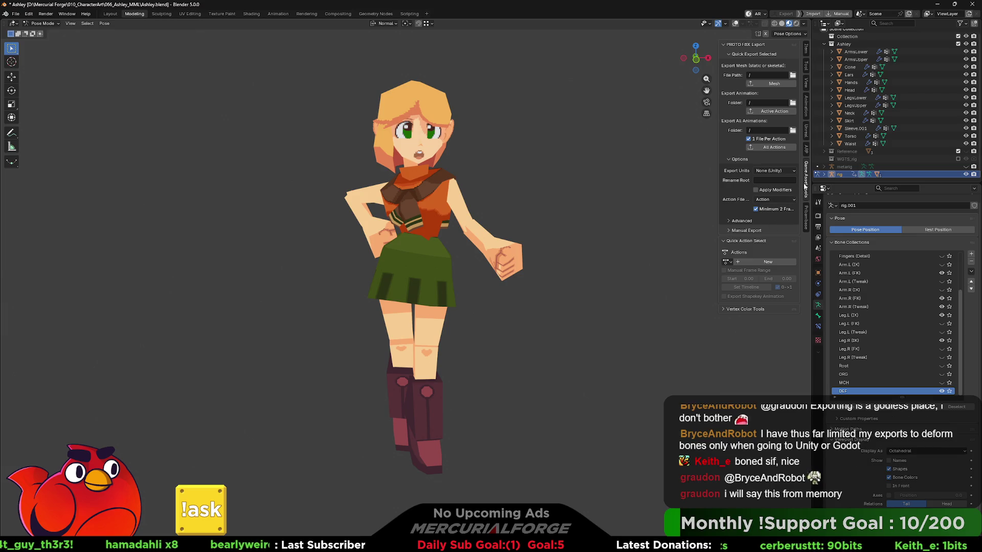
# - Look through the Auto-Rig Pro, Export to Unreal and Animation sidebar tabs
pyautogui.click(806, 149)
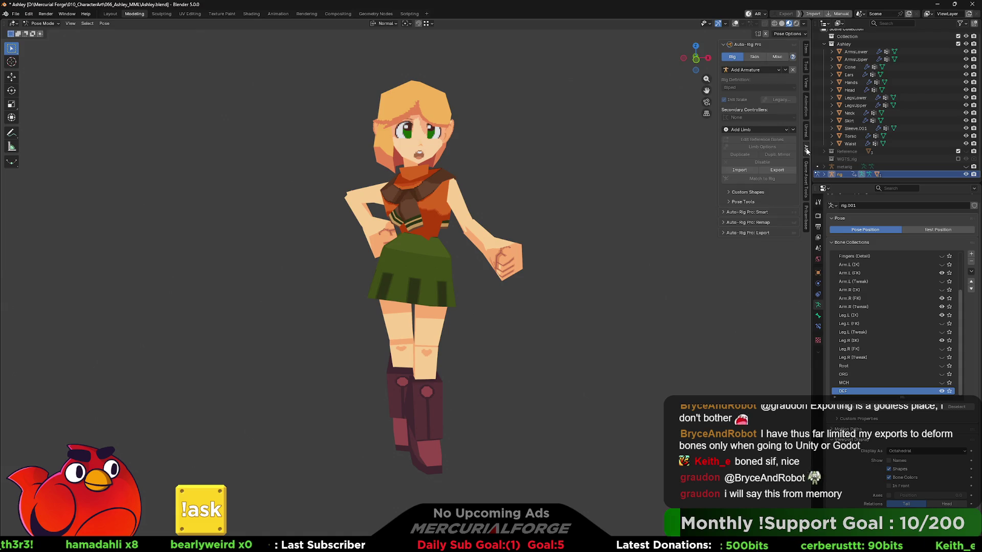
pyautogui.click(807, 148)
pyautogui.click(806, 132)
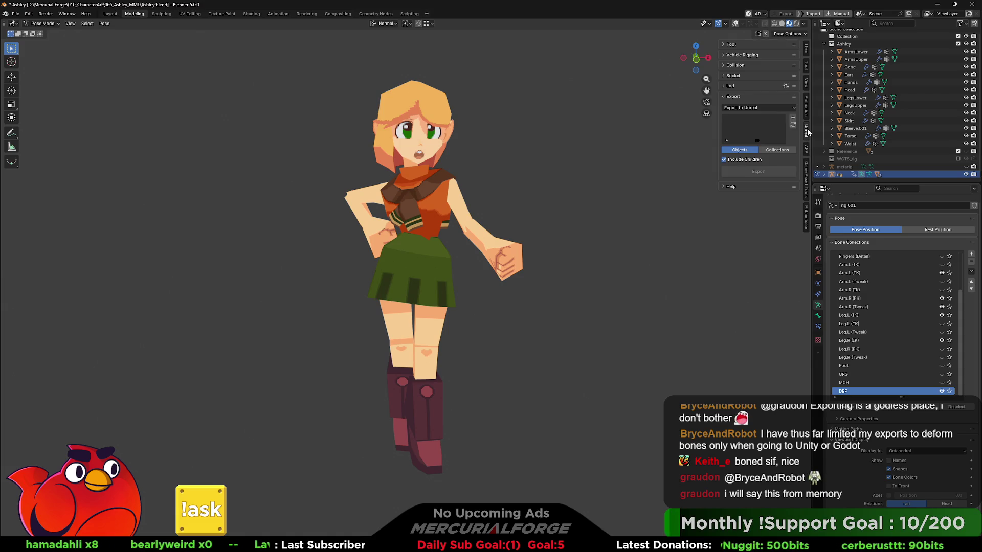
pyautogui.click(806, 113)
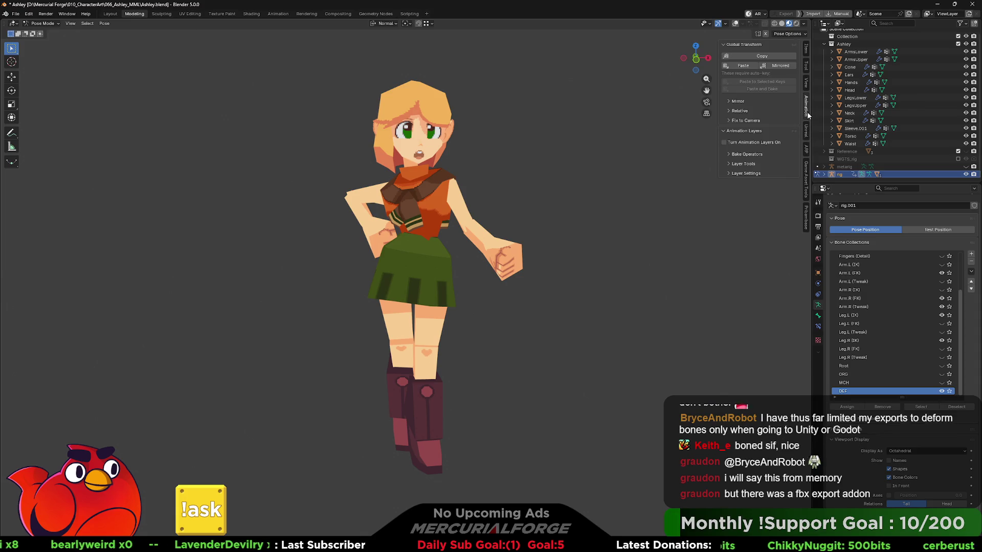
pyautogui.click(807, 113)
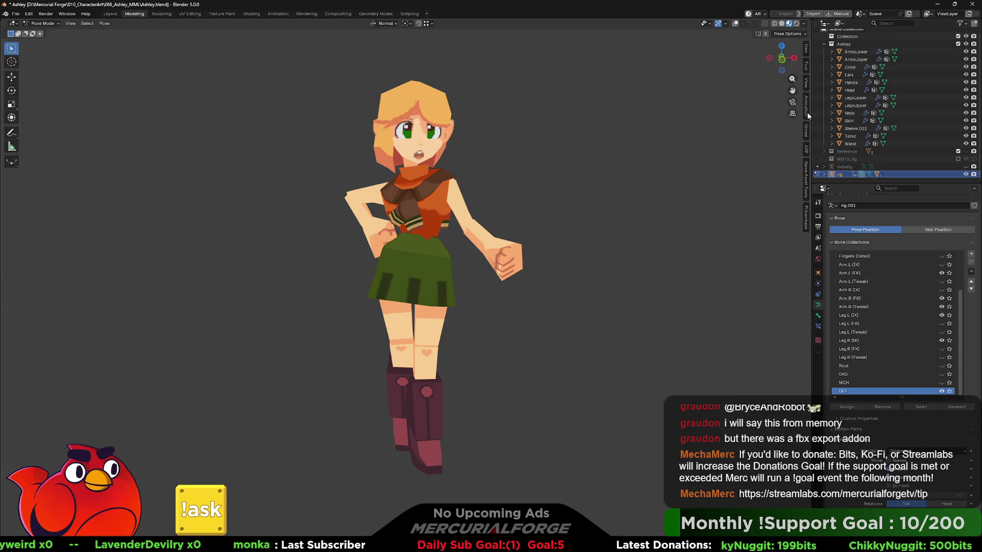
# - Check the View and Tool sidebar tabs, then put the armature into Edit Mode
pyautogui.click(807, 90)
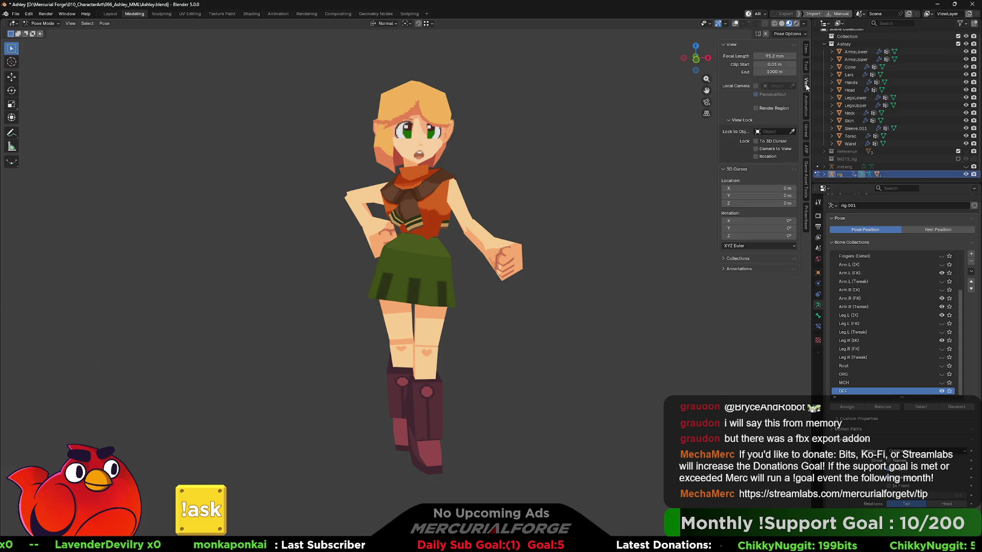
pyautogui.click(807, 65)
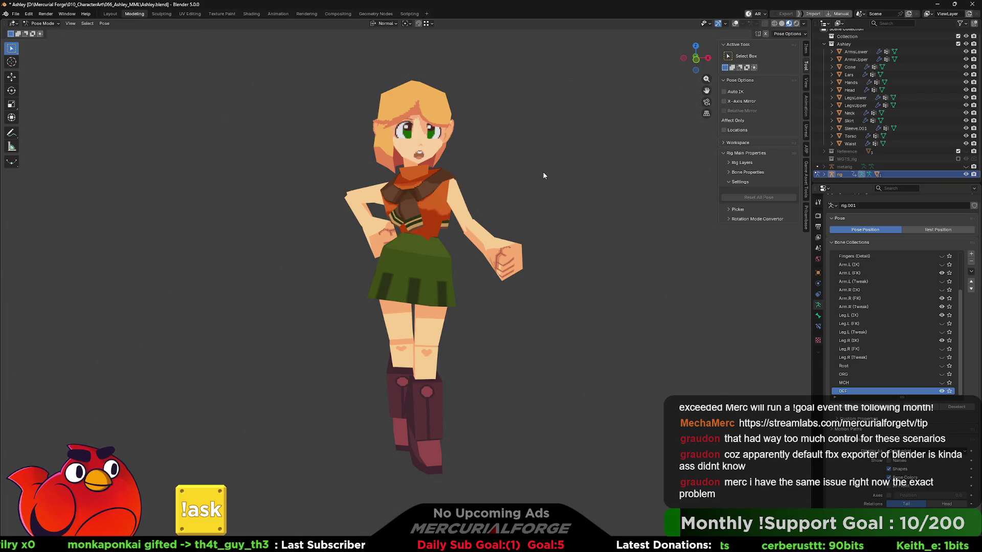
pyautogui.press('Tab')
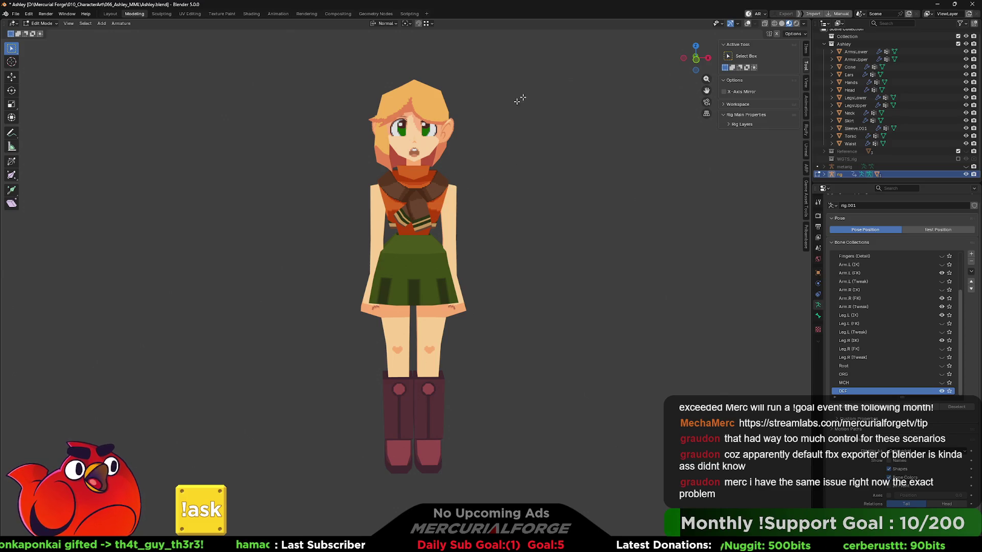
# - Return to Object Mode and open then cancel the FBX export dialog from Quick Favorites
pyautogui.hotkey('ctrl', 'Tab')
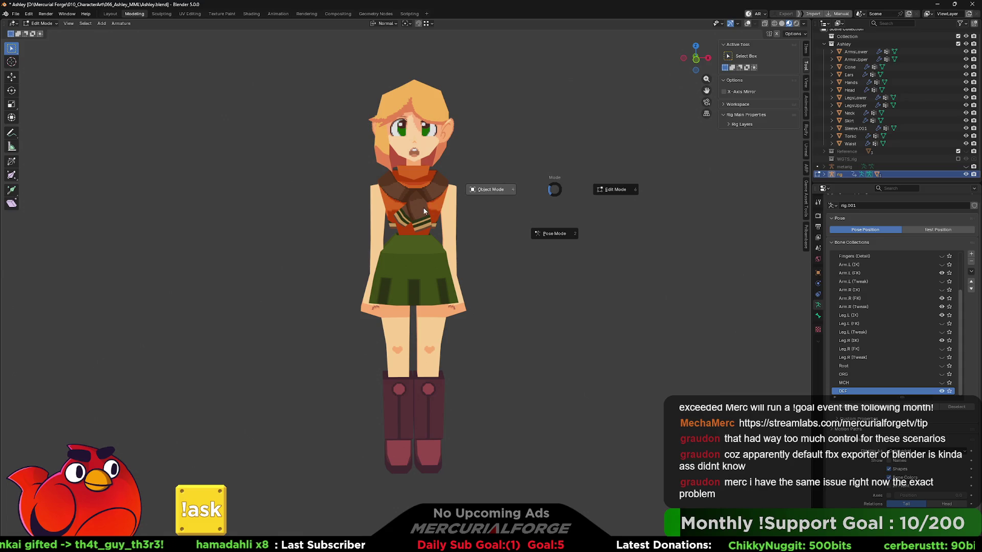
pyautogui.click(491, 193)
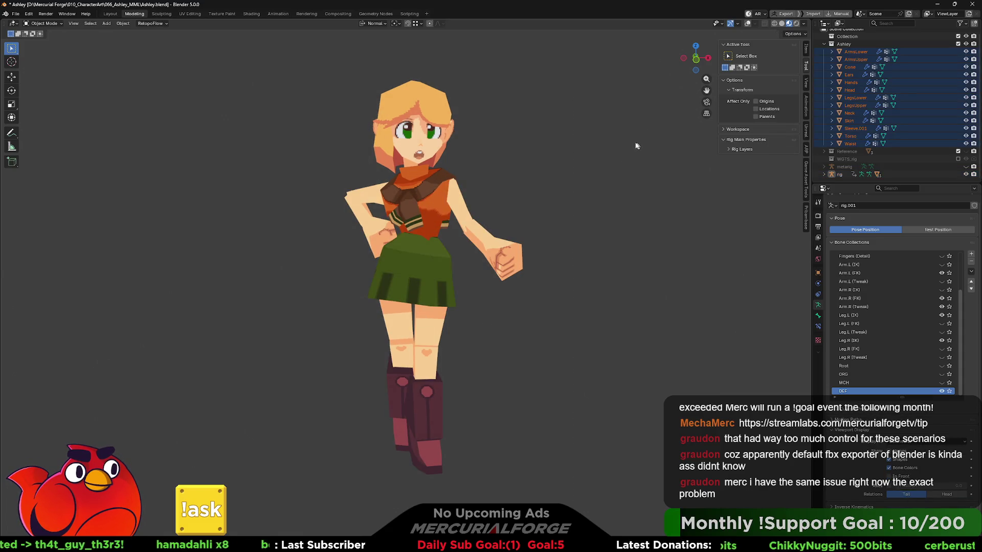
pyautogui.press('q')
pyautogui.click(575, 169)
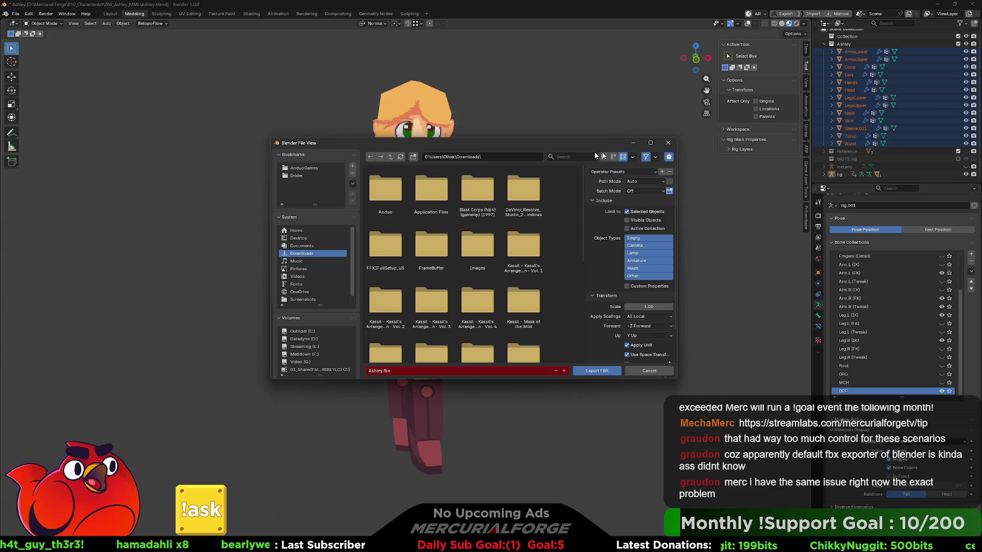
pyautogui.click(667, 144)
# - Browse the export formats listed under File > Export
pyautogui.click(15, 14)
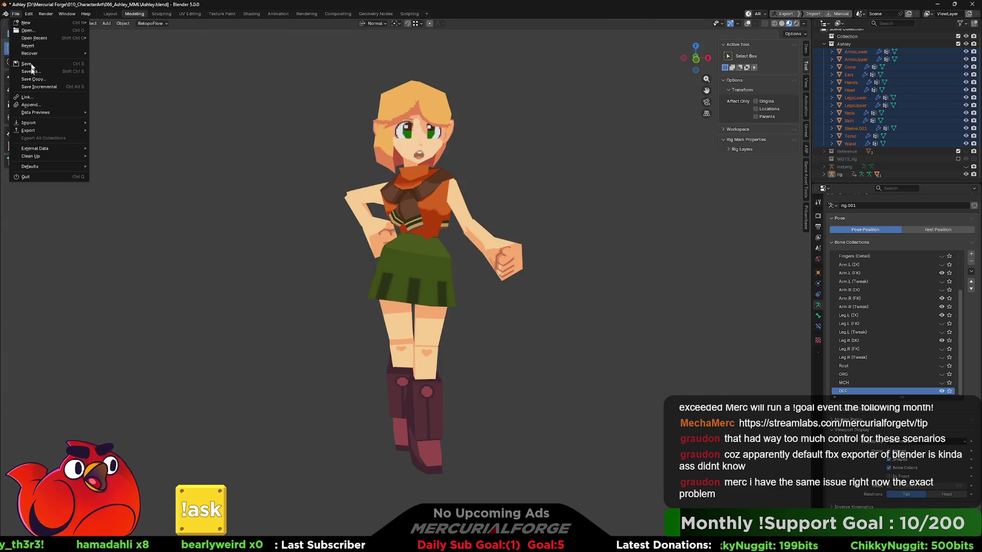
pyautogui.moveTo(46, 150)
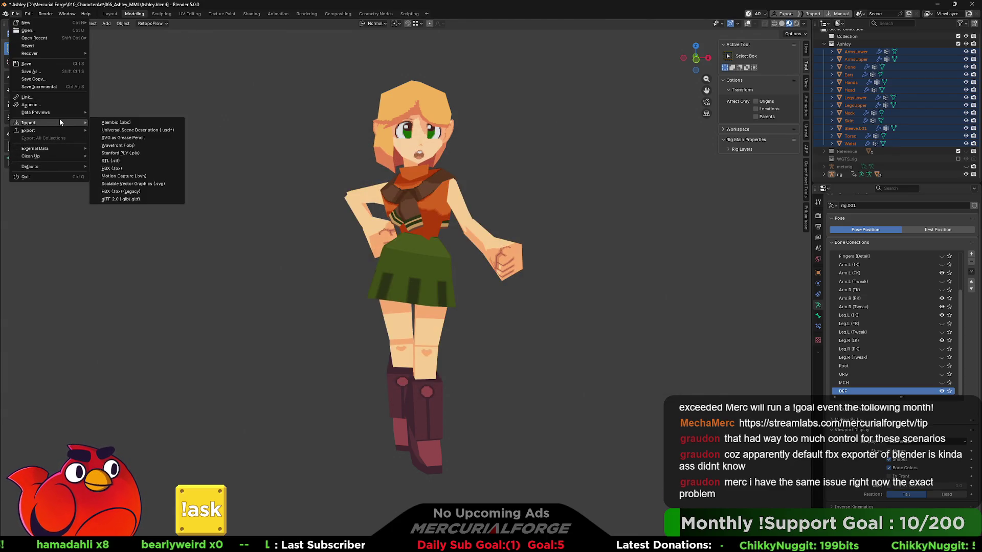
pyautogui.moveTo(56, 131)
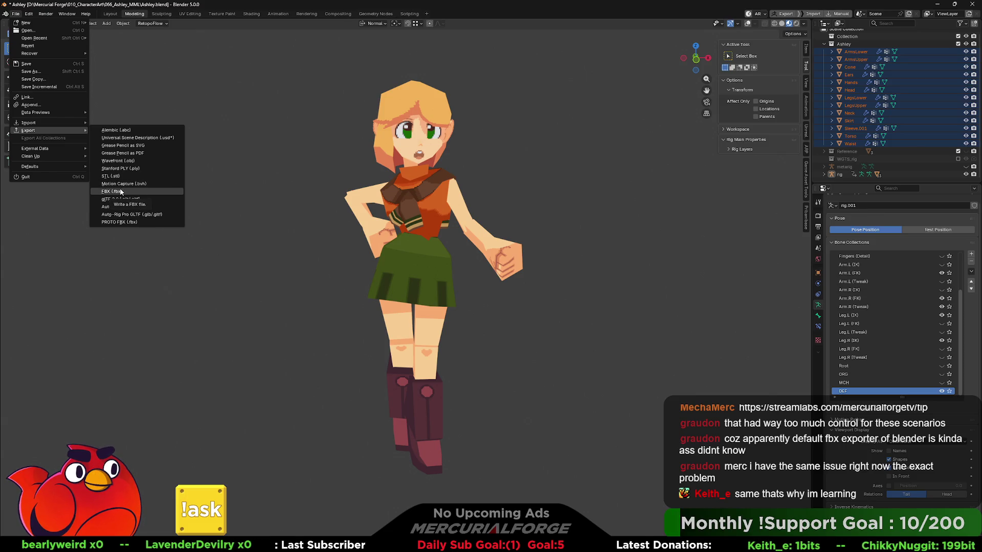
# - Open Preferences and search add-ons for 'fbx' and 'shapefb' to inspect Faster FBX Exporter and PROTO Game Asset Tools
pyautogui.click(28, 15)
pyautogui.click(48, 113)
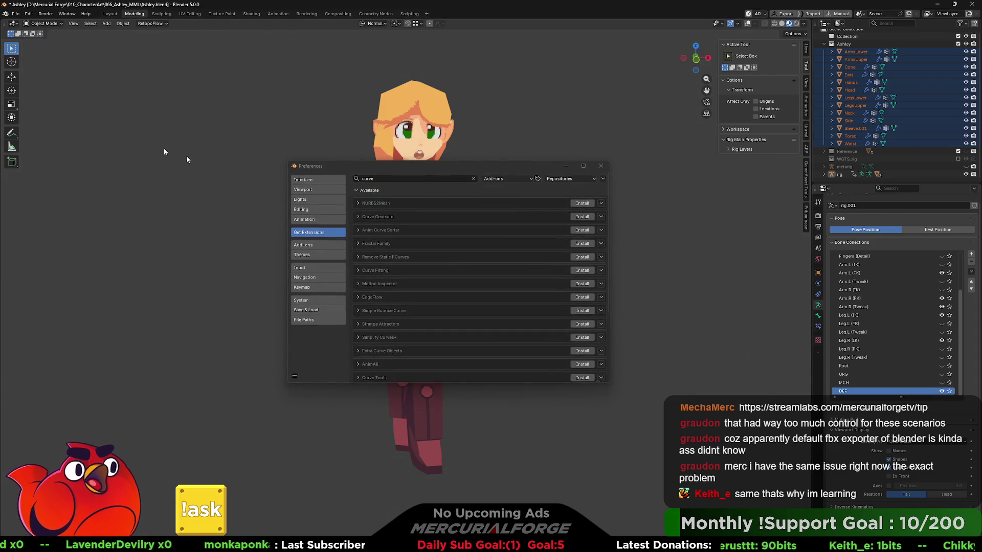
pyautogui.click(377, 180)
pyautogui.write('f')
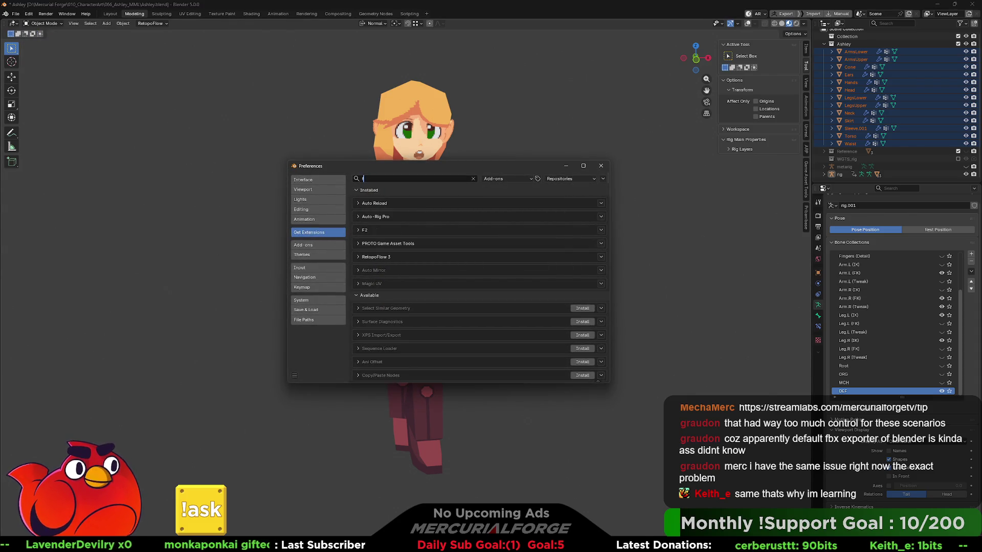
pyautogui.write('bx')
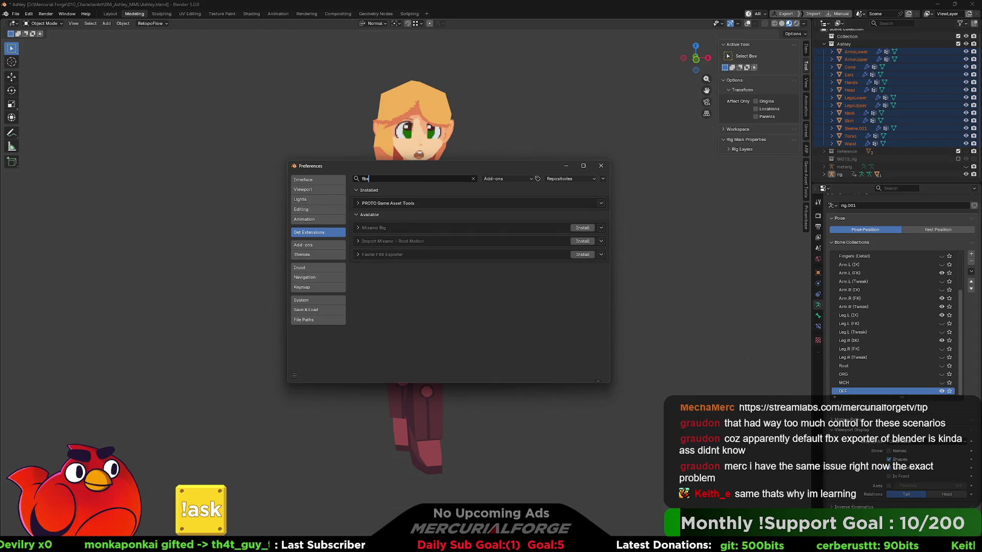
pyautogui.click(359, 255)
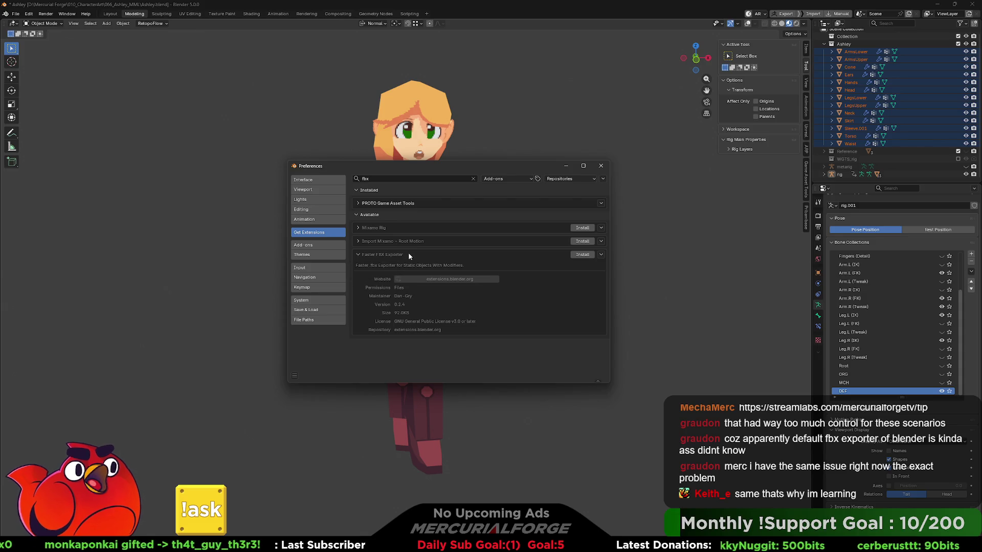
pyautogui.click(358, 253)
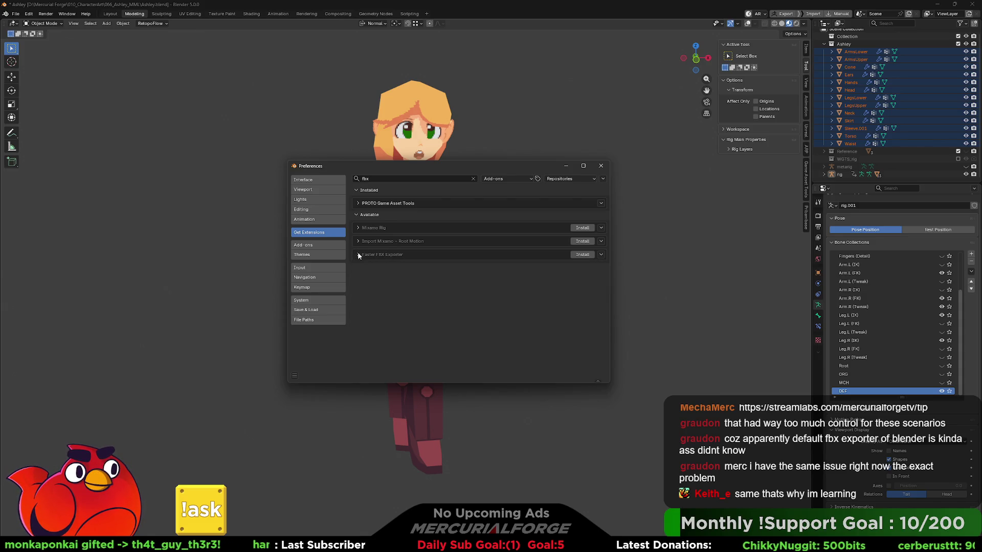
pyautogui.click(326, 248)
pyautogui.click(375, 180)
pyautogui.write('shape')
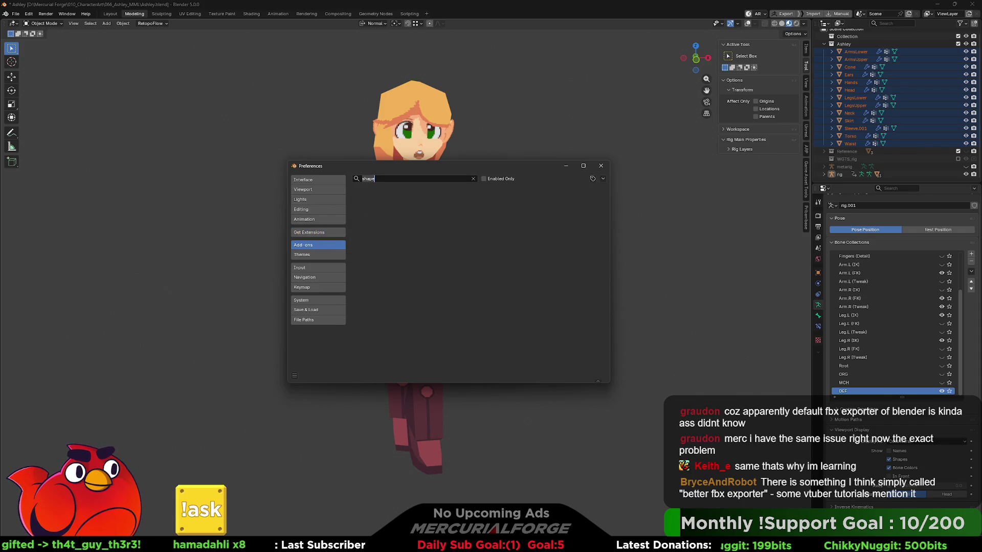
pyautogui.write('fb')
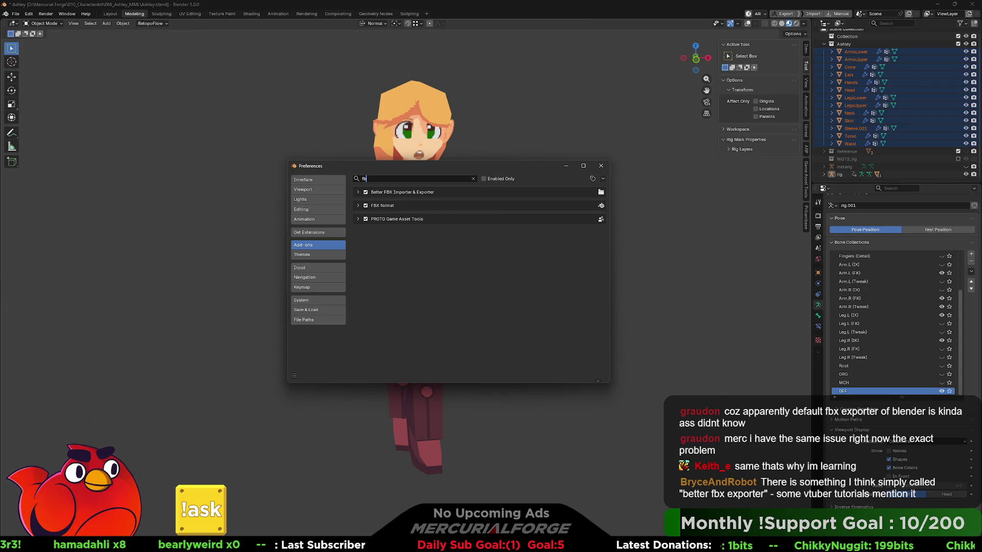
pyautogui.click(357, 219)
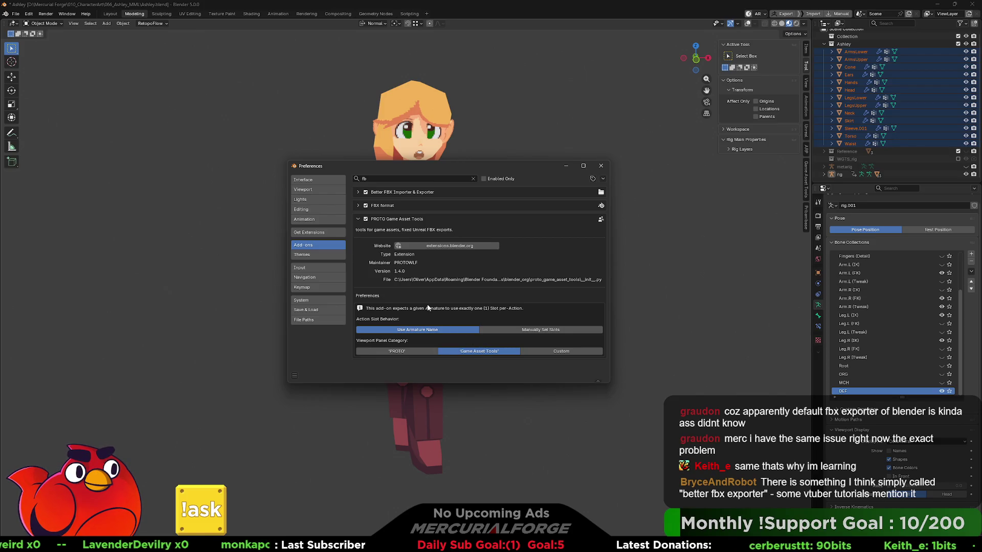
# - Search 'unreal', turn Blender to Unreal and PROTO Game Asset Tools off and on, then show the Export to Unreal panel
pyautogui.click(398, 180)
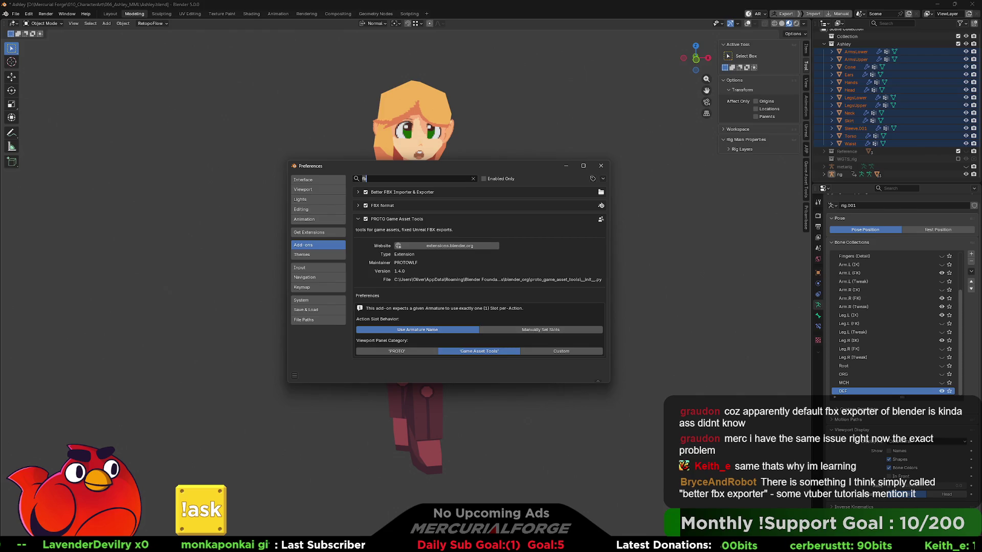
pyautogui.write('unreal')
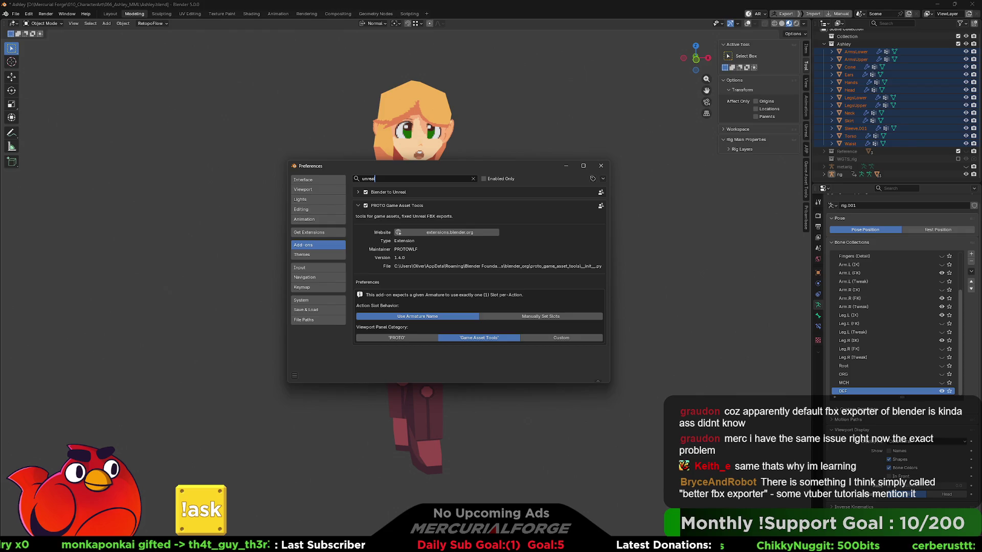
pyautogui.click(366, 192)
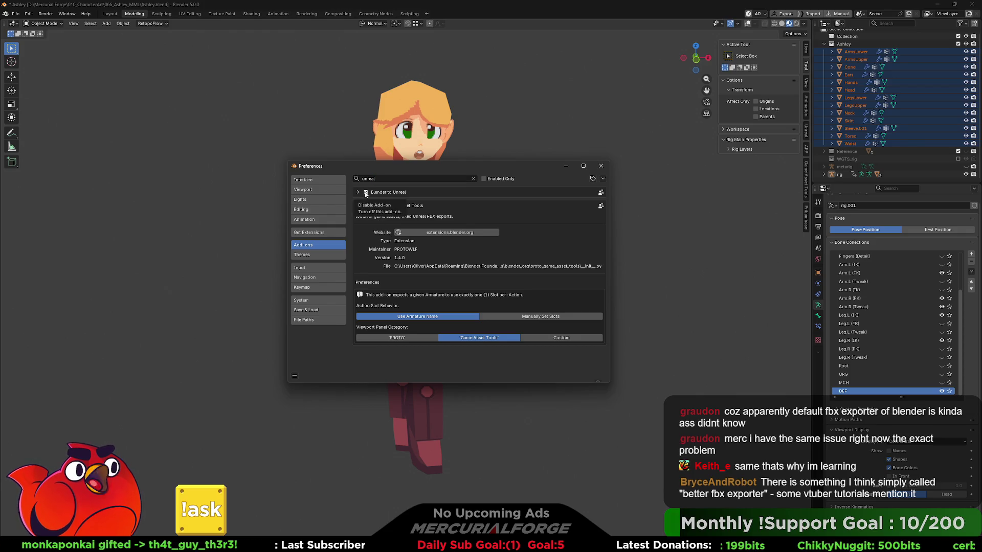
pyautogui.click(365, 193)
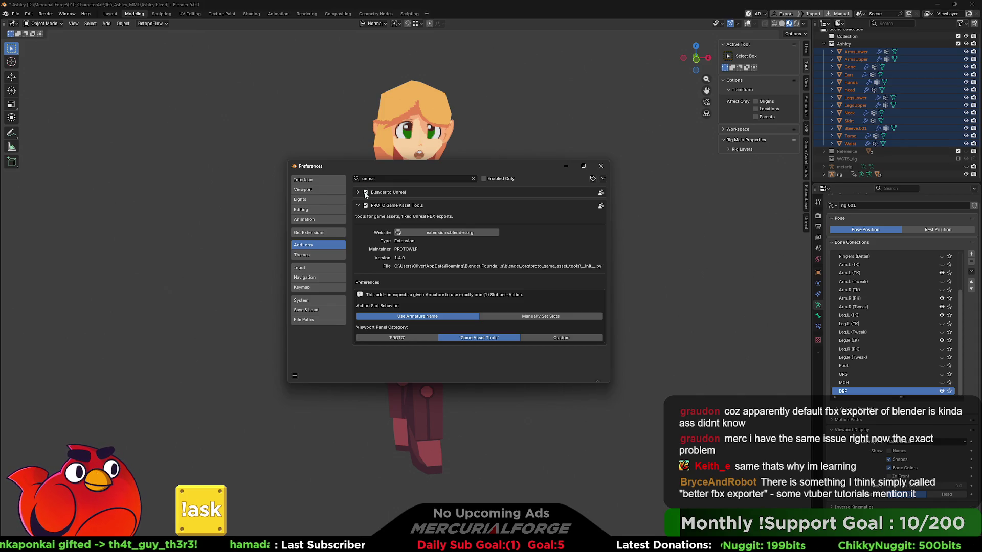
pyautogui.click(365, 206)
pyautogui.click(365, 206)
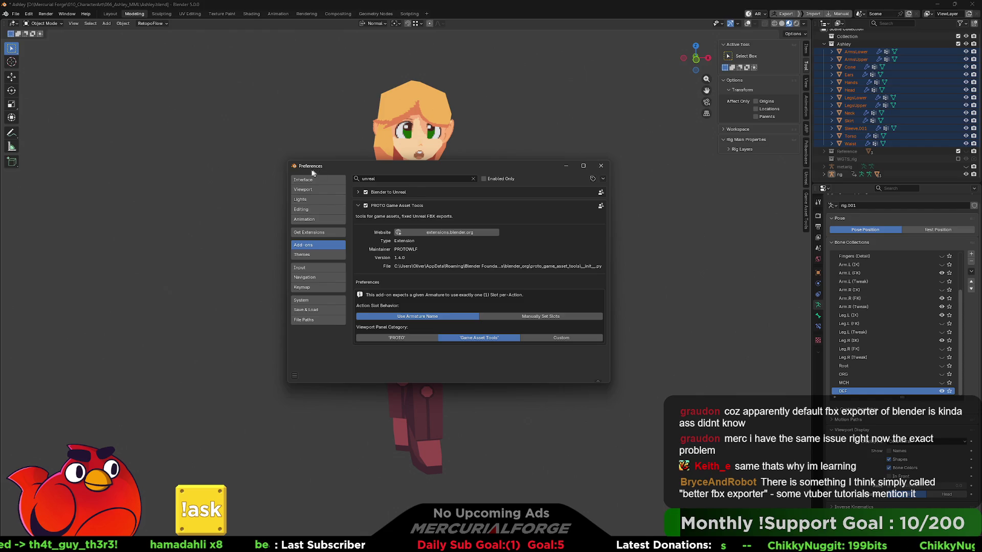
pyautogui.click(601, 166)
pyautogui.click(806, 177)
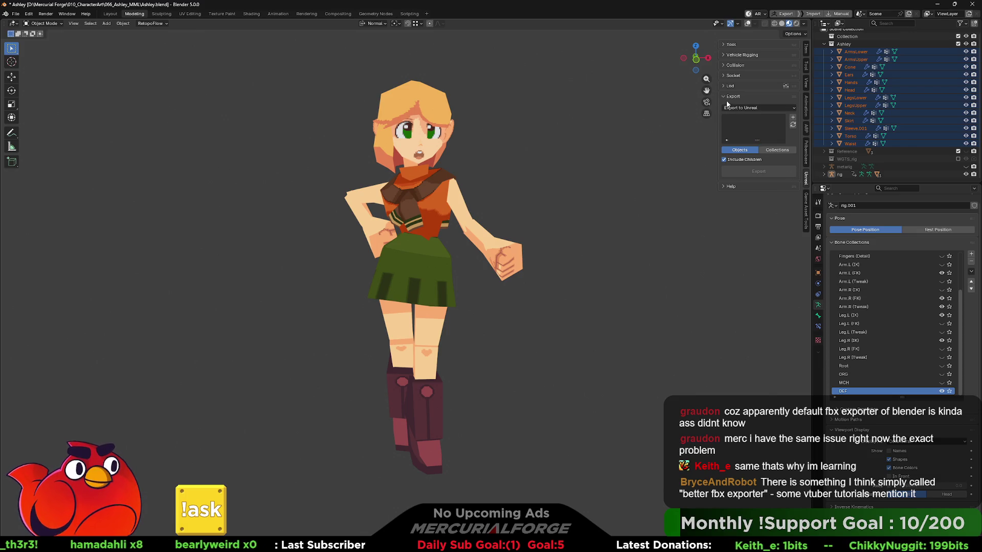
# - Switch the sidebar between PROTO FBX, Unreal and Auto-Rig Pro tabs, ending on ARP's Misc then Skin options
pyautogui.click(806, 204)
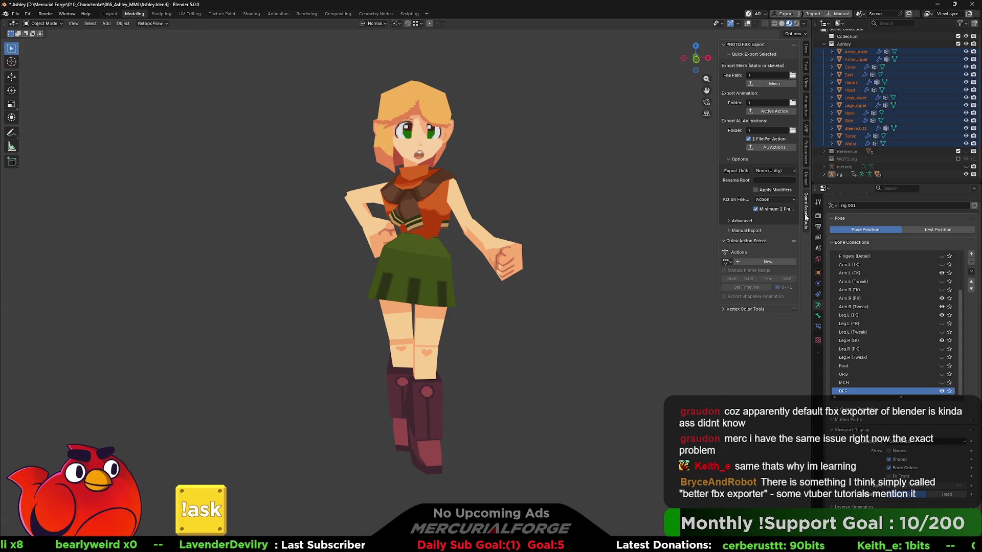
pyautogui.click(806, 180)
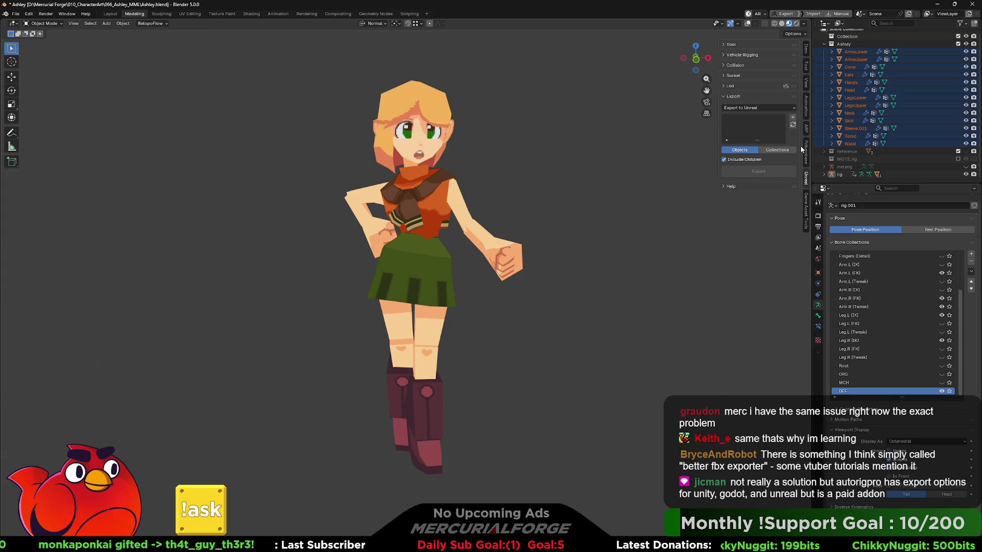
pyautogui.click(806, 129)
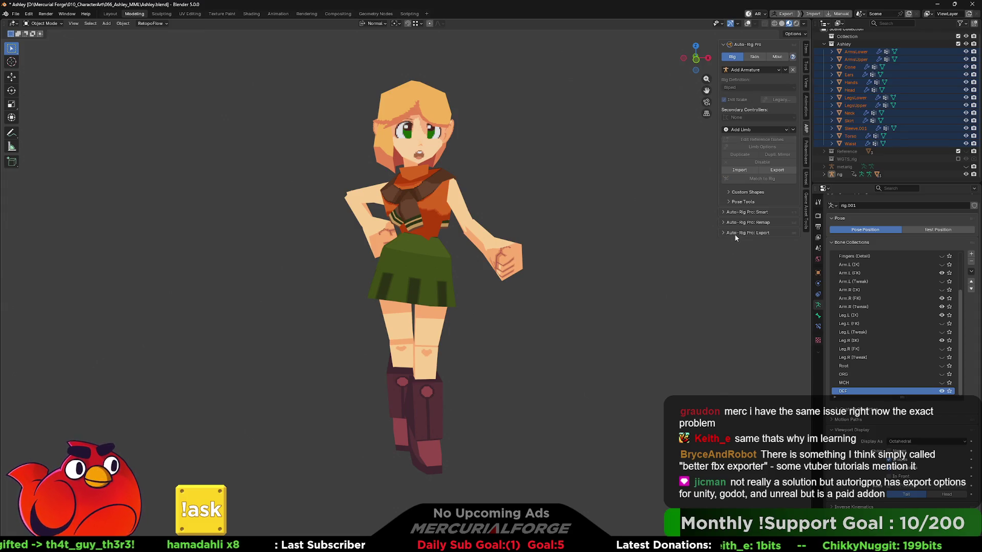
pyautogui.click(776, 56)
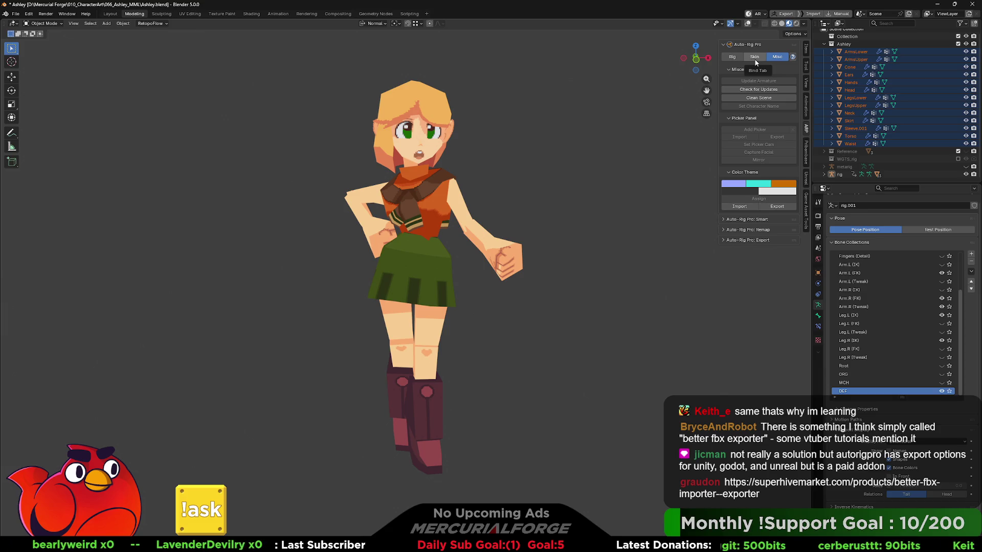
pyautogui.click(757, 61)
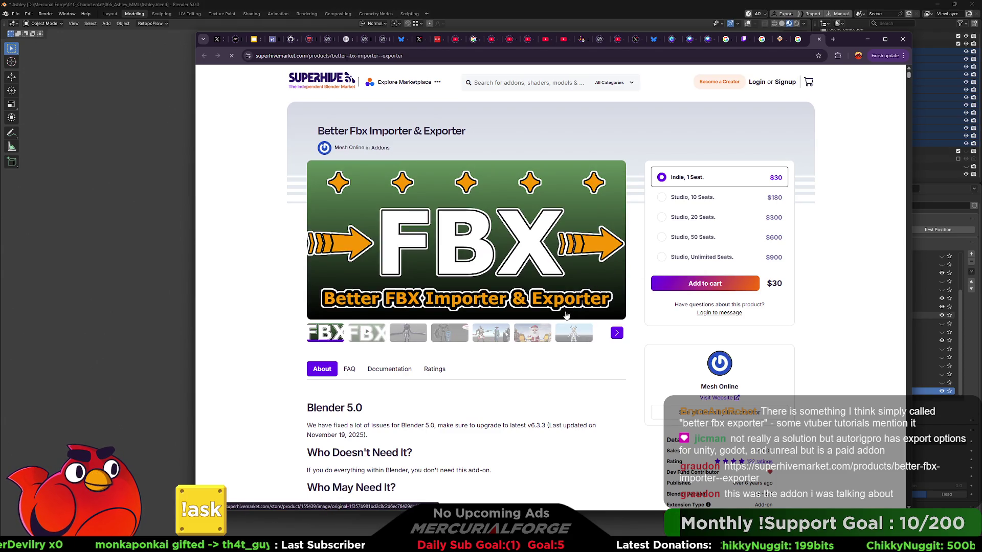
# - Scroll through the $30 Better Fbx Importer & Exporter page, then return to Blender with Alt+Tab
pyautogui.scroll(-3, 566, 316)
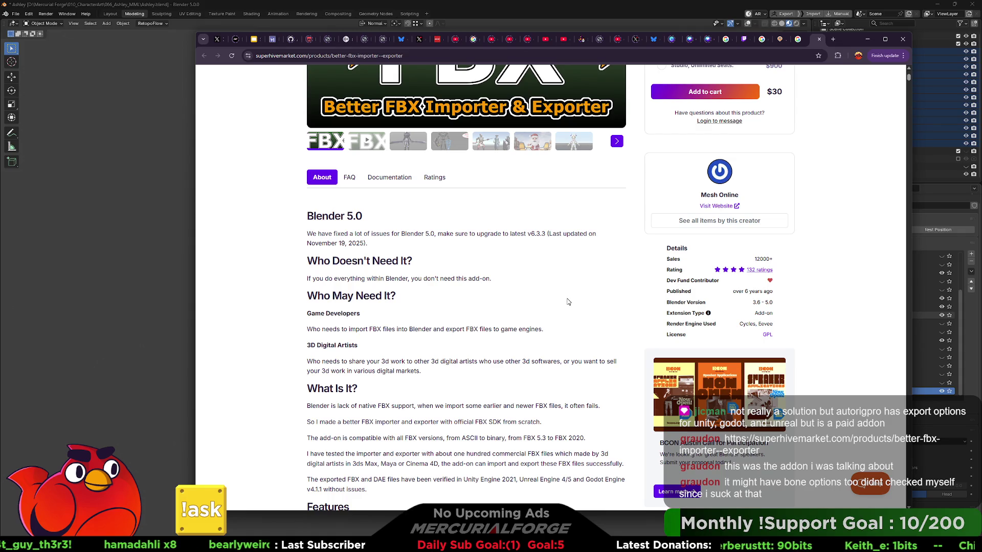
pyautogui.hotkey('alt', 'Tab')
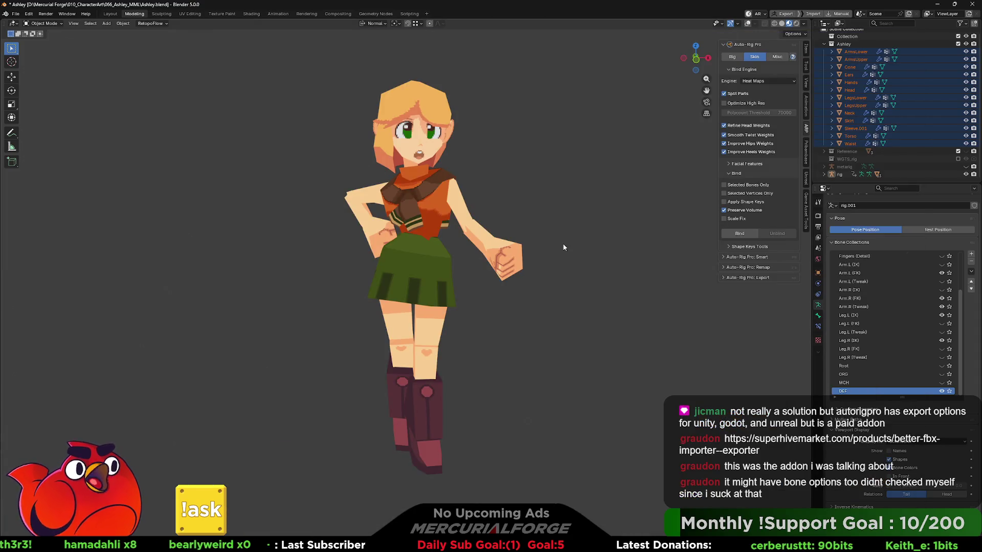
# - Open the Ashley.fbx export settings from Quick Favorites, review the Armature options, and close without exporting
pyautogui.press('q')
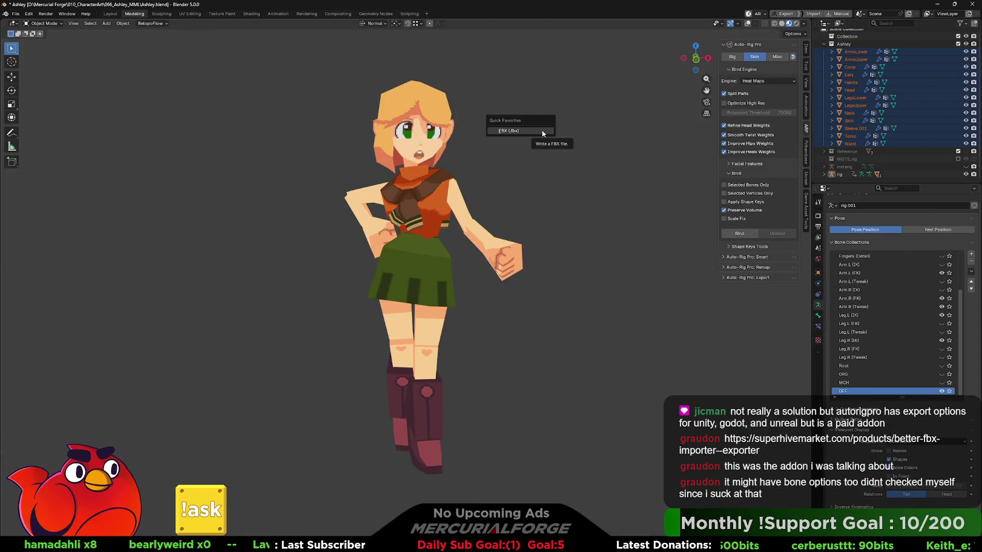
pyautogui.click(541, 131)
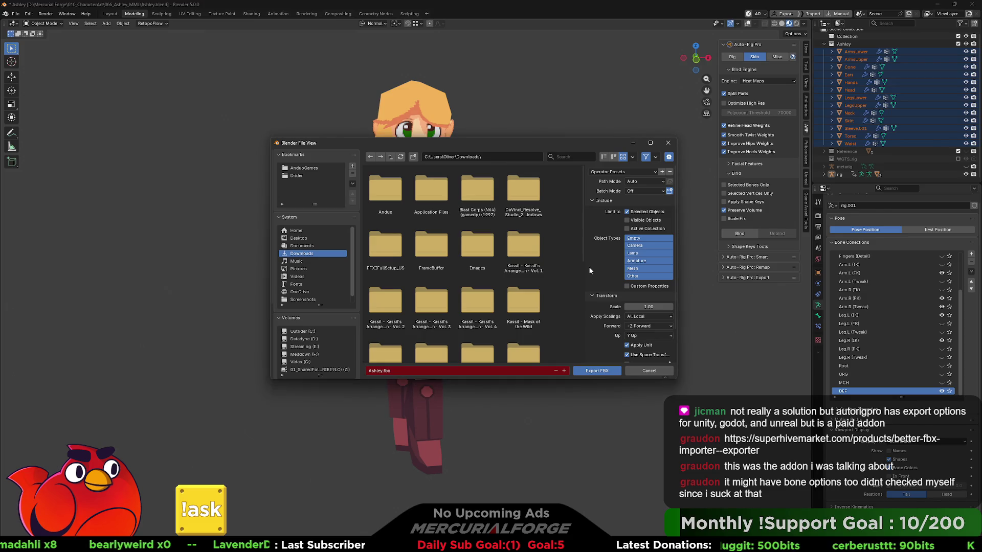
pyautogui.scroll(-3, 599, 264)
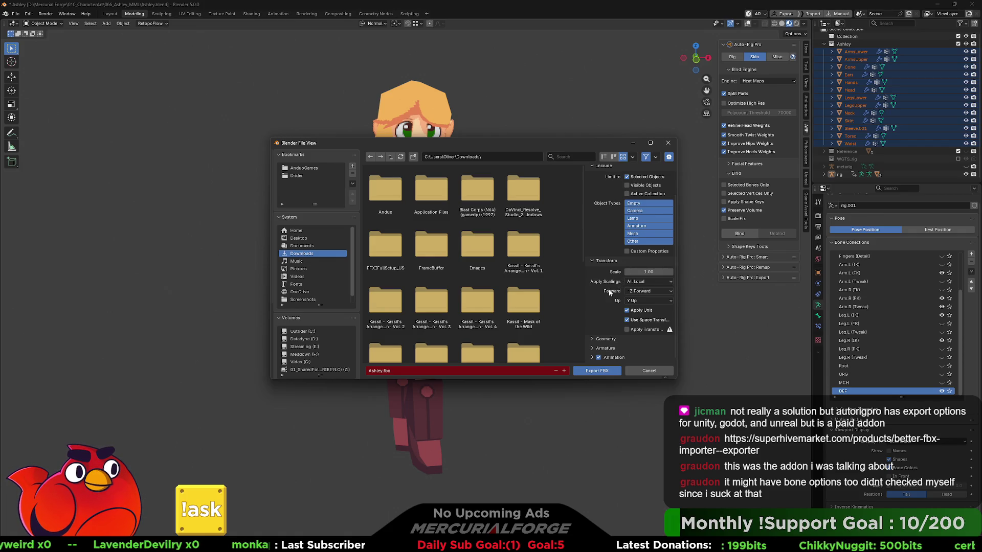
pyautogui.click(593, 348)
pyautogui.scroll(-2, 592, 349)
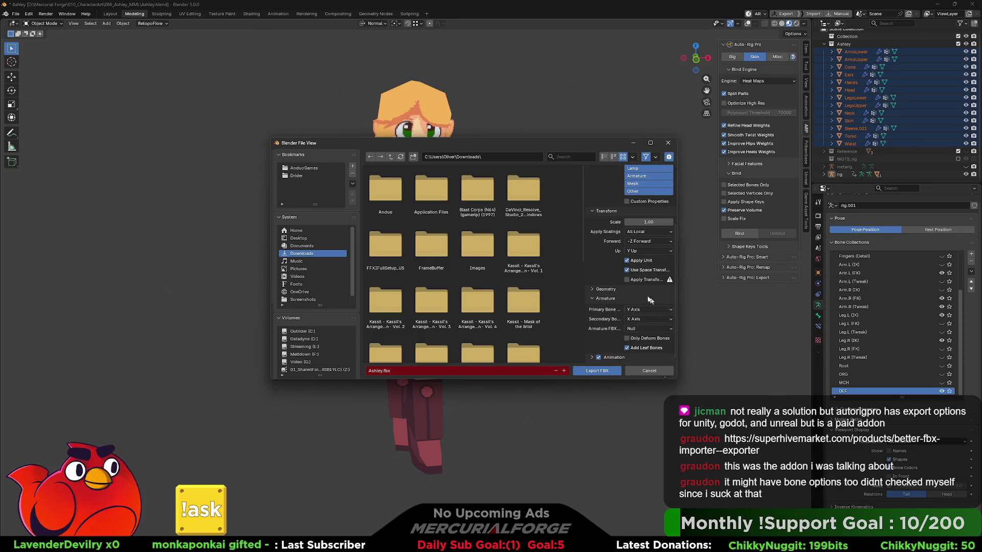
pyautogui.click(668, 142)
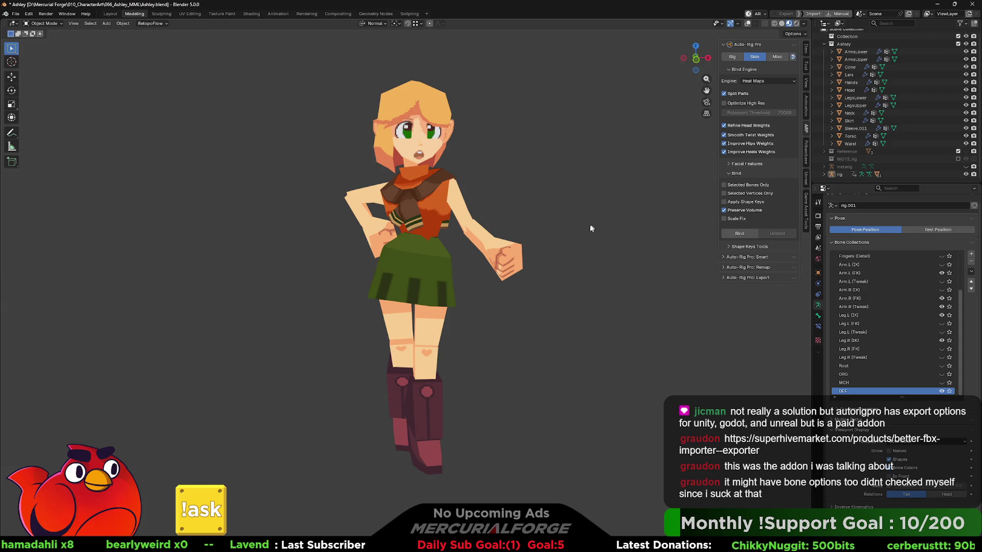
# - Browse the File > Export format list, including the Auto-Rig Pro FBX and glTF exporters
pyautogui.click(21, 14)
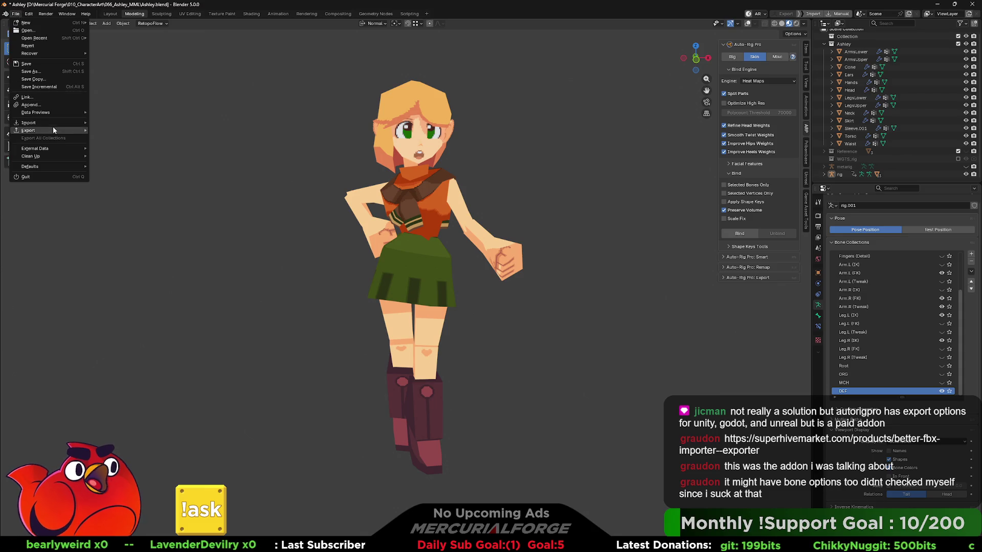
pyautogui.moveTo(57, 124)
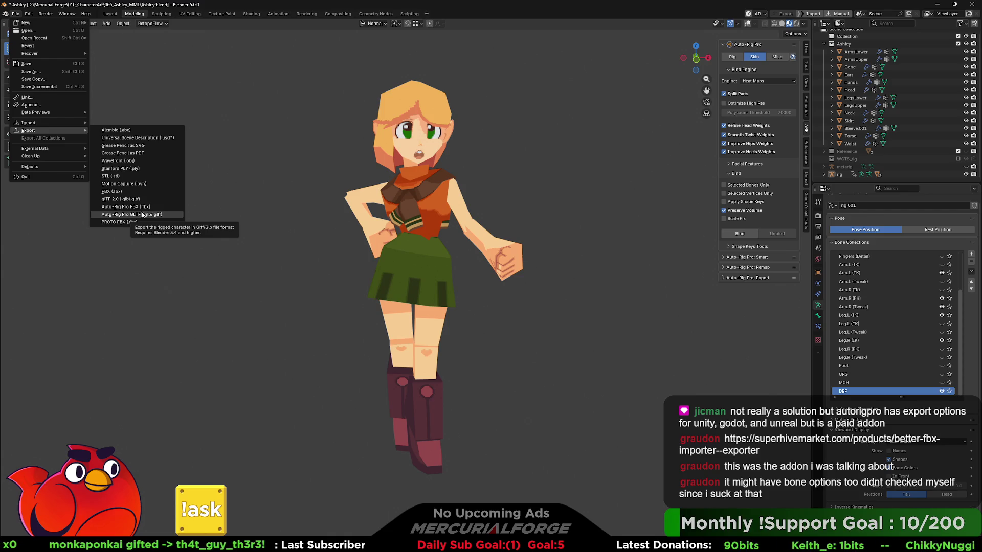
pyautogui.moveTo(29, 16)
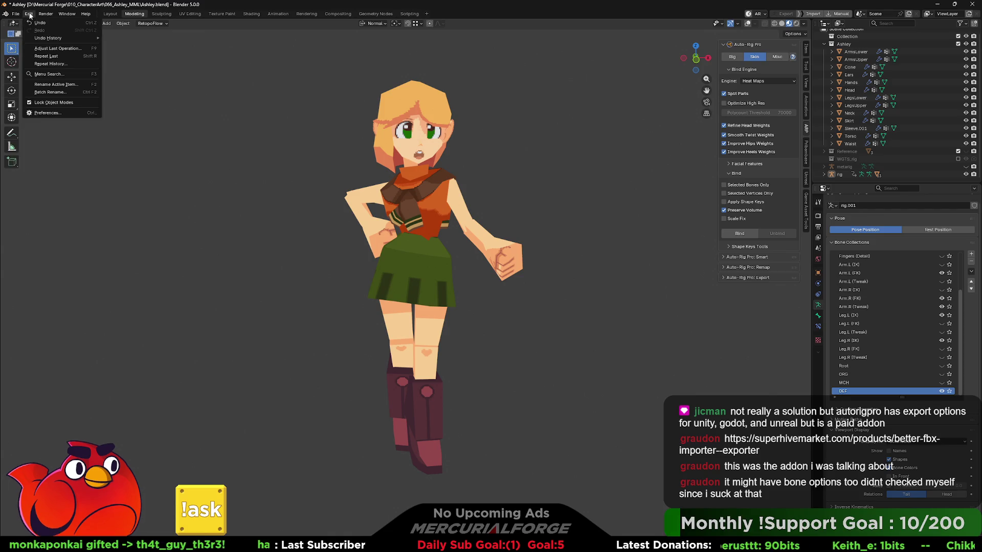
pyautogui.click(47, 113)
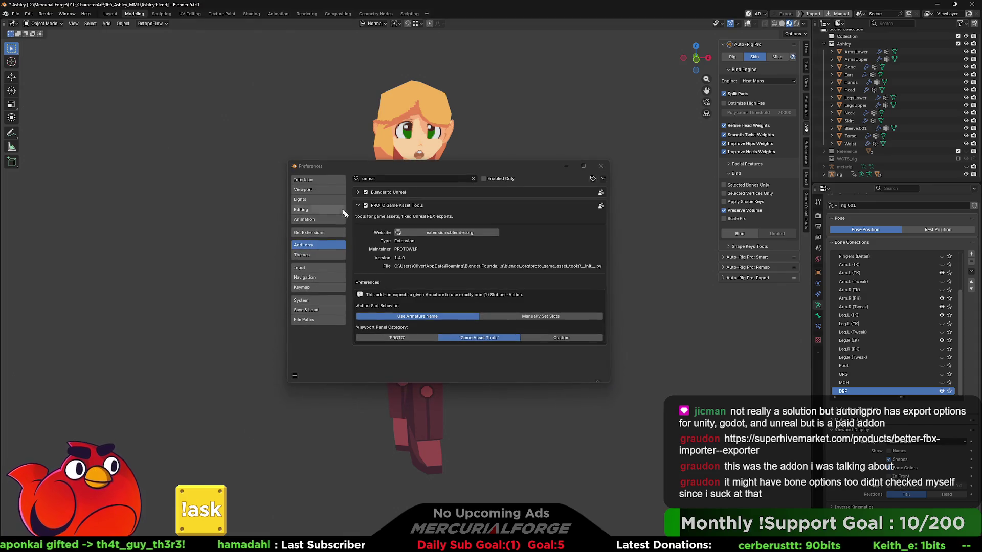
pyautogui.click(398, 178)
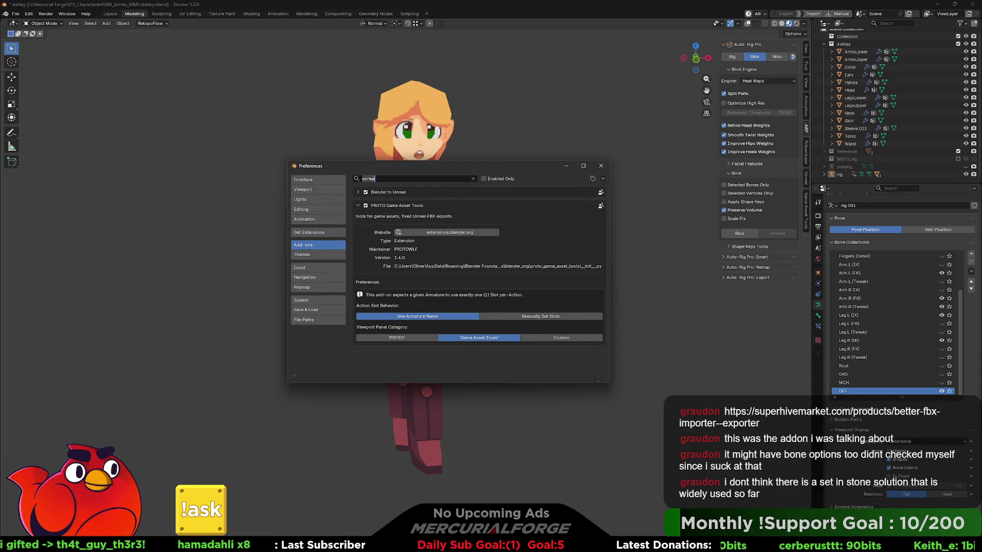
pyautogui.write('fbx')
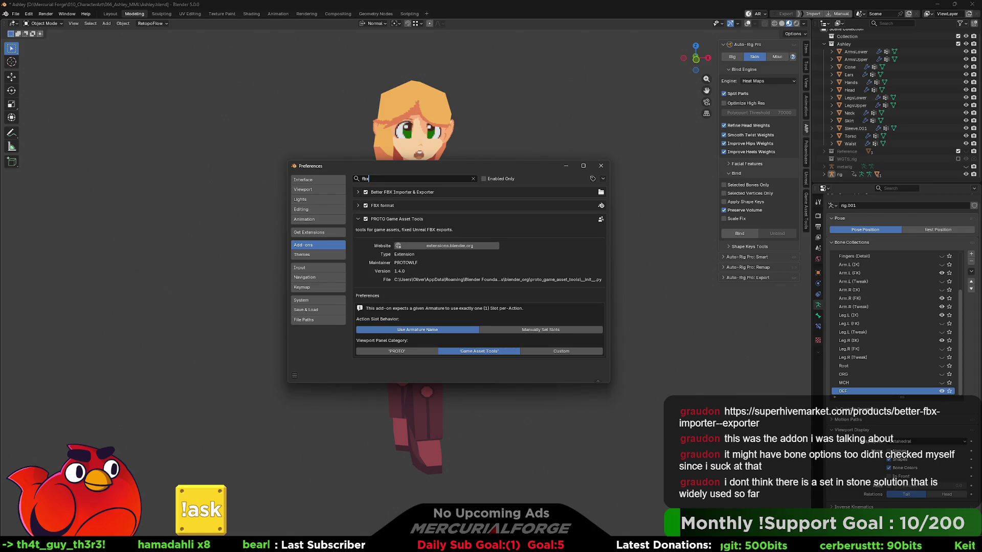
pyautogui.click(365, 191)
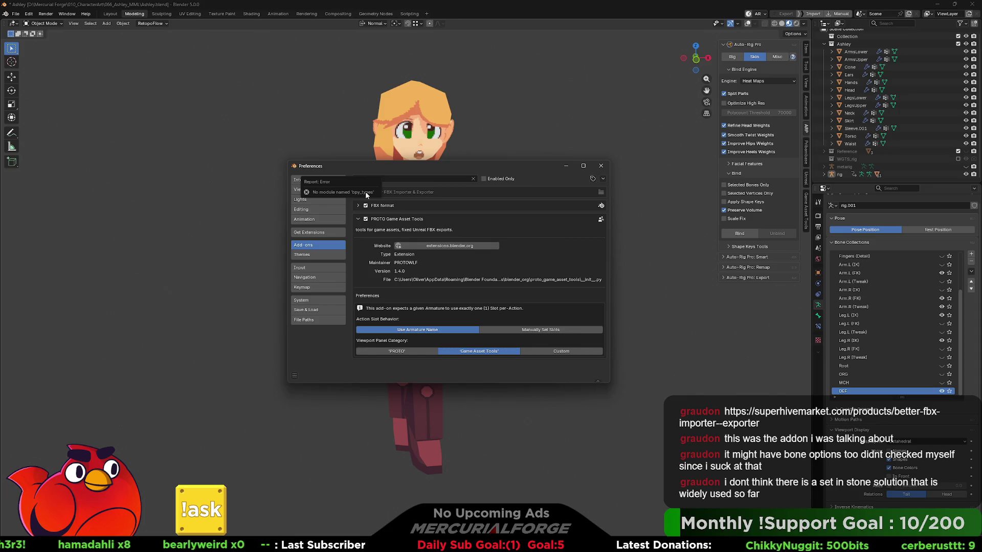
pyautogui.click(358, 192)
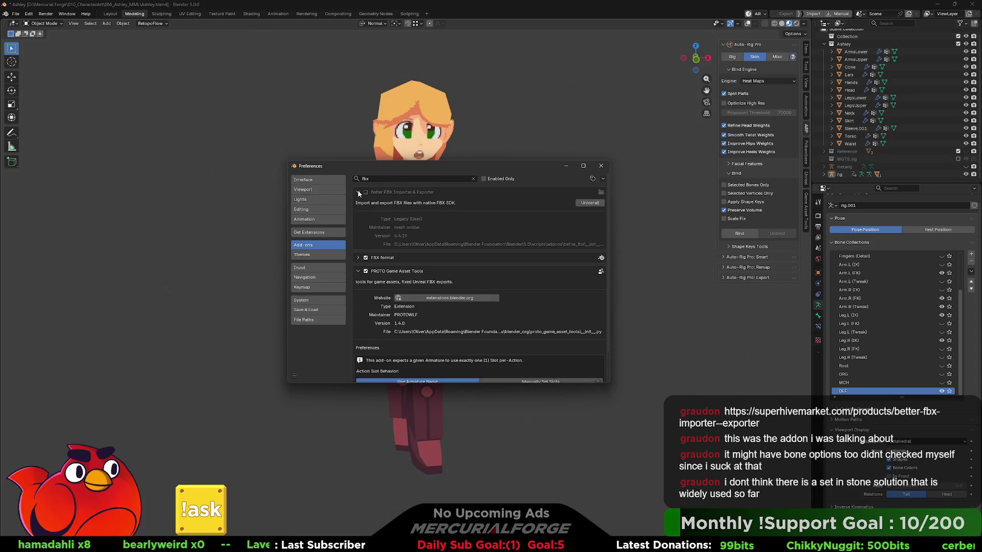
pyautogui.click(358, 191)
pyautogui.click(379, 179)
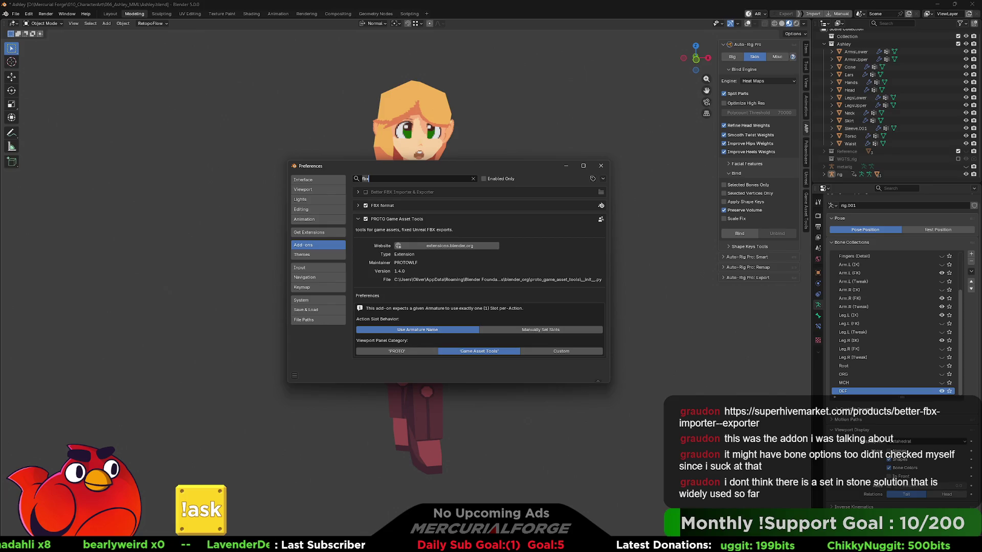
pyautogui.write('better')
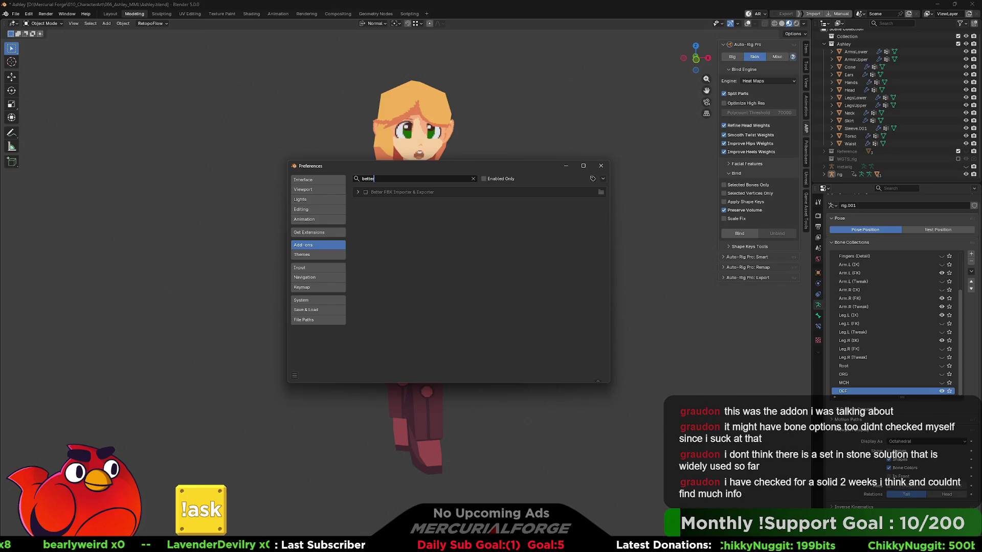
pyautogui.click(365, 193)
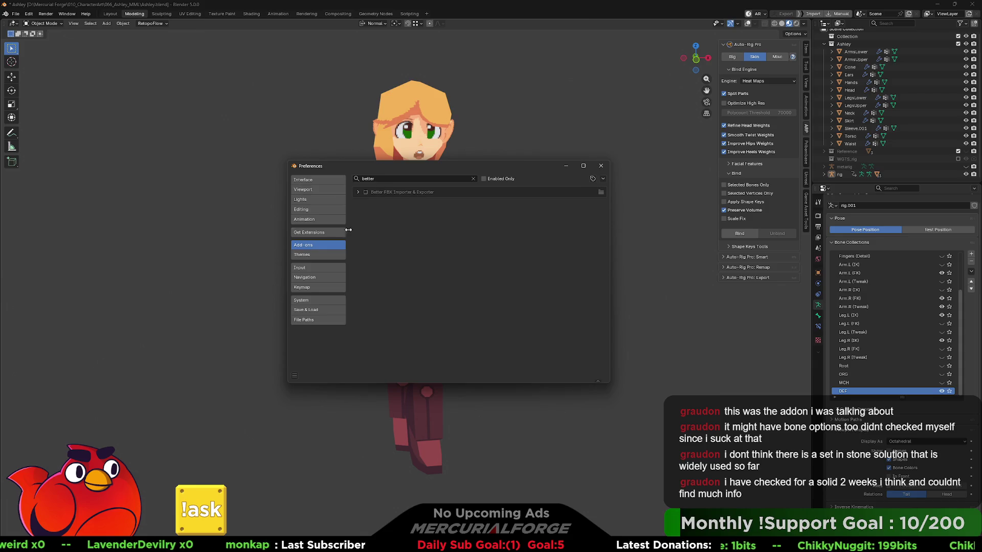
pyautogui.click(312, 232)
pyautogui.click(394, 178)
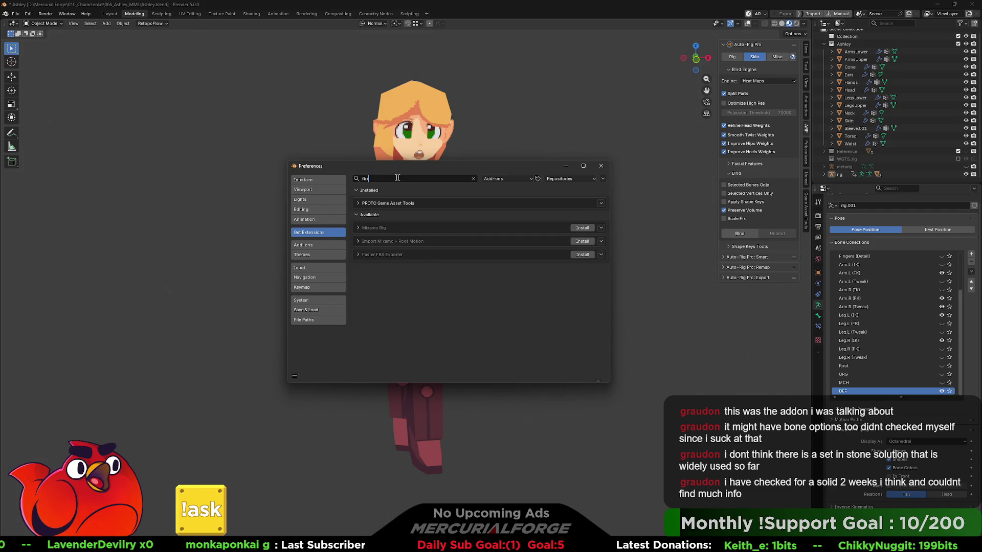
pyautogui.write('better')
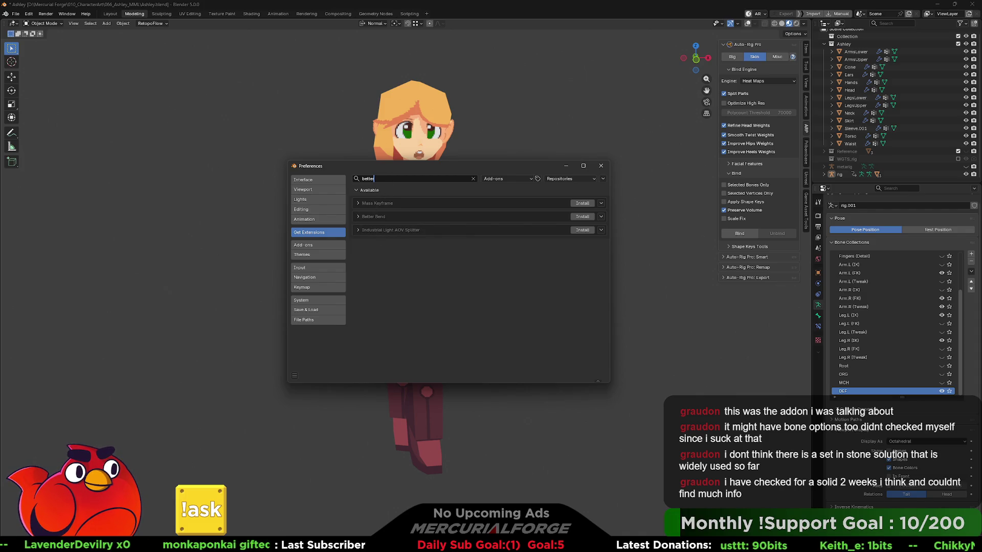
pyautogui.hotkey('ctrl', 'a')
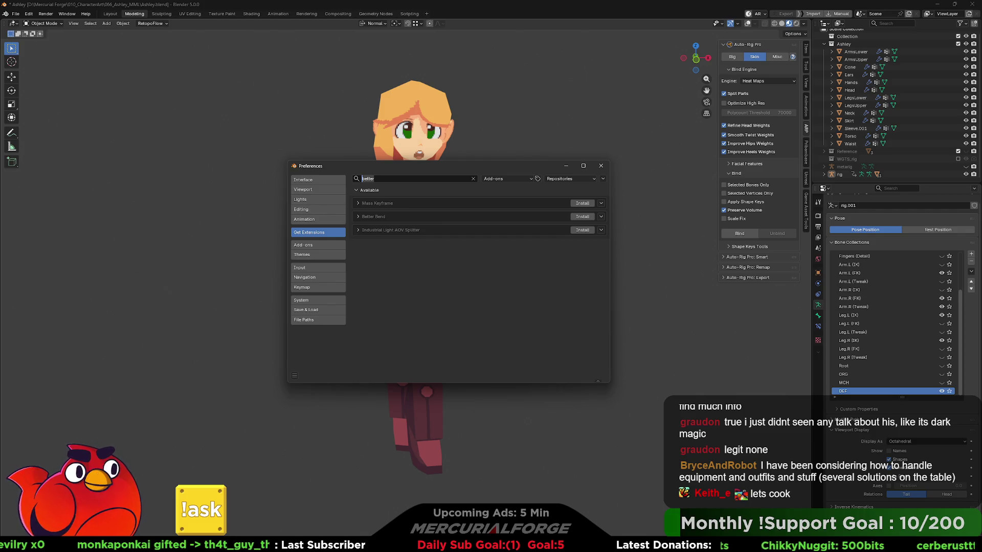
pyautogui.press('Return')
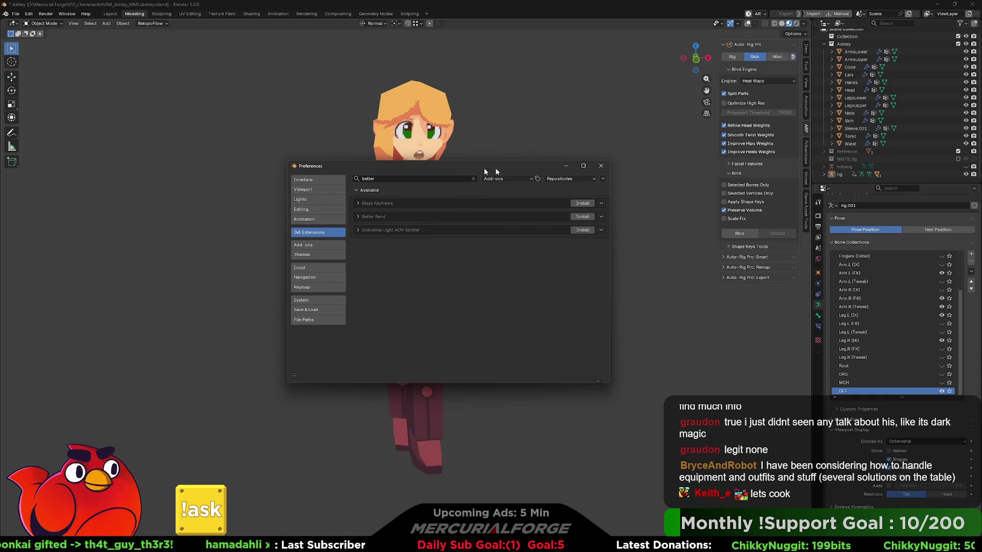
pyautogui.click(599, 166)
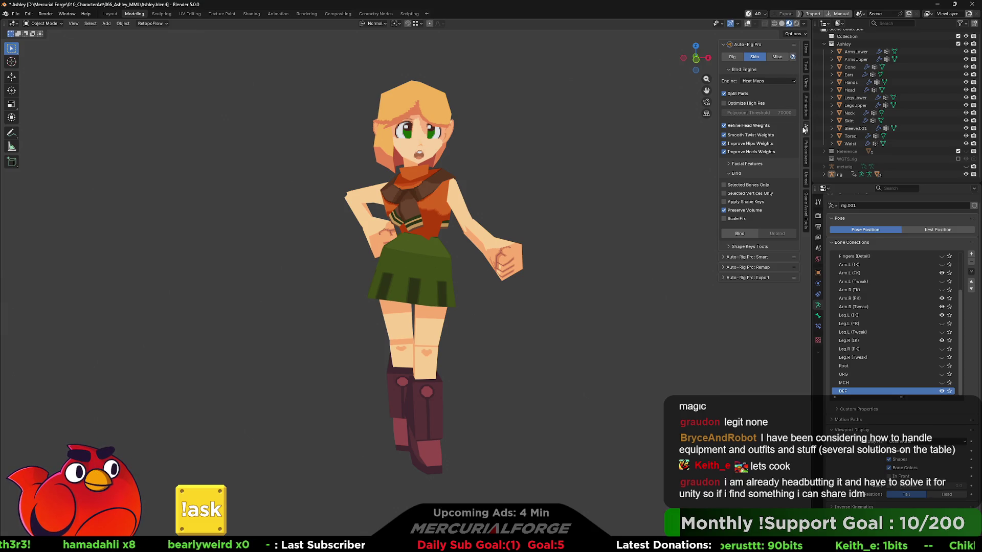
# - Show the Unreal sidebar tab, select the Head mesh, enable wireframe and stats overlays, and expand Collision options
pyautogui.click(806, 179)
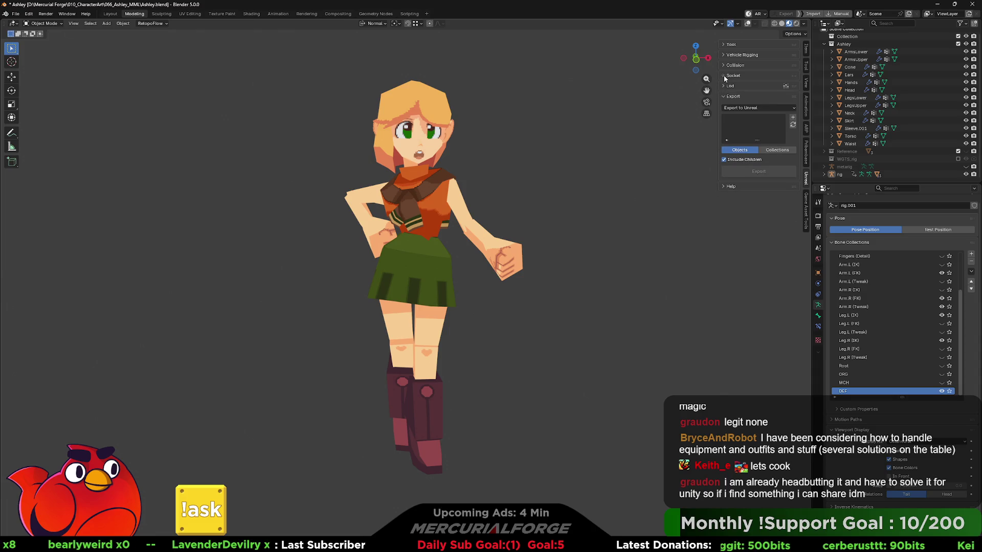
pyautogui.click(725, 48)
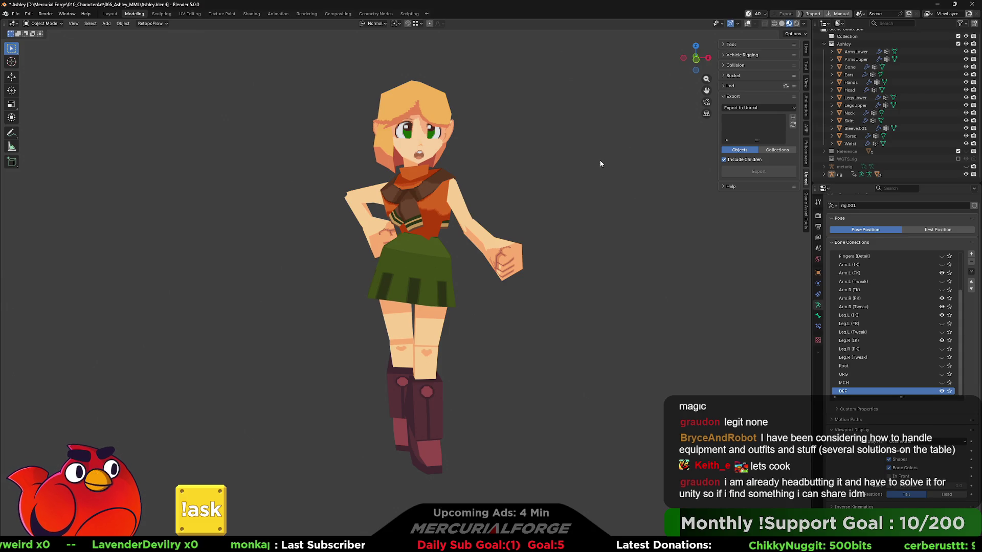
pyautogui.click(409, 113)
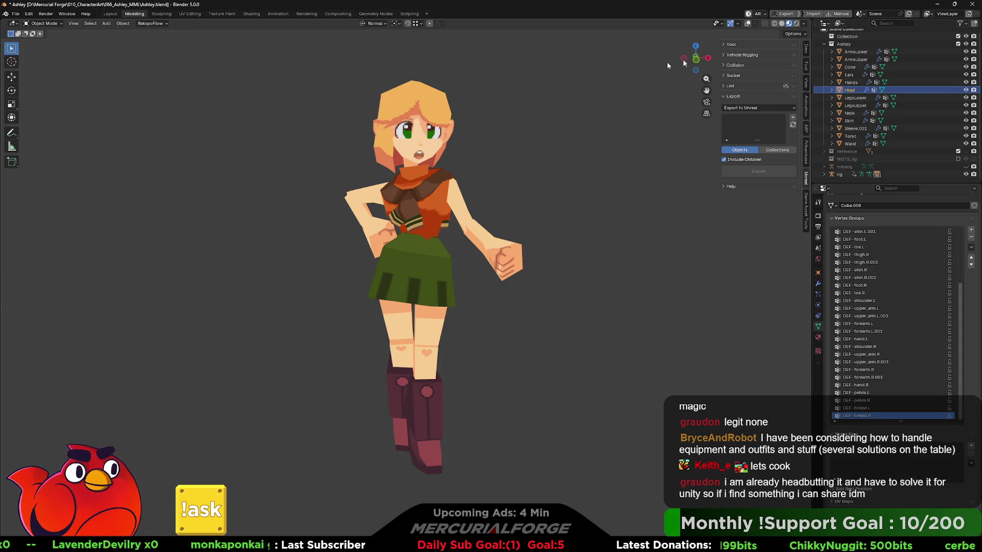
pyautogui.click(749, 24)
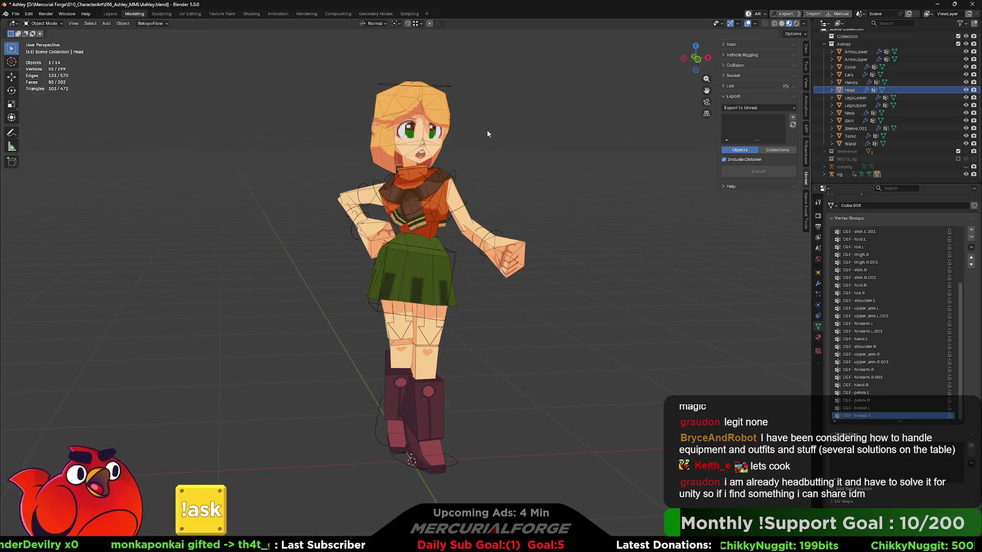
pyautogui.scroll(3, 474, 136)
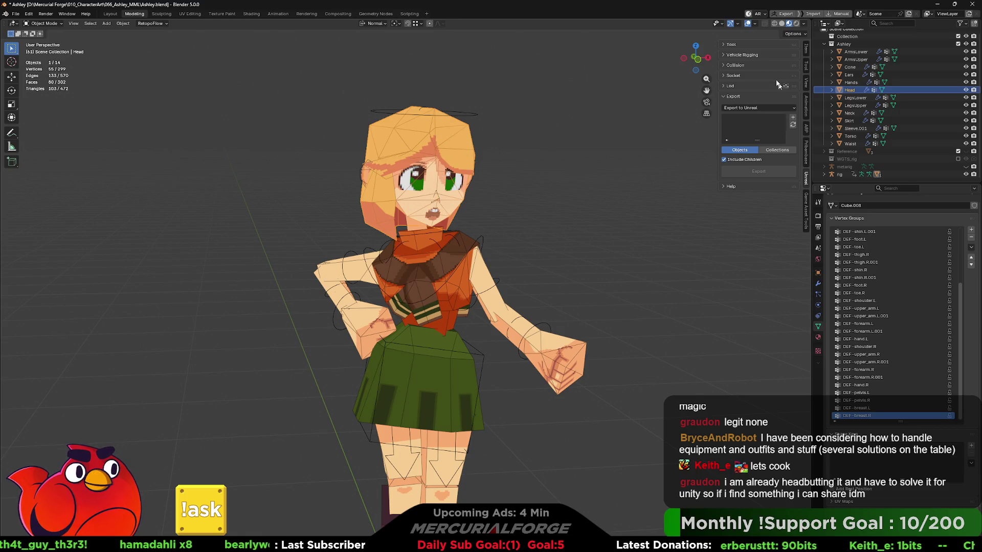
pyautogui.click(735, 66)
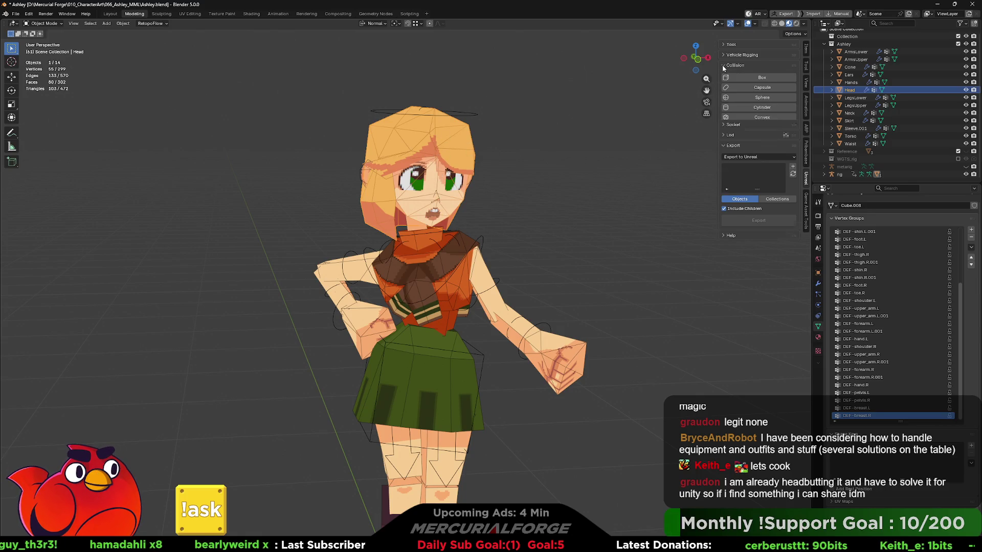
# - Try Box, Capsule, Sphere and Convex collisions on the head, undoing each one
pyautogui.click(751, 78)
pyautogui.moveTo(522, 145)
pyautogui.mouseDown(button='middle')
pyautogui.moveTo(618, 168)
pyautogui.moveTo(588, 153)
pyautogui.moveTo(639, 143)
pyautogui.moveTo(588, 149)
pyautogui.moveTo(664, 143)
pyautogui.moveTo(634, 143)
pyautogui.mouseUp(button='middle')
pyautogui.hotkey('ctrl', 'z')
pyautogui.click(762, 88)
pyautogui.hotkey('ctrl', 'z')
pyautogui.click(762, 97)
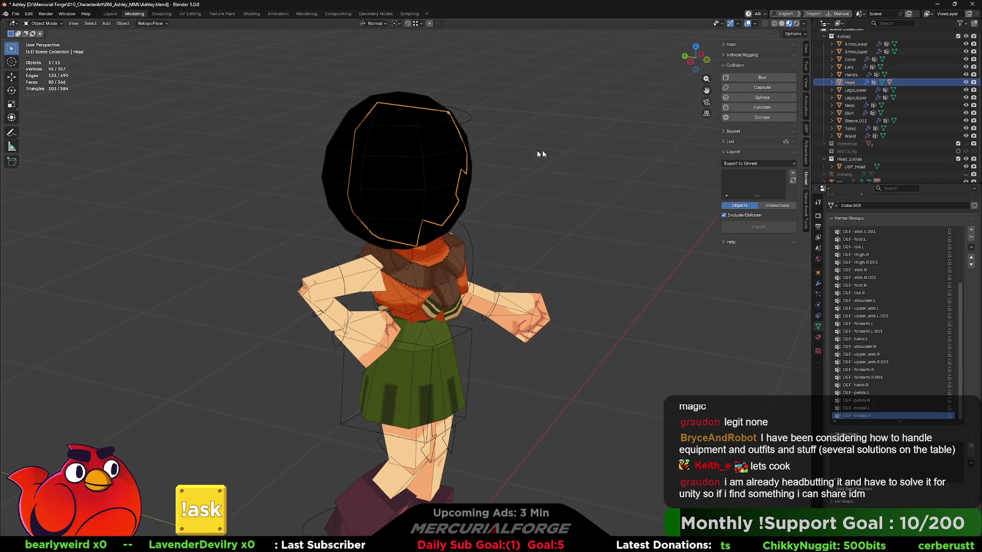
pyautogui.moveTo(536, 150)
pyautogui.mouseDown(button='middle')
pyautogui.moveTo(587, 158)
pyautogui.moveTo(557, 174)
pyautogui.moveTo(525, 136)
pyautogui.moveTo(638, 136)
pyautogui.moveTo(694, 149)
pyautogui.mouseUp(button='middle')
pyautogui.hotkey('ctrl', 'z')
pyautogui.click(761, 117)
pyautogui.hotkey('ctrl', 'z')
# - Generate convex decomposition hulls around the head and select several of the hull pieces
pyautogui.click(762, 117)
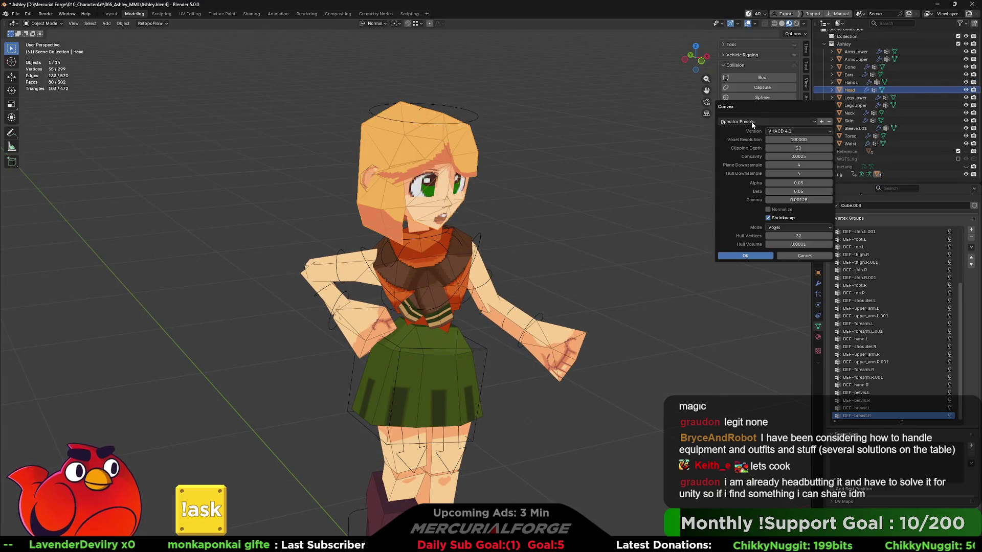
pyautogui.click(746, 256)
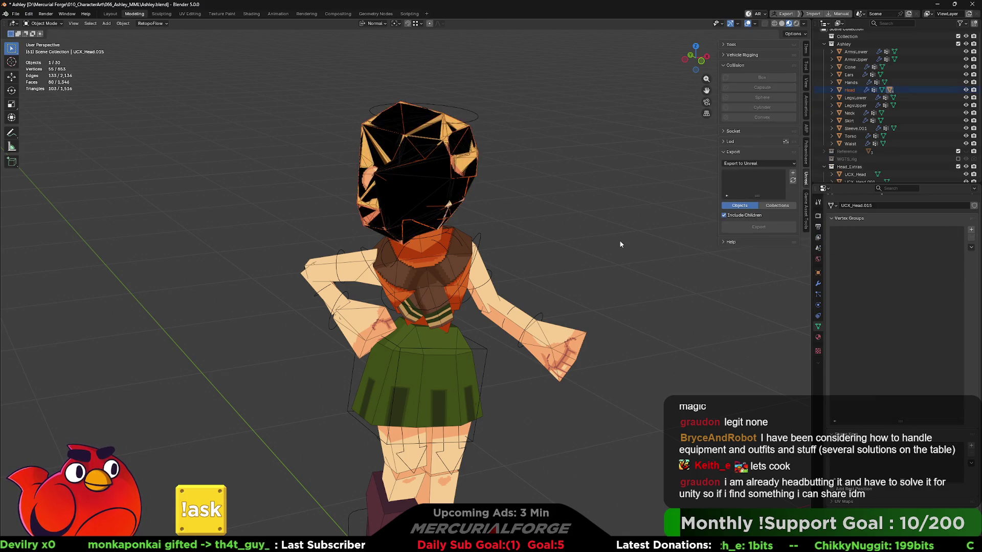
pyautogui.scroll(4, 523, 199)
pyautogui.moveTo(564, 267)
pyautogui.mouseDown(button='middle')
pyautogui.moveTo(522, 254)
pyautogui.moveTo(329, 250)
pyautogui.moveTo(557, 248)
pyautogui.mouseUp(button='middle')
pyautogui.click(557, 248)
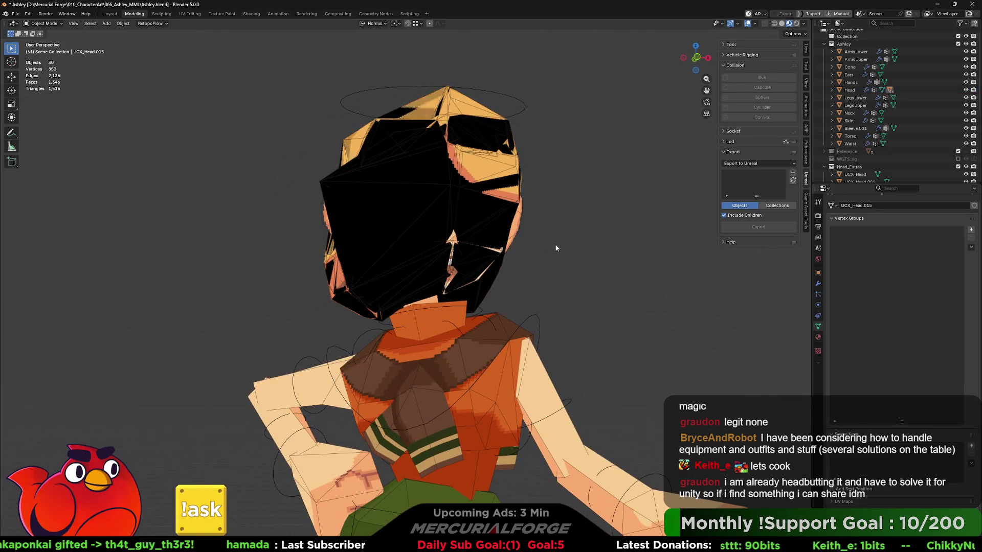
pyautogui.click(380, 216)
pyautogui.moveTo(382, 216); pyautogui.dragTo(464, 221, button='middle')
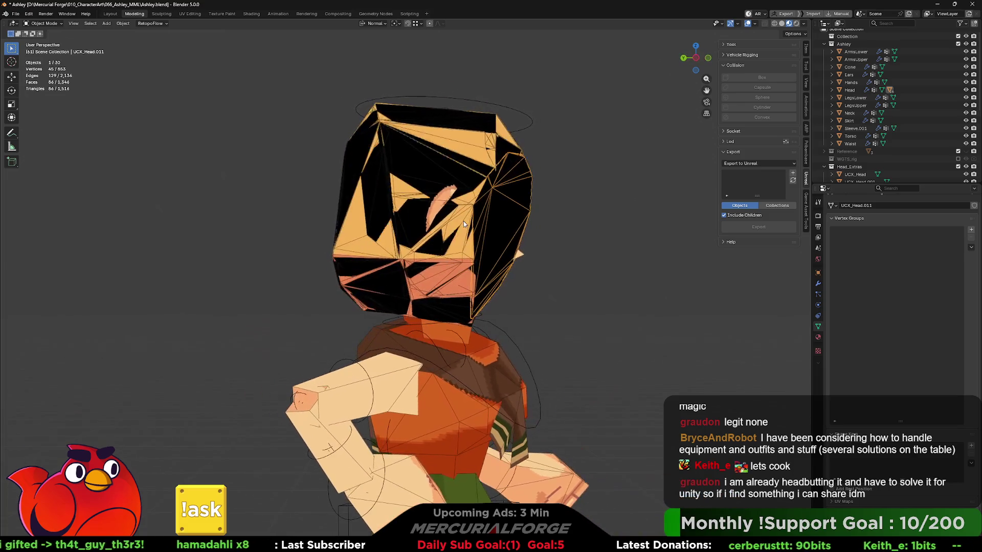
pyautogui.keyDown('shift'); pyautogui.click(443, 311); pyautogui.keyUp('shift')
pyautogui.moveTo(365, 280); pyautogui.dragTo(449, 203, button='middle')
pyautogui.keyDown('shift'); pyautogui.click(433, 152); pyautogui.keyUp('shift')
pyautogui.keyDown('shift'); pyautogui.click(354, 267); pyautogui.keyUp('shift')
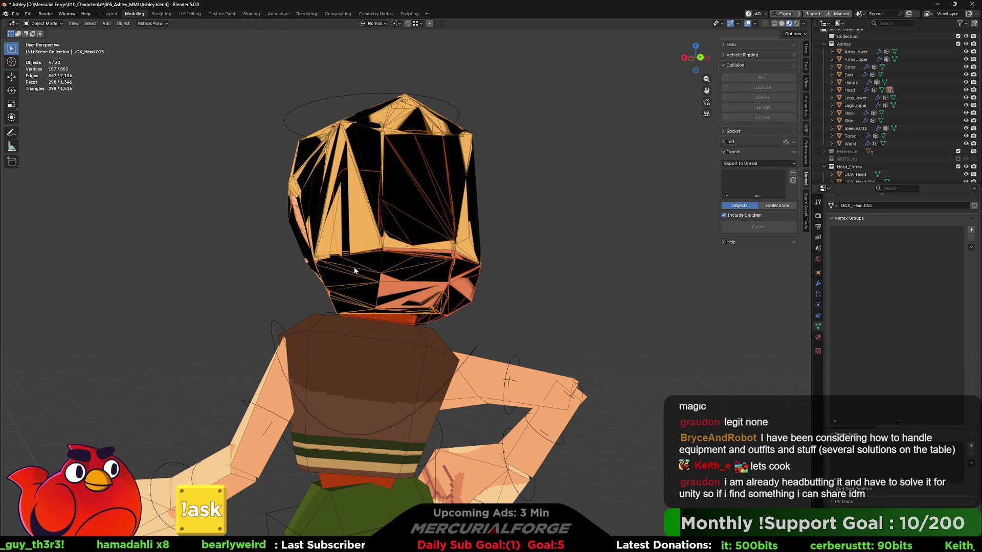
pyautogui.moveTo(354, 267)
pyautogui.mouseDown(button='middle')
pyautogui.moveTo(360, 228)
pyautogui.moveTo(466, 196)
pyautogui.mouseUp(button='middle')
pyautogui.keyDown('shift'); pyautogui.click(390, 220); pyautogui.keyUp('shift')
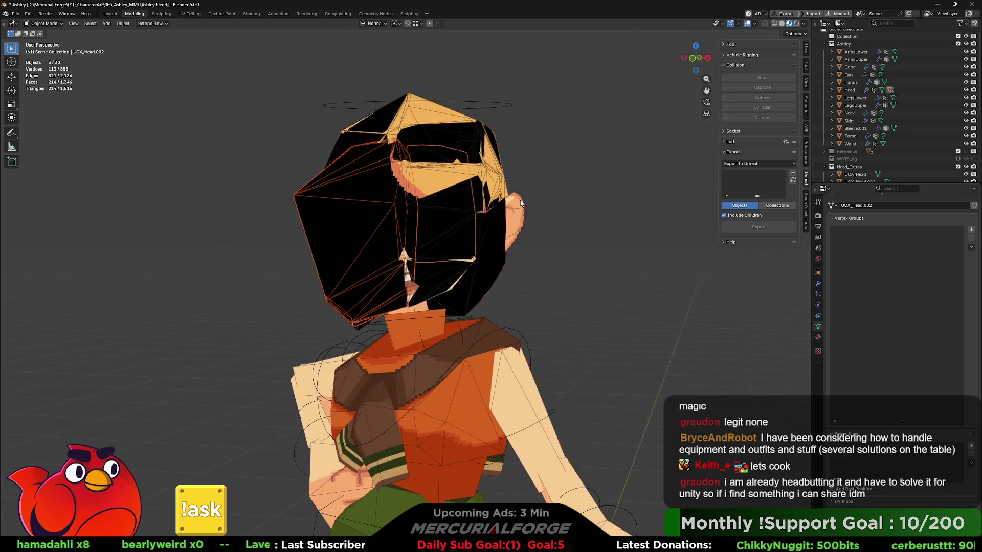
# - Undo the head's collision hulls and select the Hands mesh at the clenched fist
pyautogui.hotkey('ctrl', 'z')
pyautogui.moveTo(521, 207)
pyautogui.mouseDown(button='middle')
pyautogui.moveTo(512, 277)
pyautogui.moveTo(502, 160)
pyautogui.mouseUp(button='middle')
pyautogui.click(597, 314)
pyautogui.moveTo(597, 314)
pyautogui.mouseDown(button='middle')
pyautogui.moveTo(464, 235)
pyautogui.moveTo(520, 230)
pyautogui.mouseUp(button='middle')
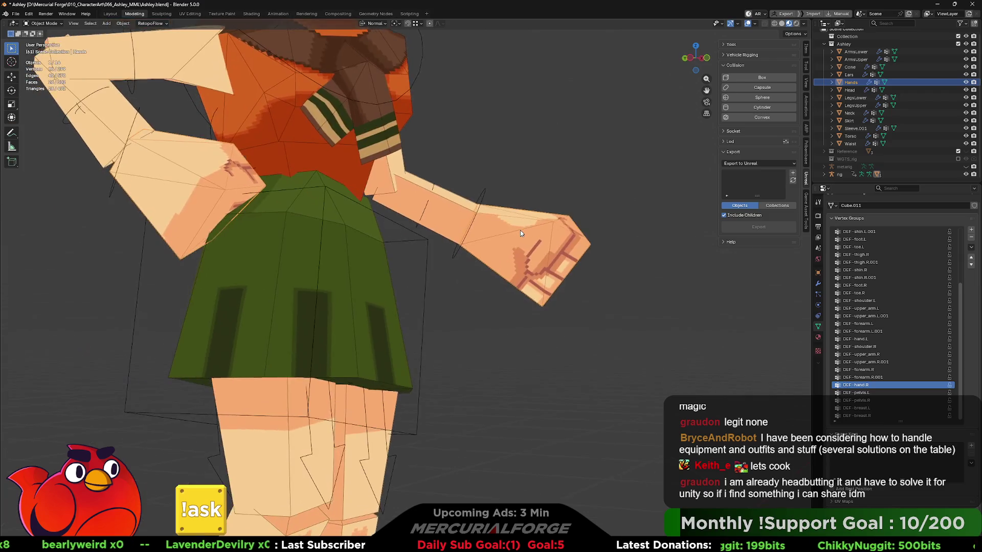
# - Generate a convex collision hull around the fist, inspect its pieces, then undo it
pyautogui.scroll(4, 422, 258)
pyautogui.moveTo(422, 258); pyautogui.dragTo(575, 193, button='middle')
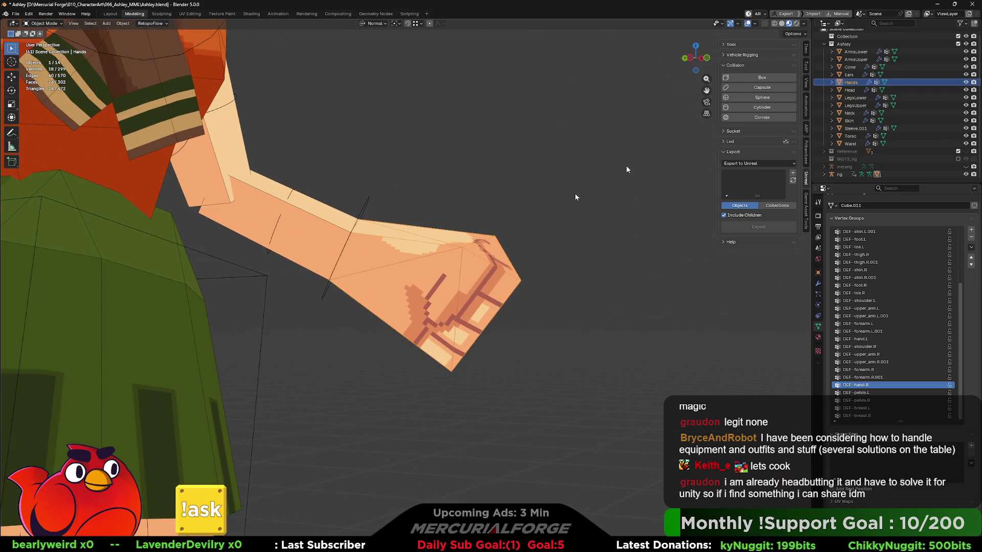
pyautogui.click(778, 118)
pyautogui.click(771, 258)
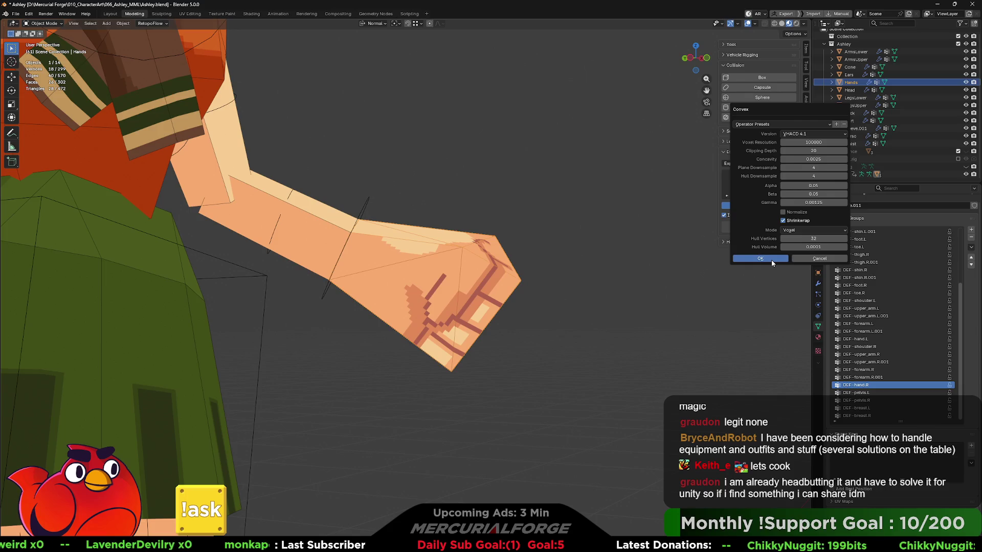
pyautogui.click(504, 267)
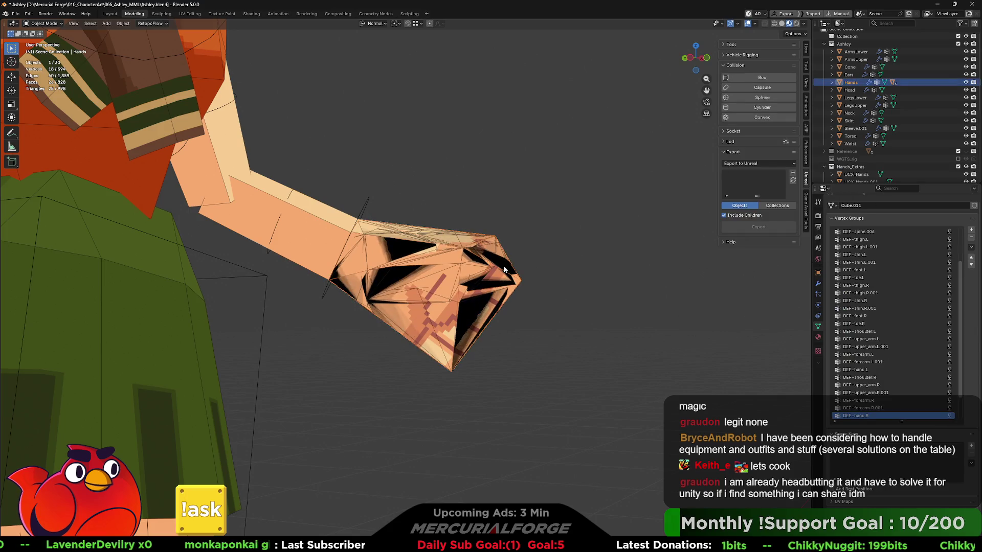
pyautogui.moveTo(504, 268); pyautogui.dragTo(389, 290, button='middle')
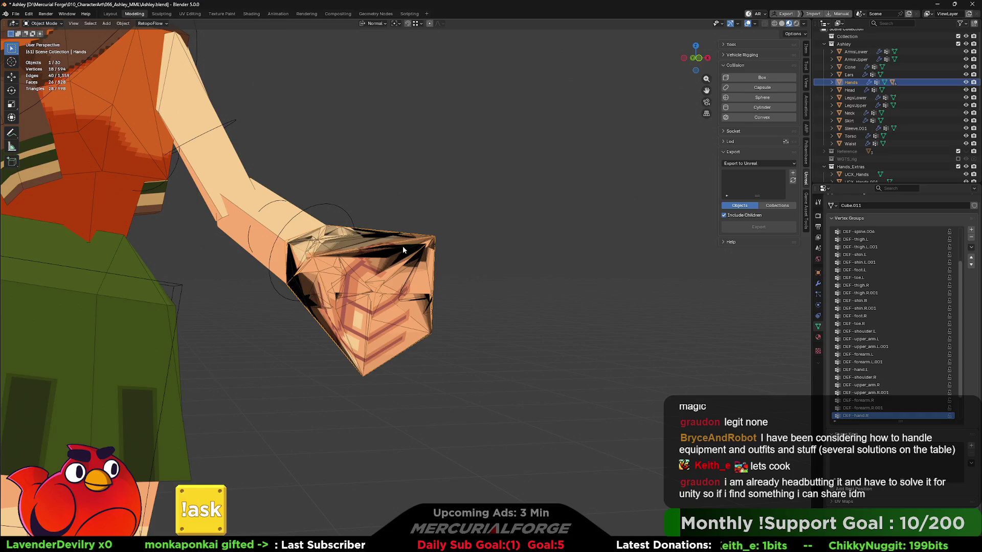
pyautogui.moveTo(403, 246)
pyautogui.mouseDown(button='middle')
pyautogui.moveTo(269, 274)
pyautogui.moveTo(440, 245)
pyautogui.moveTo(471, 246)
pyautogui.moveTo(410, 252)
pyautogui.moveTo(511, 256)
pyautogui.mouseUp(button='middle')
pyautogui.click(379, 262)
pyautogui.hotkey('ctrl', 'z')
pyautogui.hotkey('ctrl', 'z')
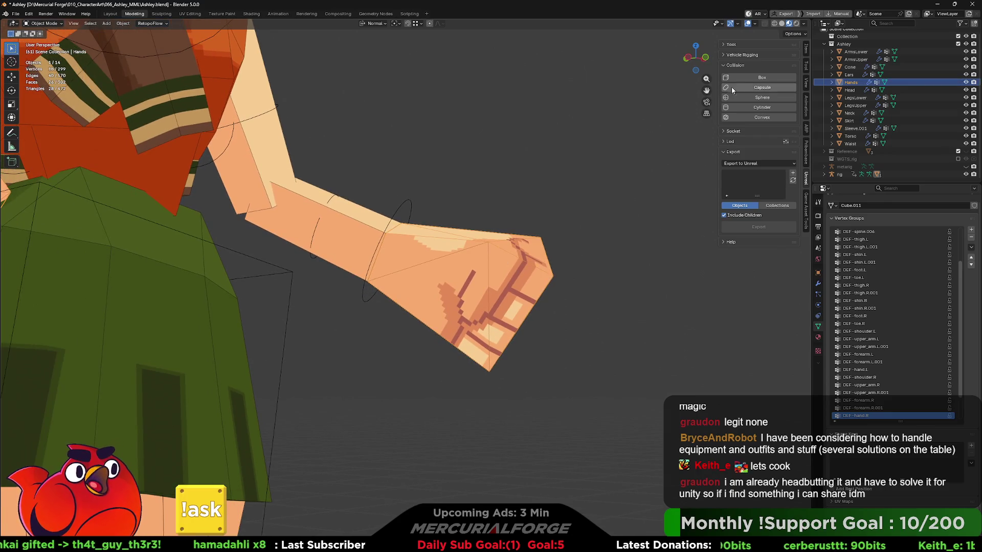
# - Try box collisions on the Hands and ArmsLower meshes, undoing each
pyautogui.click(732, 88)
pyautogui.moveTo(594, 219)
pyautogui.mouseDown(button='middle')
pyautogui.moveTo(528, 259)
pyautogui.moveTo(556, 183)
pyautogui.mouseUp(button='middle')
pyautogui.scroll(-3, 556, 183)
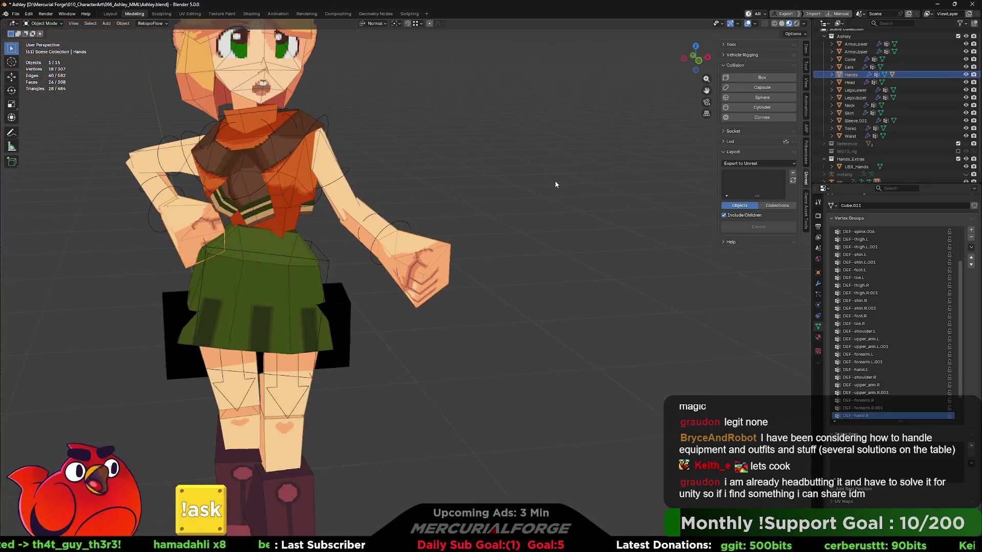
pyautogui.hotkey('ctrl', 'z')
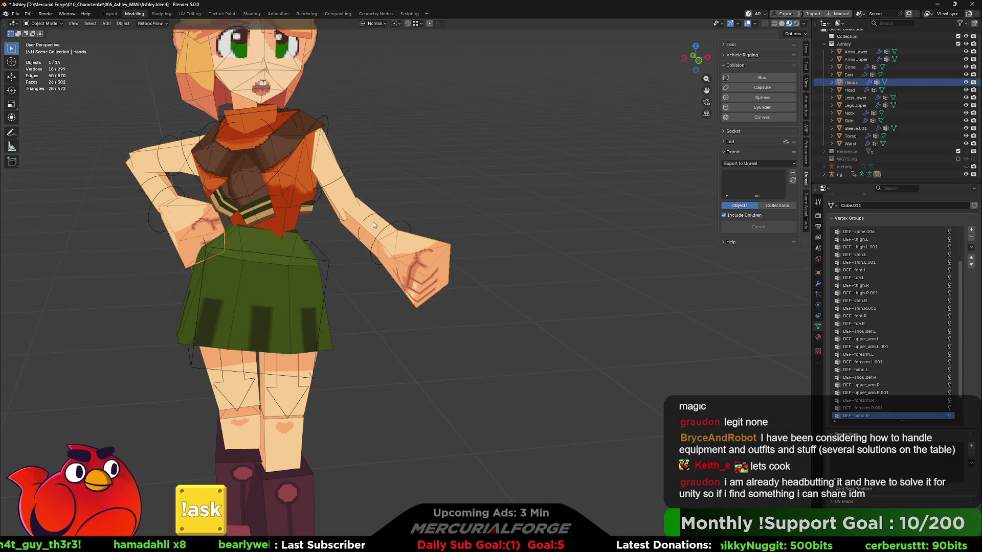
pyautogui.click(373, 221)
pyautogui.click(764, 78)
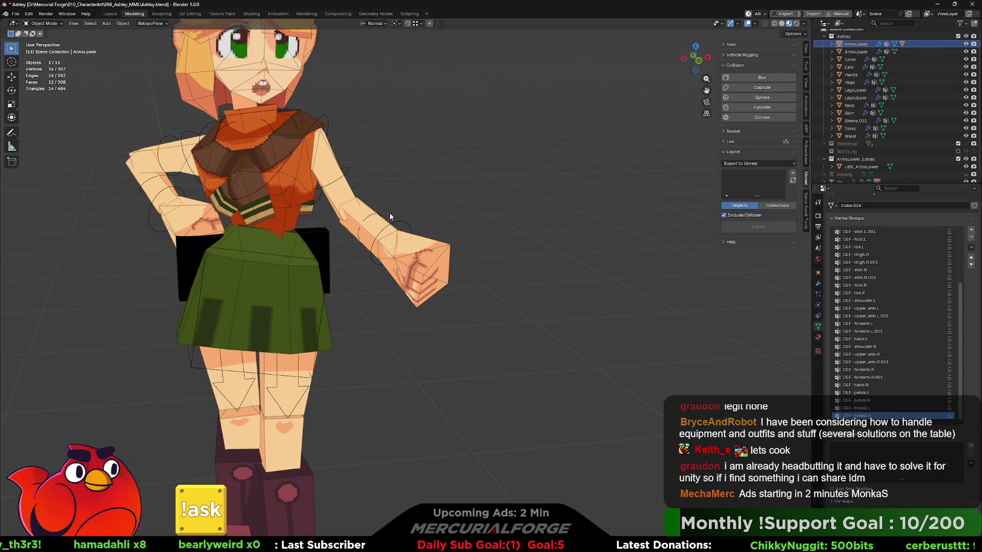
pyautogui.moveTo(389, 217)
pyautogui.mouseDown(button='middle')
pyautogui.moveTo(499, 241)
pyautogui.moveTo(551, 299)
pyautogui.moveTo(511, 256)
pyautogui.mouseUp(button='middle')
pyautogui.hotkey('ctrl', 'z')
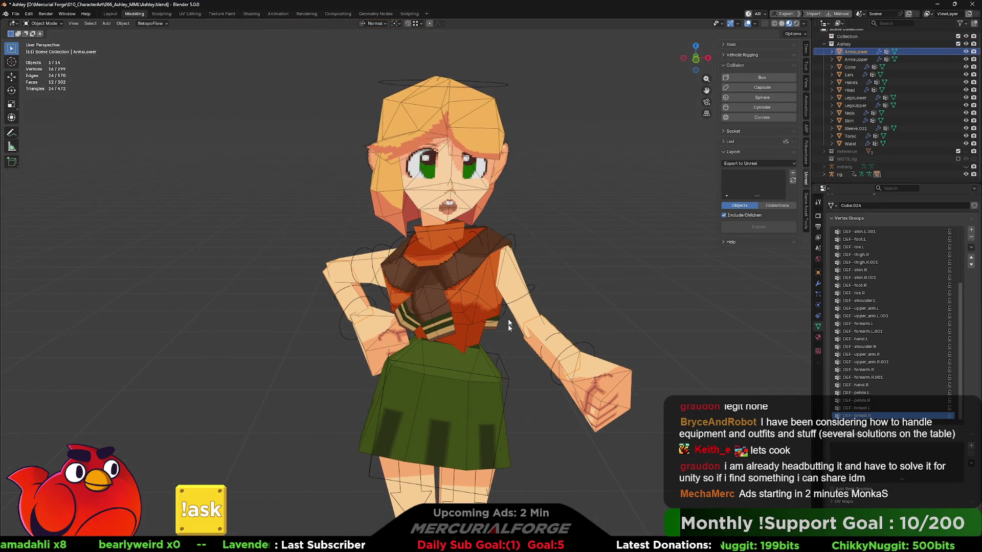
# - Collapse the Collision and Socket options, hide the Unreal sidebar, deselect, and turn overlays off on the full character
pyautogui.moveTo(509, 325)
pyautogui.mouseDown(button='middle')
pyautogui.moveTo(500, 161)
pyautogui.moveTo(496, 213)
pyautogui.mouseUp(button='middle')
pyautogui.moveTo(488, 288)
pyautogui.keyDown('shift'); pyautogui.mouseDown(button='middle')
pyautogui.moveTo(506, 342)
pyautogui.moveTo(563, 358)
pyautogui.moveTo(639, 307)
pyautogui.moveTo(700, 135)
pyautogui.mouseUp(button='middle'); pyautogui.keyUp('shift')
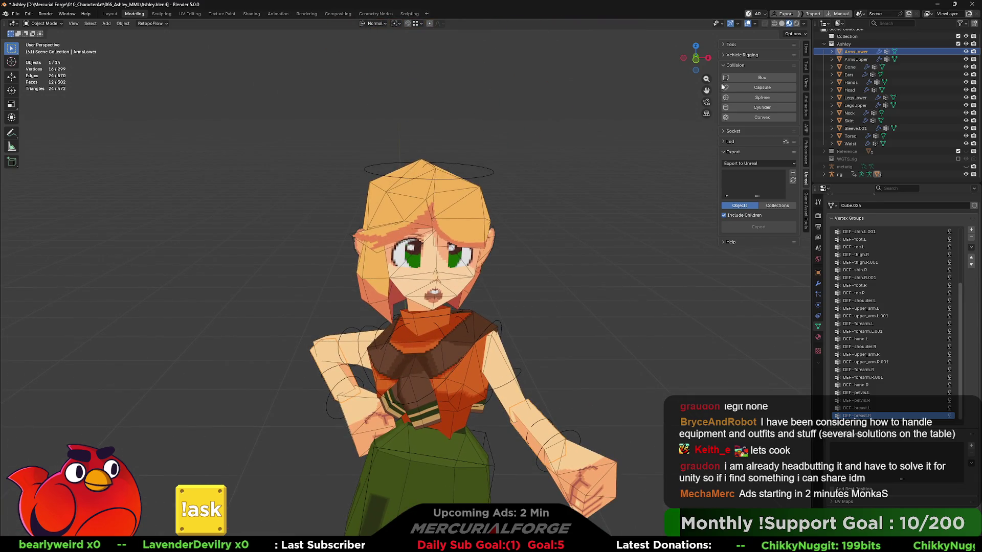
pyautogui.click(722, 131)
pyautogui.moveTo(621, 220)
pyautogui.keyDown('shift'); pyautogui.mouseDown(button='middle')
pyautogui.moveTo(614, 151)
pyautogui.moveTo(634, 130)
pyautogui.mouseUp(button='middle'); pyautogui.keyUp('shift')
pyautogui.click(722, 65)
pyautogui.click(722, 75)
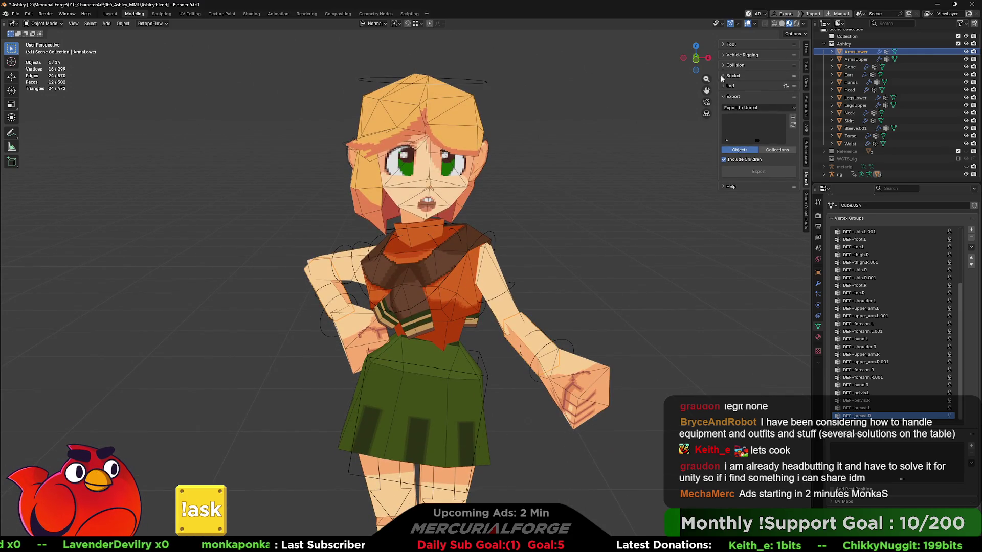
pyautogui.click(805, 179)
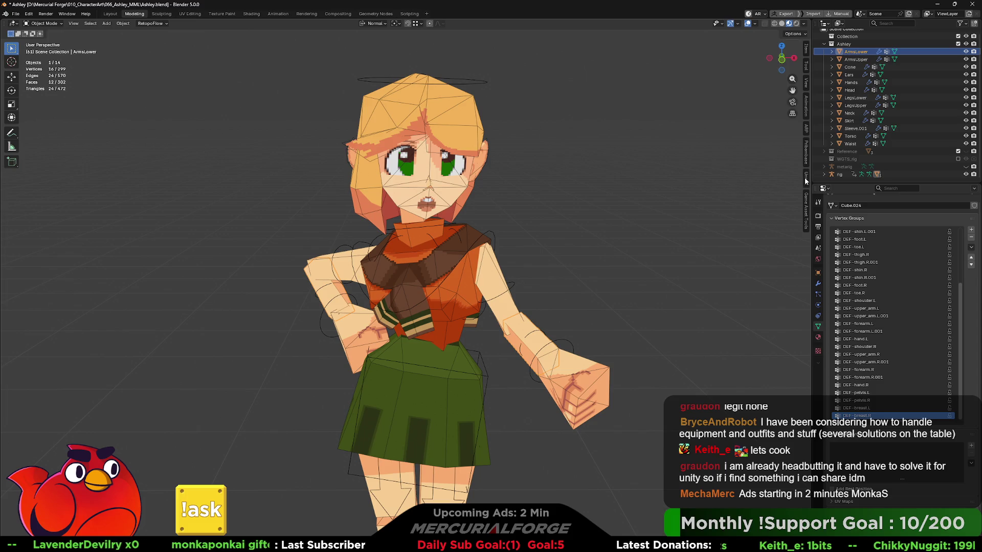
pyautogui.click(639, 244)
pyautogui.scroll(-1, 602, 272)
pyautogui.moveTo(602, 272)
pyautogui.keyDown('shift'); pyautogui.mouseDown(button='middle')
pyautogui.moveTo(602, 163)
pyautogui.moveTo(587, 186)
pyautogui.moveTo(620, 185)
pyautogui.moveTo(600, 186)
pyautogui.moveTo(602, 201)
pyautogui.moveTo(614, 199)
pyautogui.mouseUp(button='middle'); pyautogui.keyUp('shift')
pyautogui.click(747, 23)
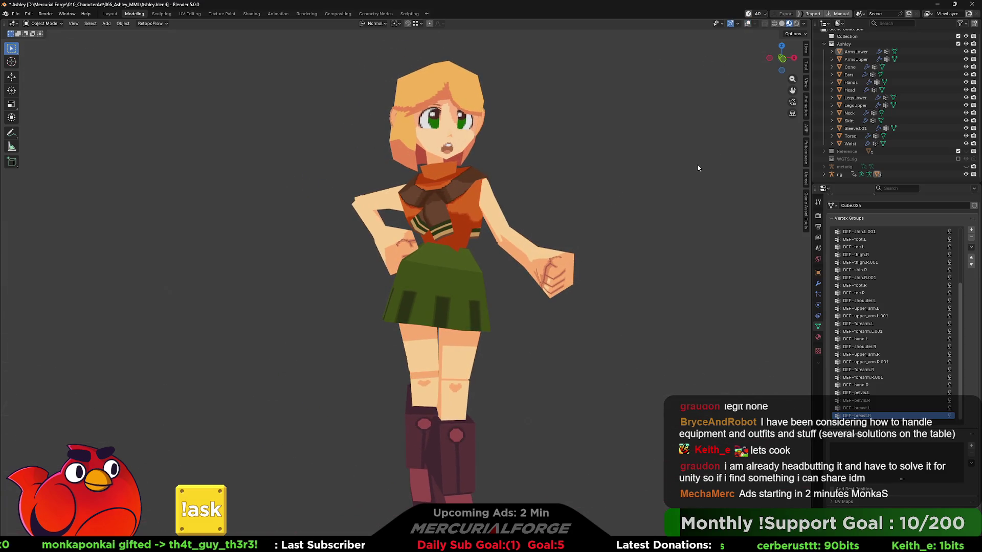
# - Open Render Properties and switch the render engine to Cycles, then back to EEVEE
pyautogui.moveTo(698, 167)
pyautogui.mouseDown(button='middle')
pyautogui.moveTo(709, 157)
pyautogui.moveTo(678, 162)
pyautogui.moveTo(704, 158)
pyautogui.moveTo(685, 164)
pyautogui.moveTo(668, 193)
pyautogui.moveTo(361, 188)
pyautogui.moveTo(388, 194)
pyautogui.mouseUp(button='middle')
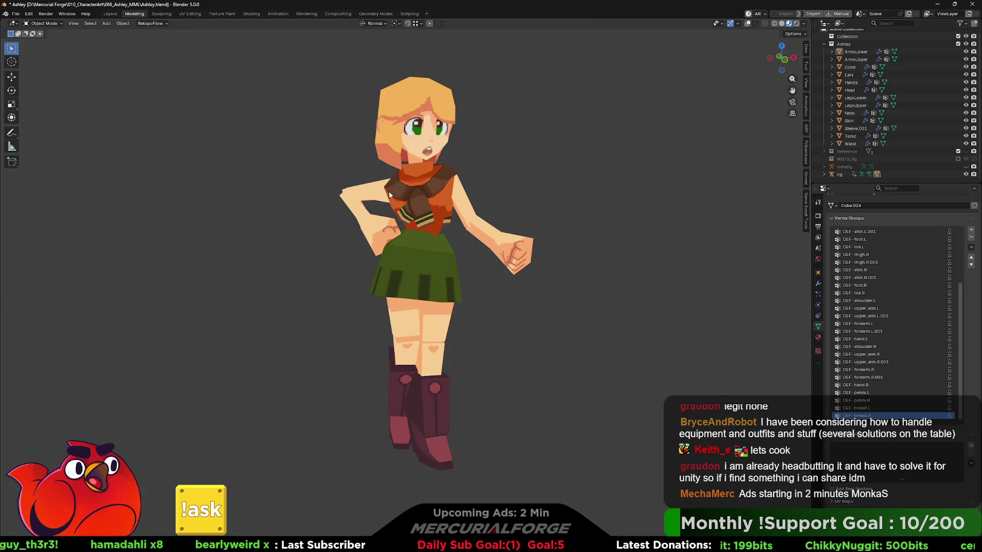
pyautogui.click(818, 215)
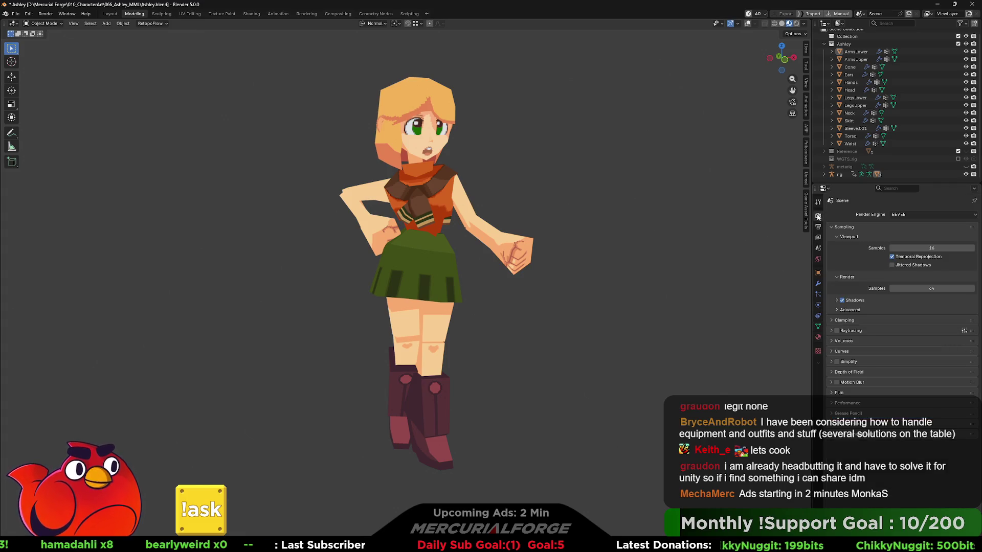
pyautogui.click(907, 214)
pyautogui.click(903, 237)
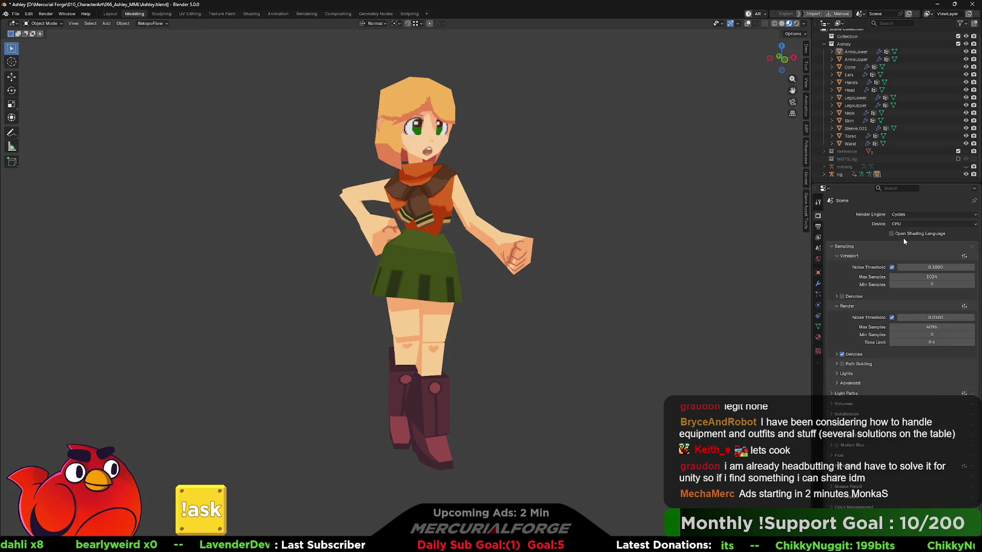
pyautogui.click(910, 214)
pyautogui.click(907, 220)
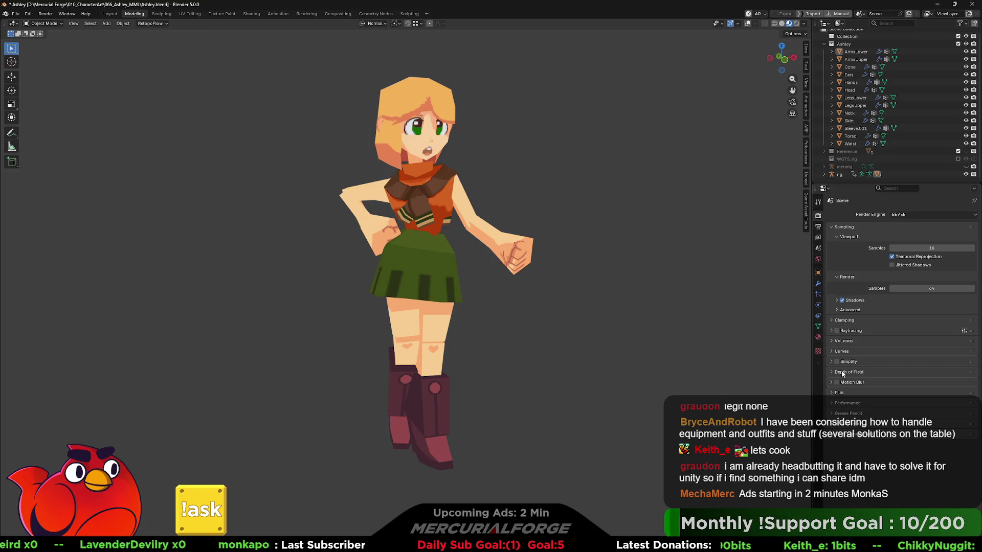
# - Expand and collapse the Color Management, Performance, Volumes and Clamping panels, then select the rig
pyautogui.click(832, 436)
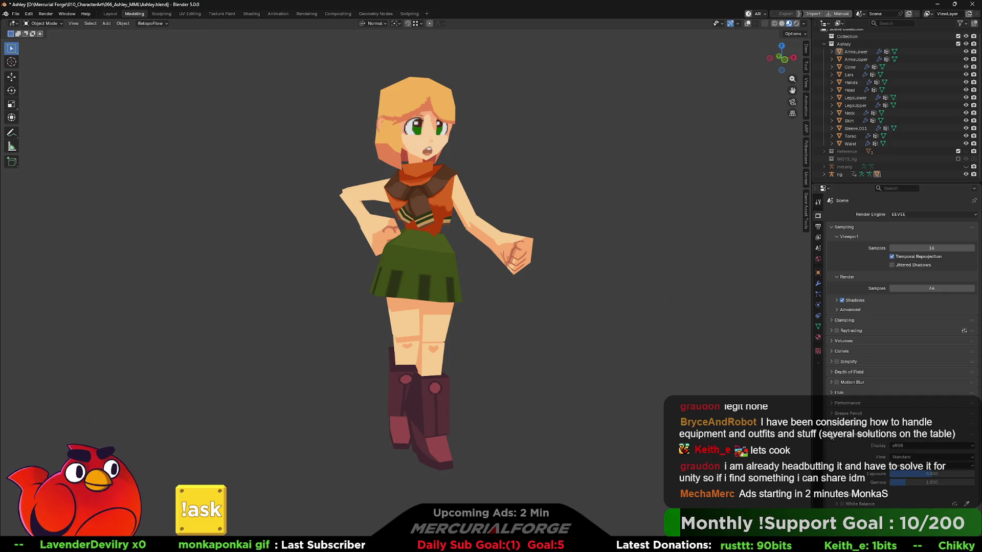
pyautogui.click(832, 436)
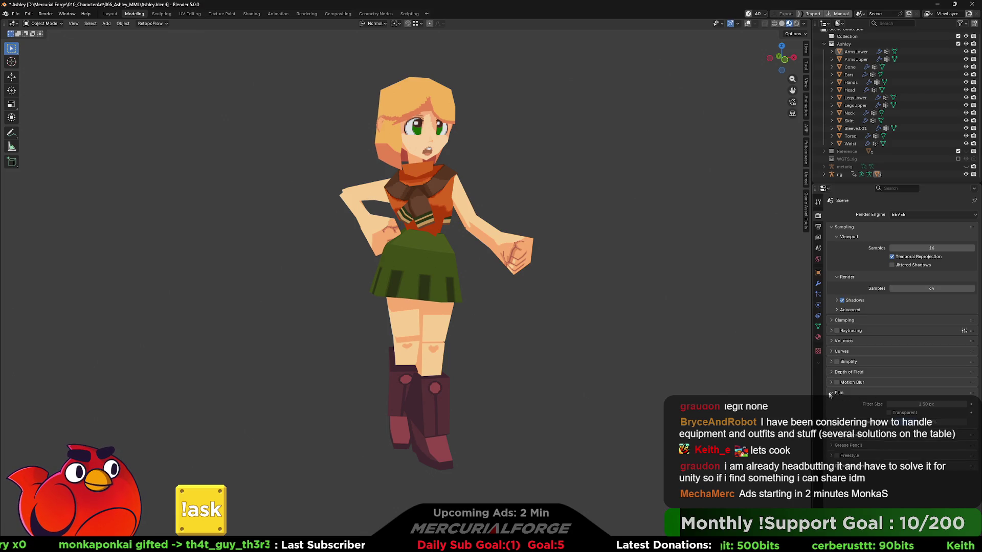
pyautogui.click(830, 403)
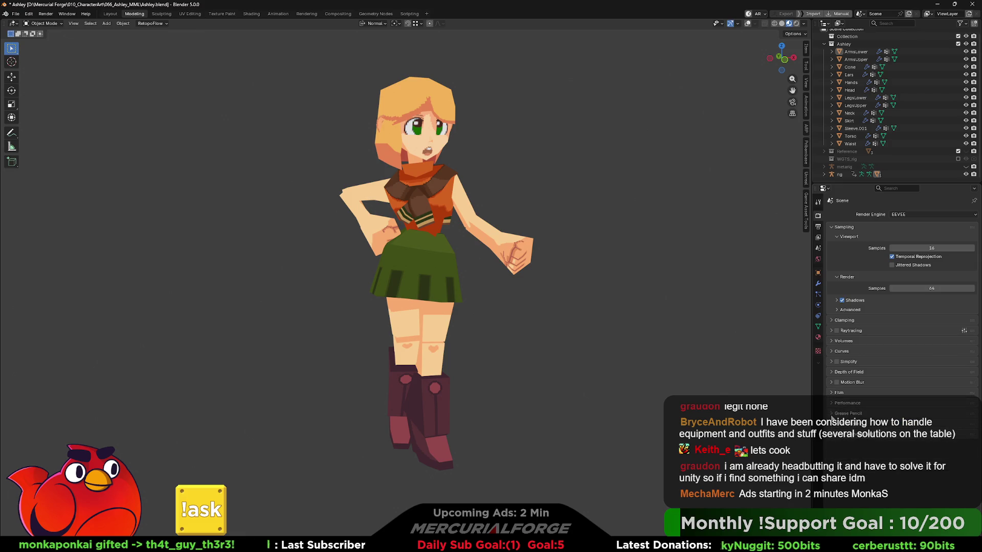
pyautogui.click(831, 403)
pyautogui.click(833, 341)
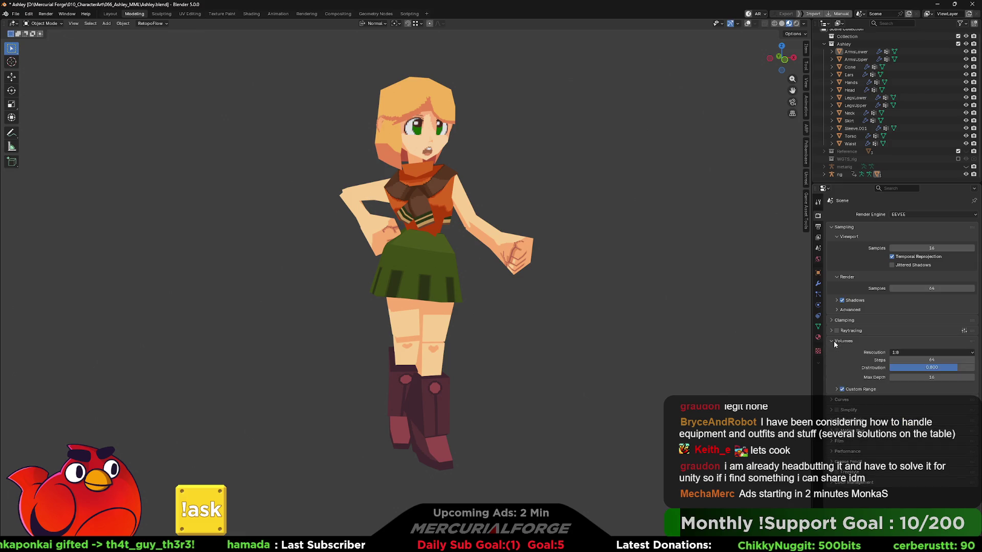
pyautogui.click(834, 341)
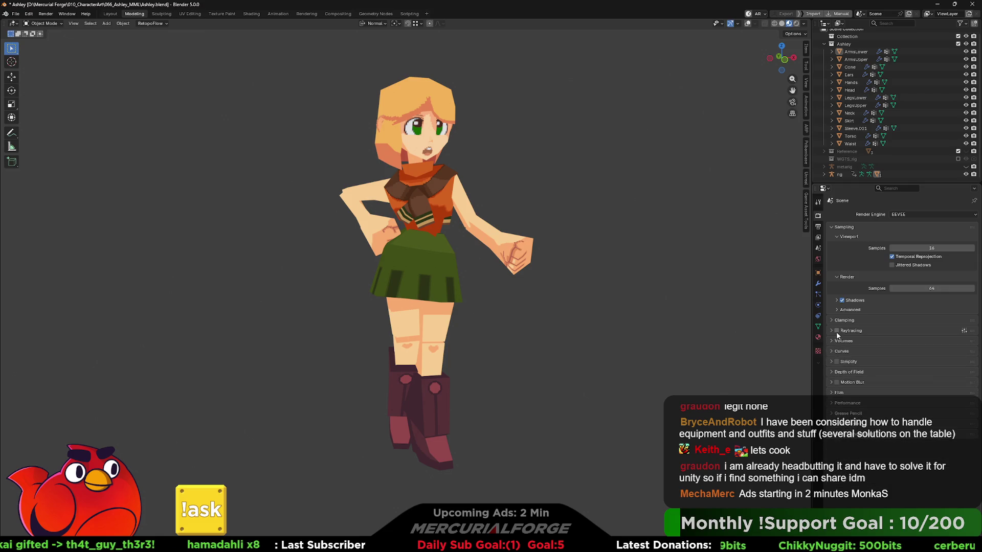
pyautogui.click(837, 321)
pyautogui.click(838, 321)
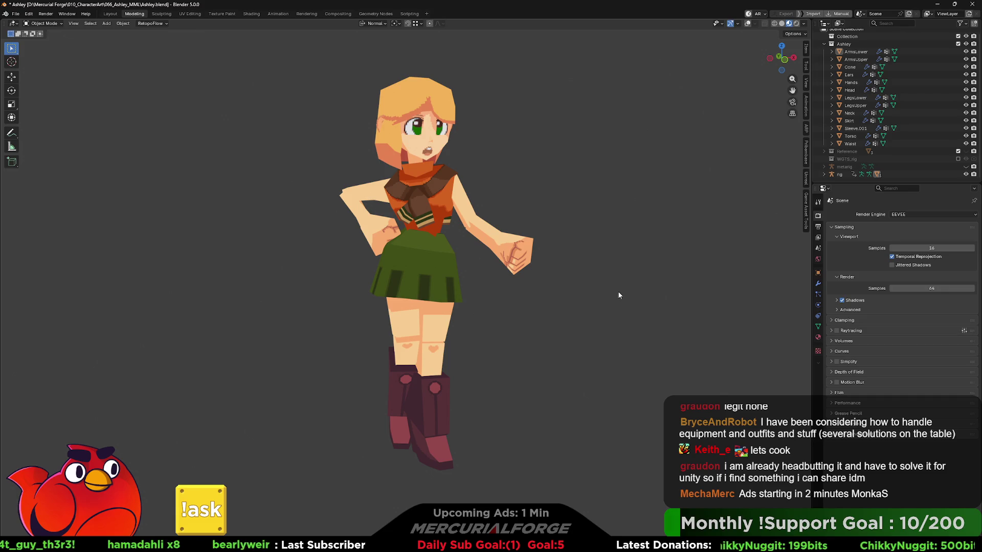
pyautogui.click(840, 174)
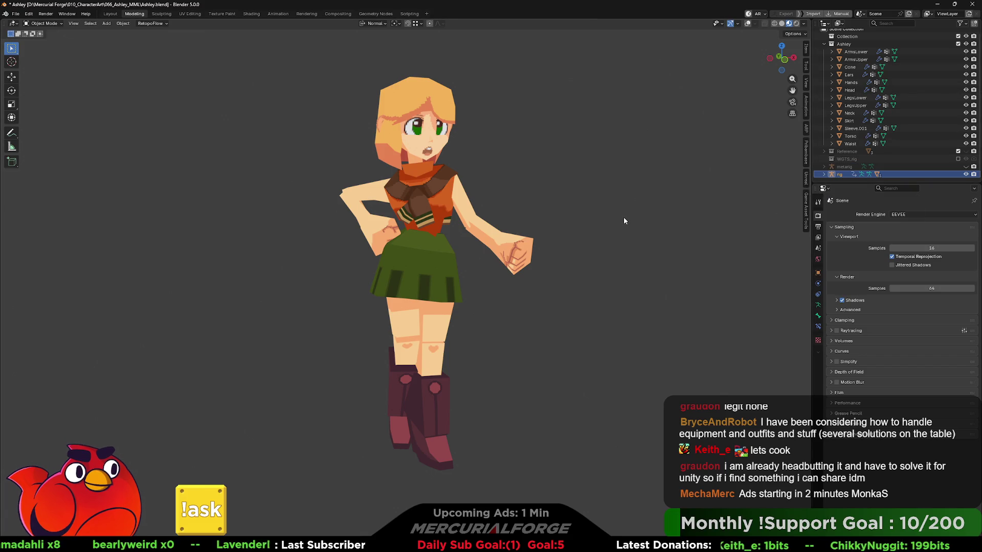
# - Put the rig into Pose Mode, re-enable overlays, select the torso bone and enter Edit Mode
pyautogui.hotkey('ctrl', 'Tab')
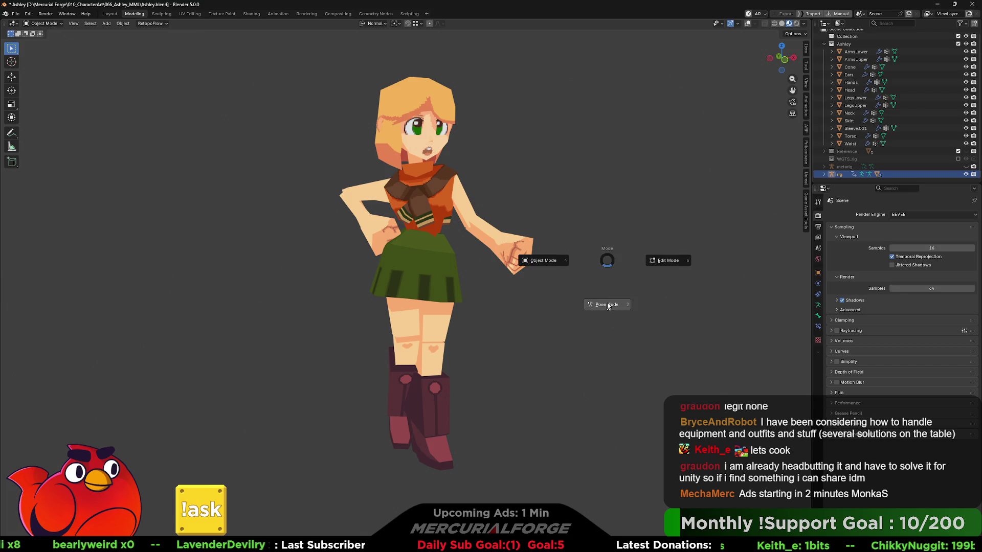
pyautogui.click(608, 304)
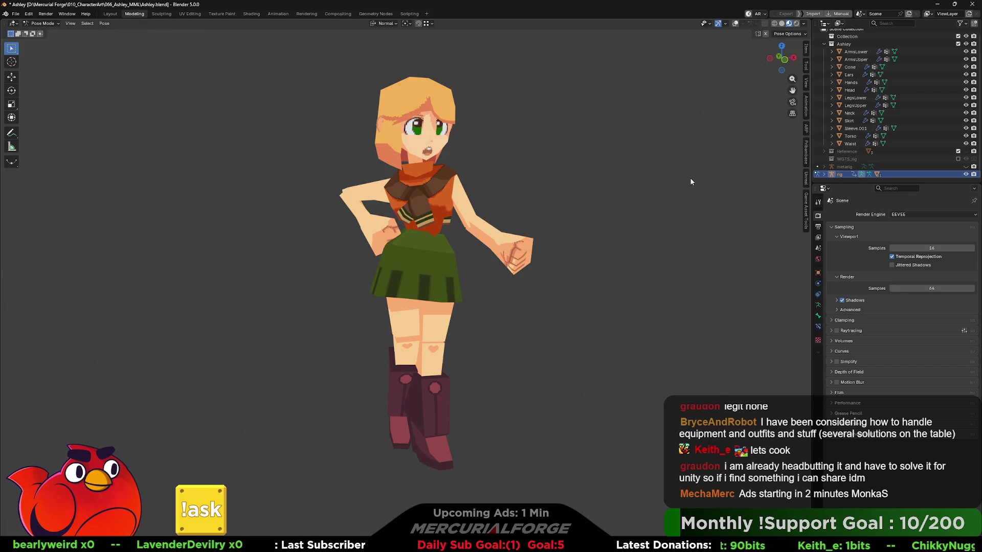
pyautogui.click(735, 25)
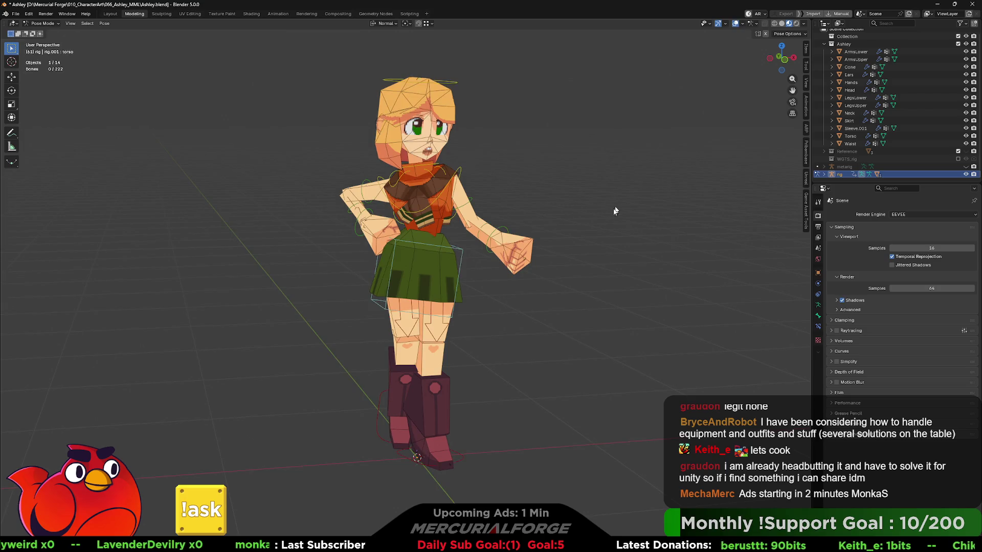
pyautogui.click(460, 254)
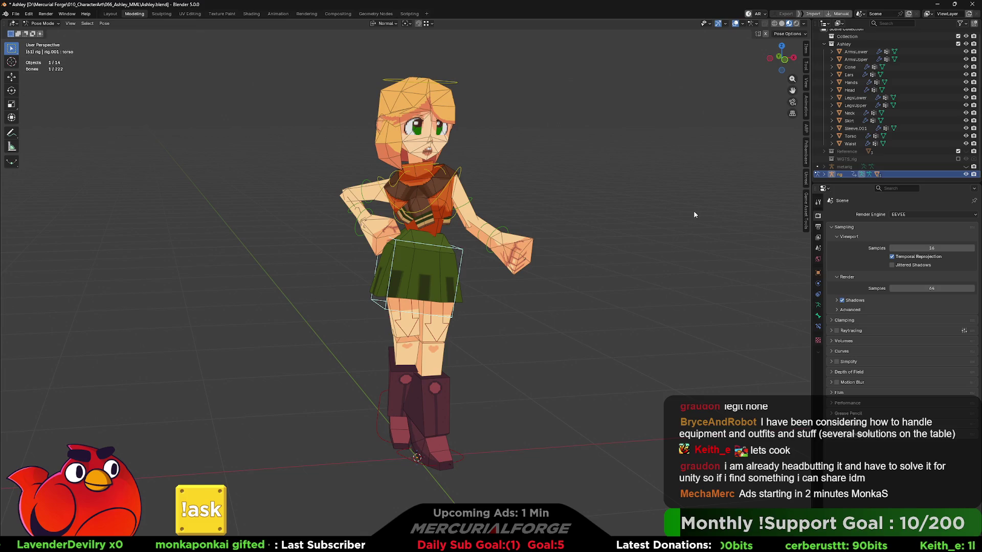
pyautogui.click(559, 224)
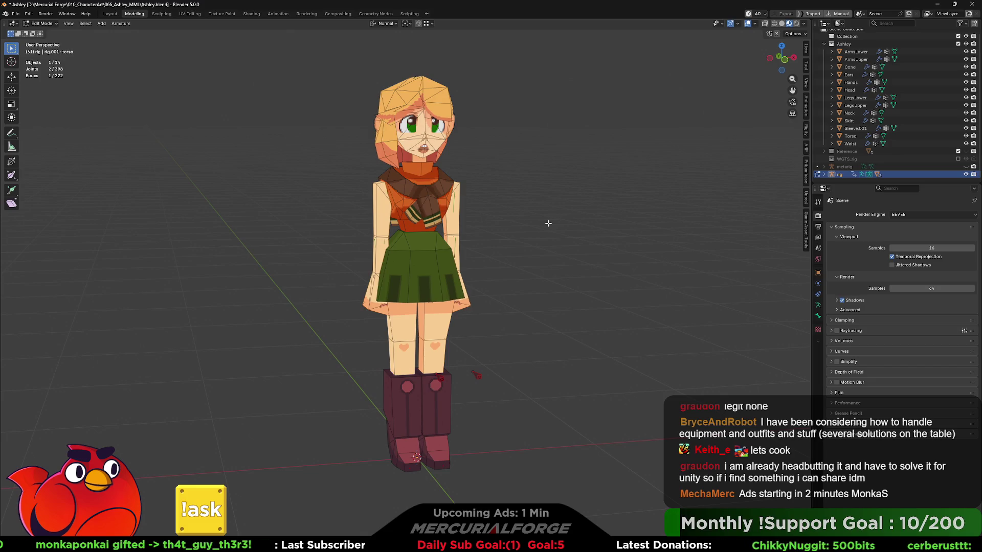
# - With the Rigify tab shown, return to Object Mode, reselect the rig, enter Pose Mode and select the chest control
pyautogui.click(807, 132)
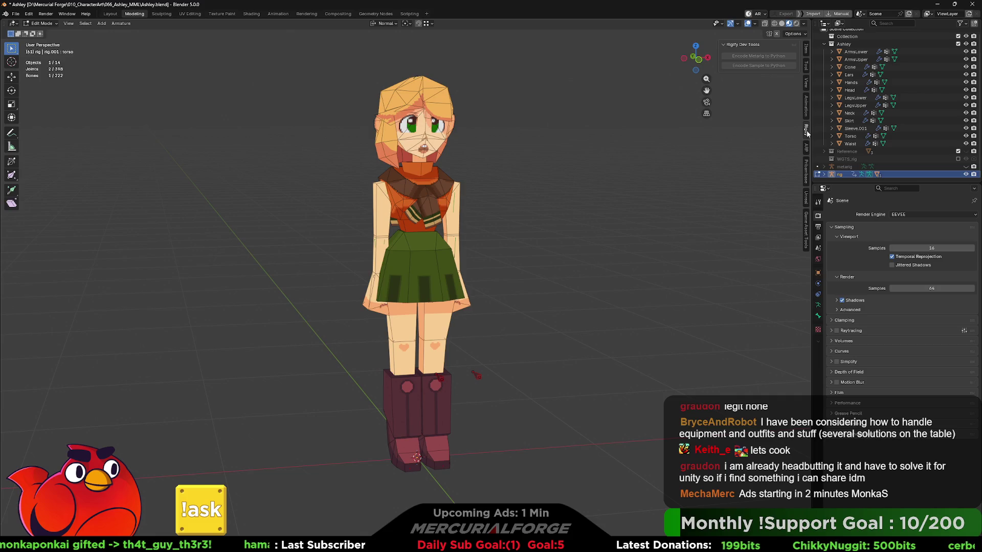
pyautogui.hotkey('ctrl', 'Tab')
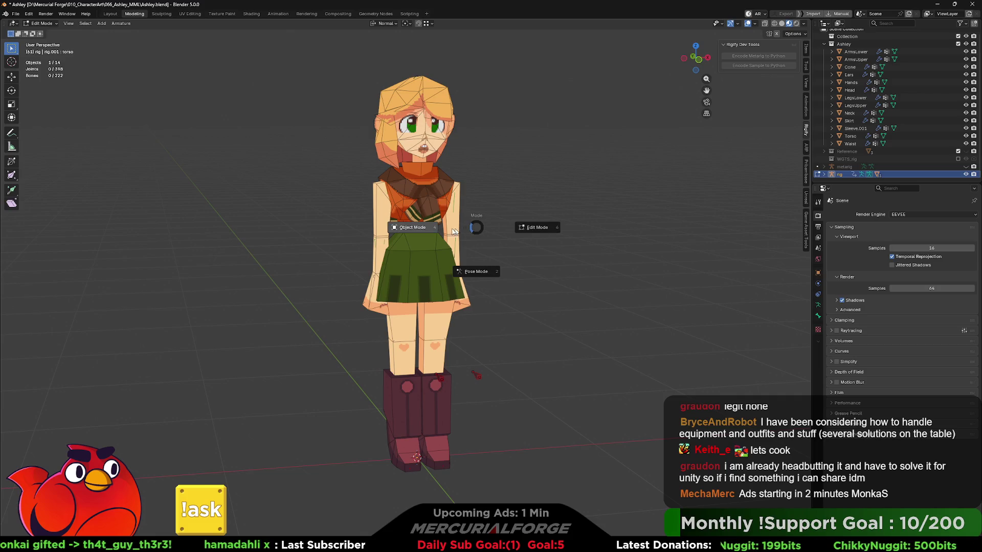
pyautogui.click(436, 232)
pyautogui.click(470, 249)
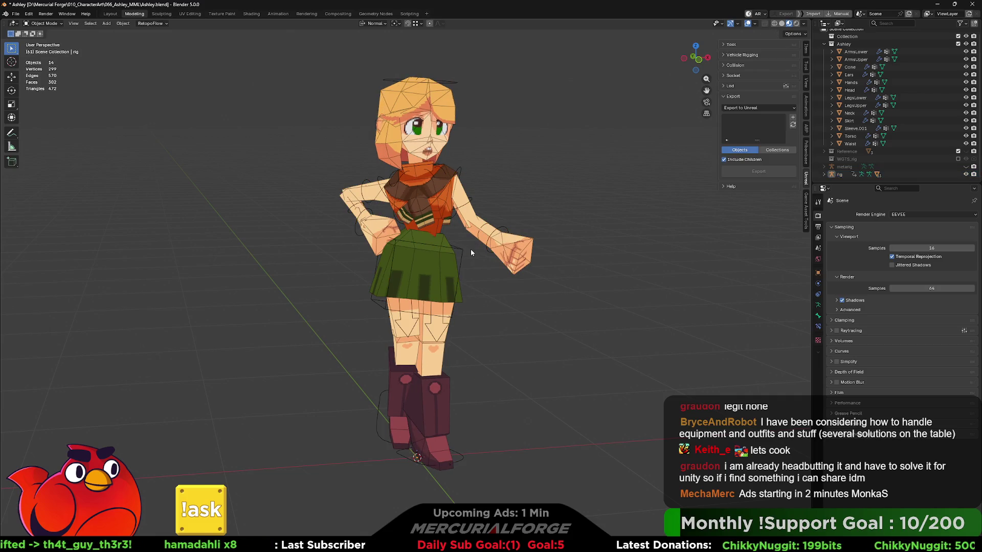
pyautogui.click(459, 255)
pyautogui.hotkey('ctrl', 'Tab')
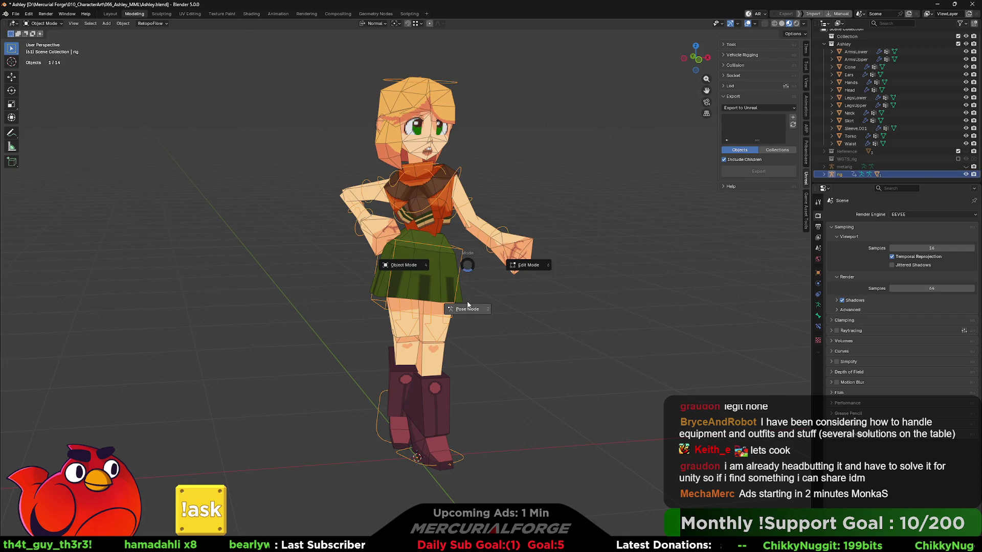
pyautogui.click(503, 230)
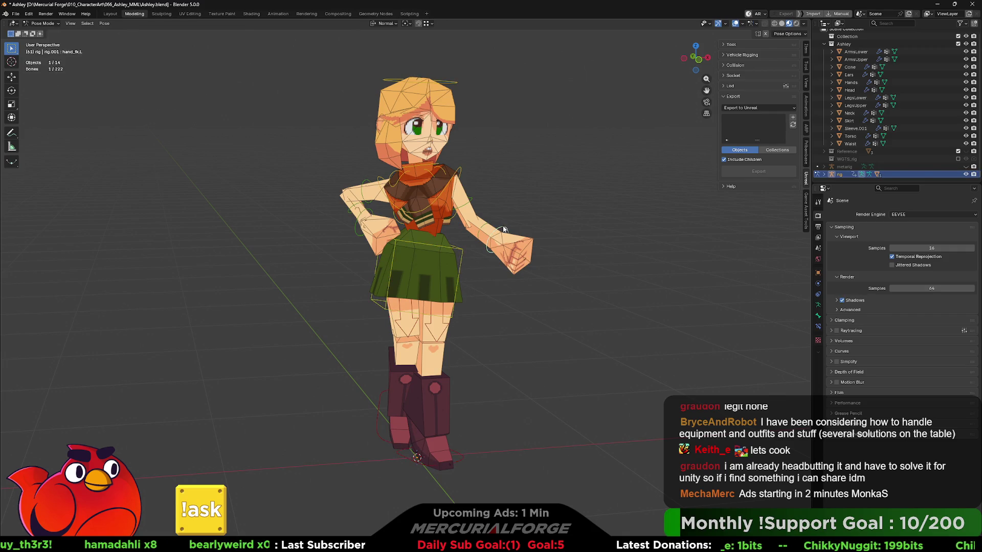
pyautogui.click(459, 166)
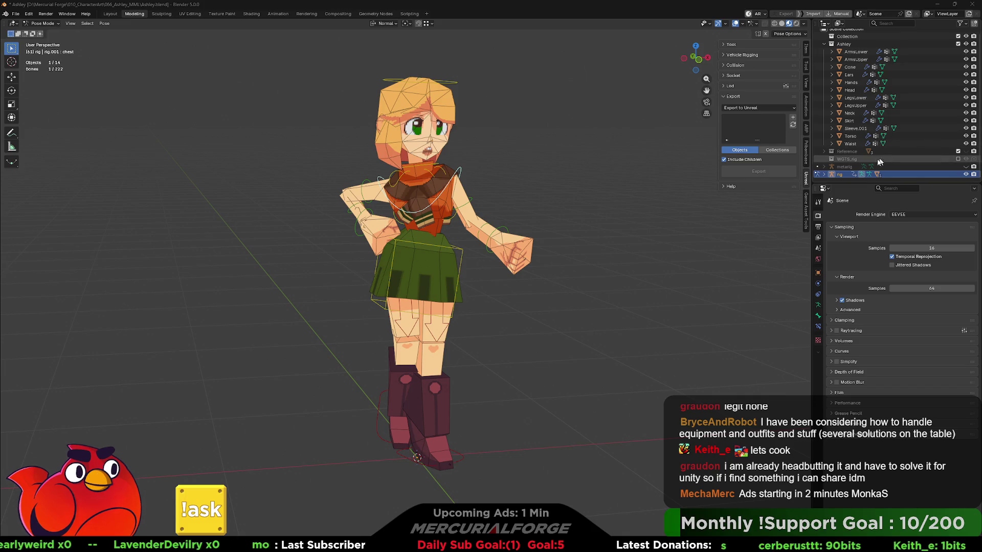
# - Deselect the chest bone, select the rig object in the Outliner and return it to Object Mode
pyautogui.click(837, 175)
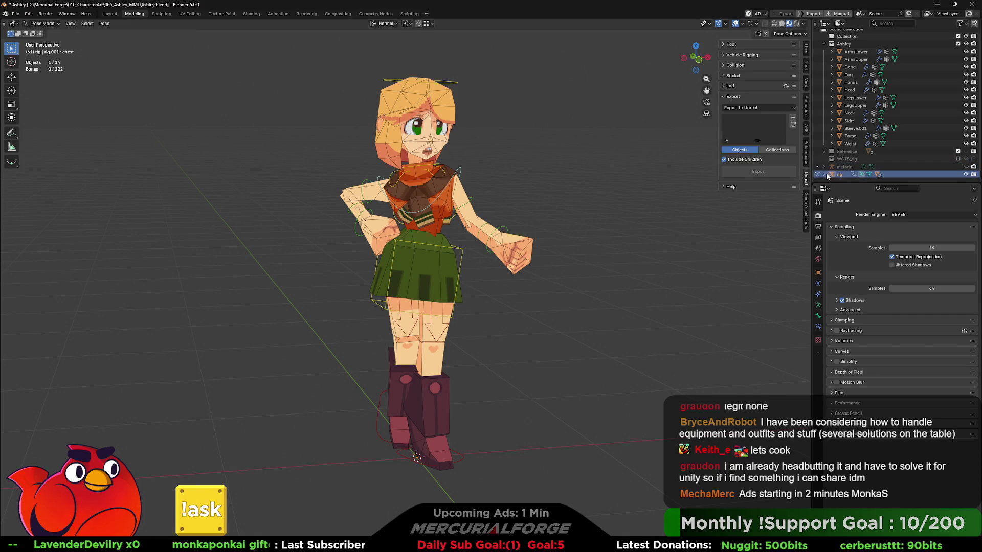
pyautogui.click(826, 176)
pyautogui.scroll(-3, 828, 171)
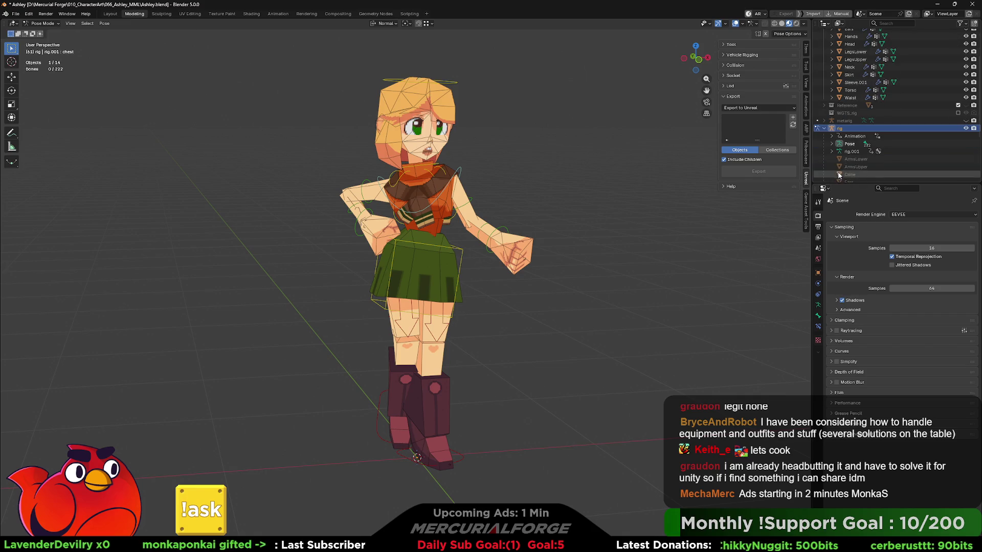
pyautogui.click(849, 144)
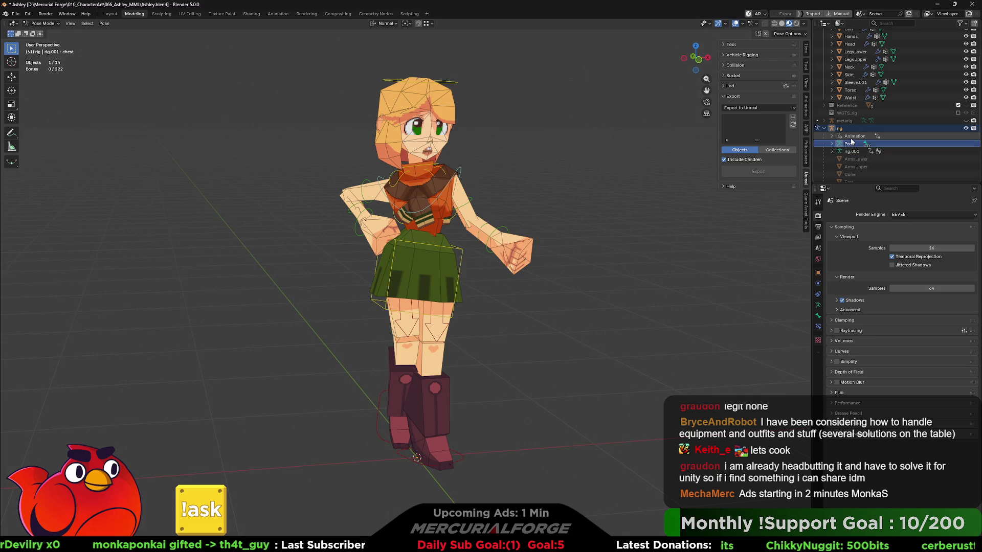
pyautogui.click(831, 129)
pyautogui.click(821, 129)
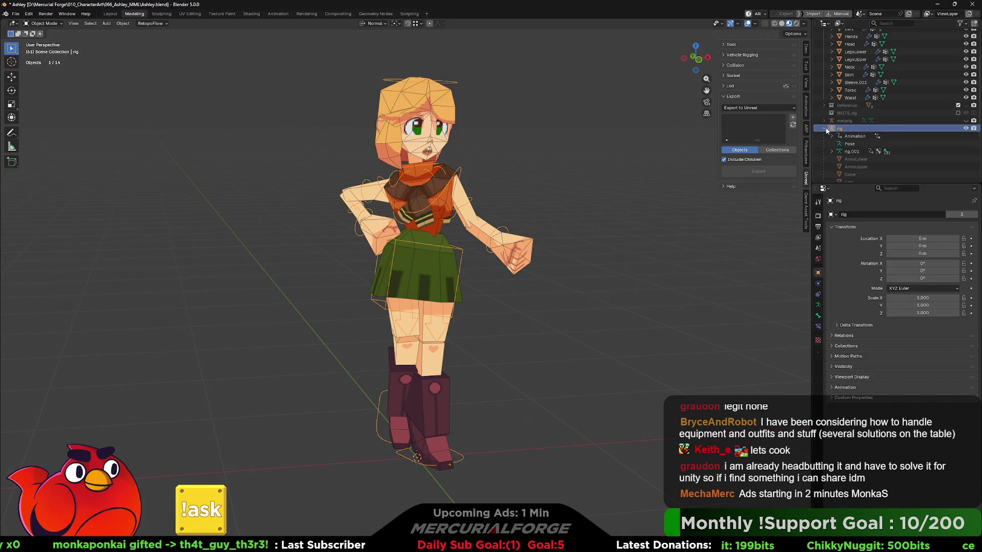
pyautogui.scroll(3, 824, 128)
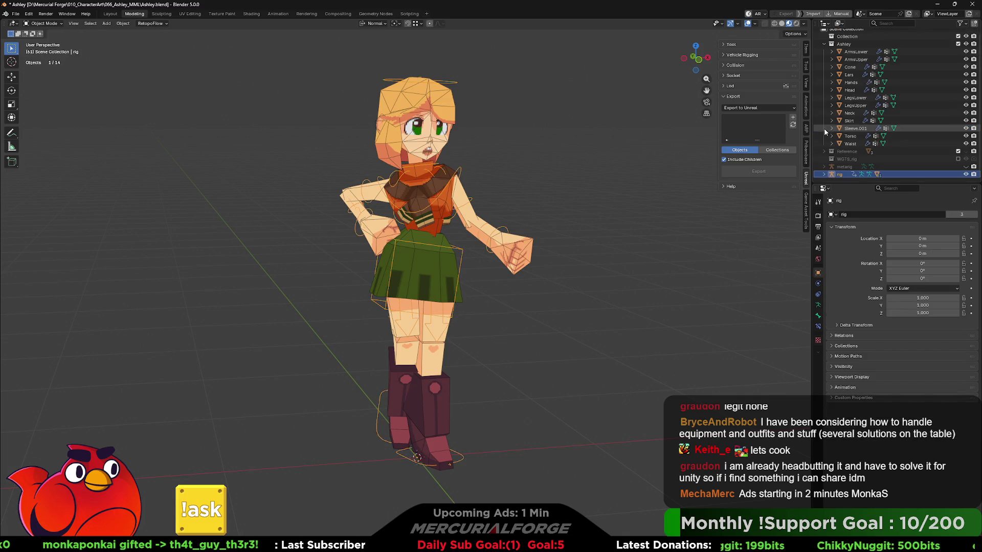
# - Check the rig's transforms in the N-panel: zero location and rotation, scale 1.000
pyautogui.click(823, 175)
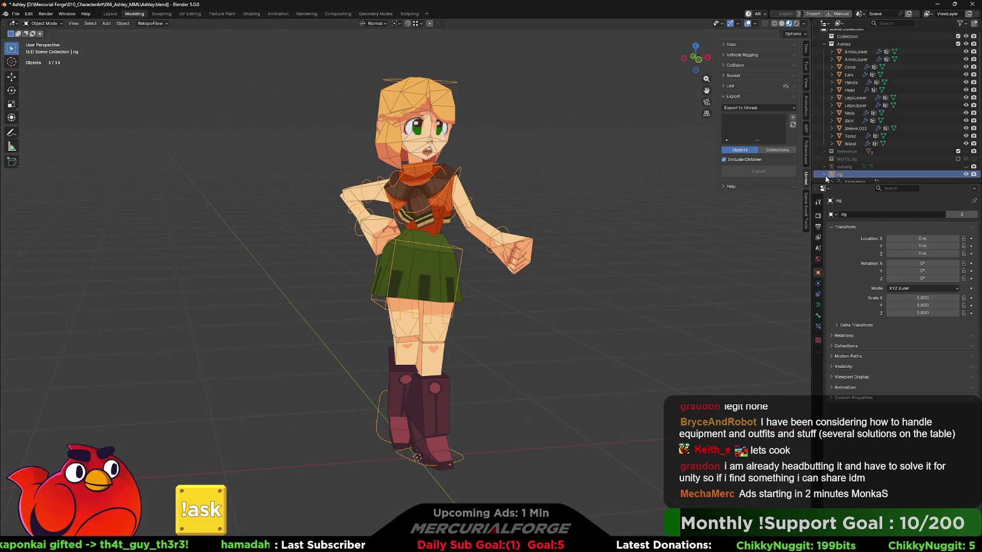
pyautogui.click(824, 175)
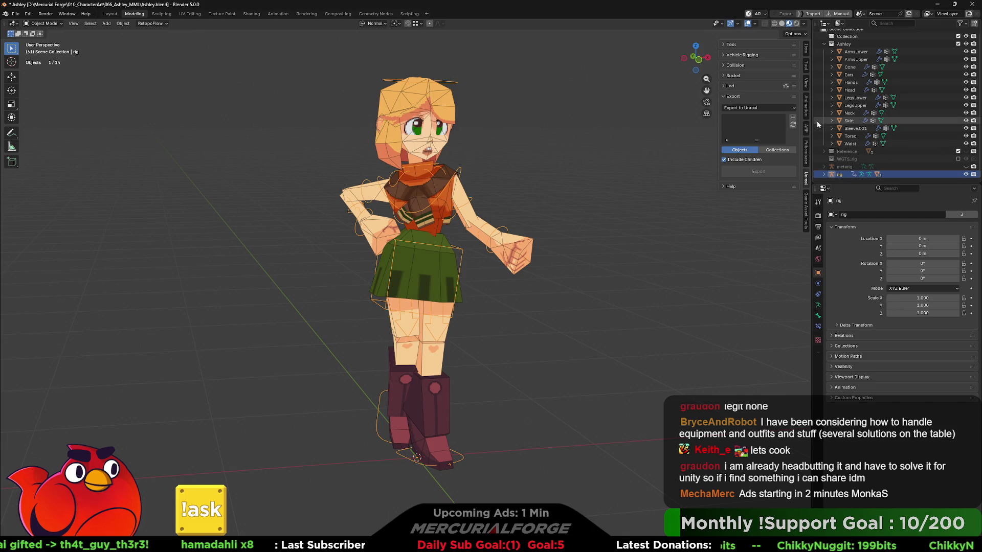
pyautogui.click(807, 59)
pyautogui.click(806, 48)
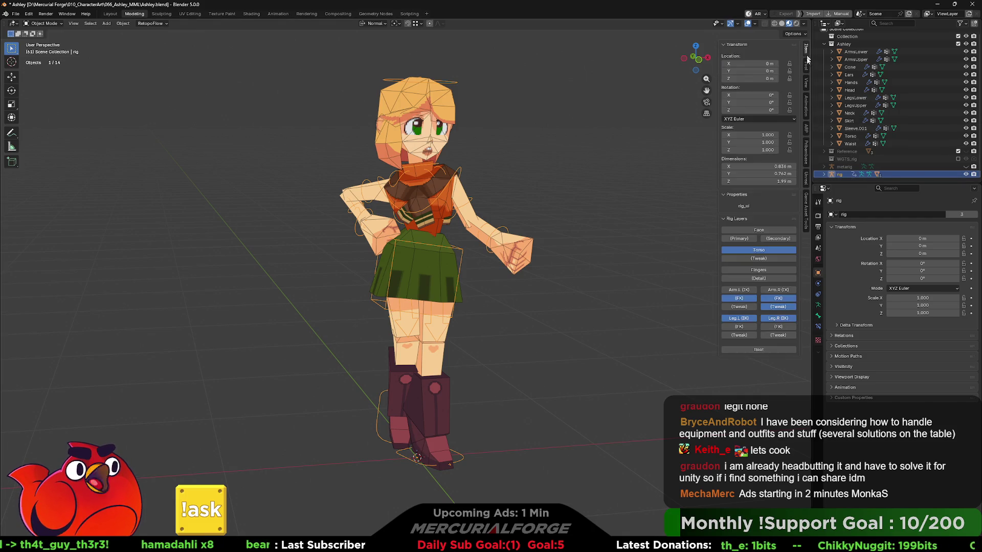
pyautogui.click(807, 101)
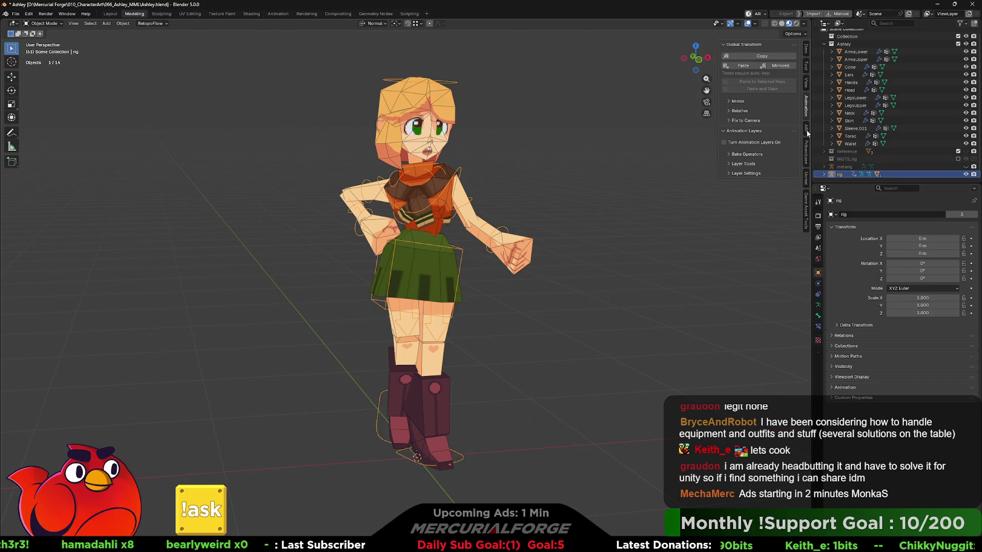
pyautogui.click(807, 178)
pyautogui.click(624, 184)
# - Select the rig and toggle it into Edit Mode to view its rest pose, then back to Object Mode
pyautogui.moveTo(621, 183); pyautogui.dragTo(607, 189, button='middle')
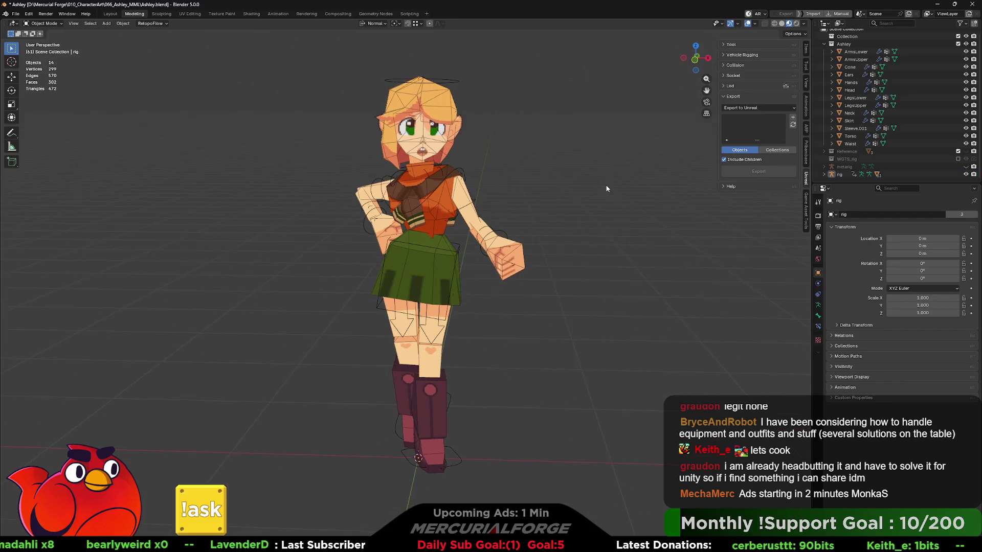
pyautogui.click(453, 81)
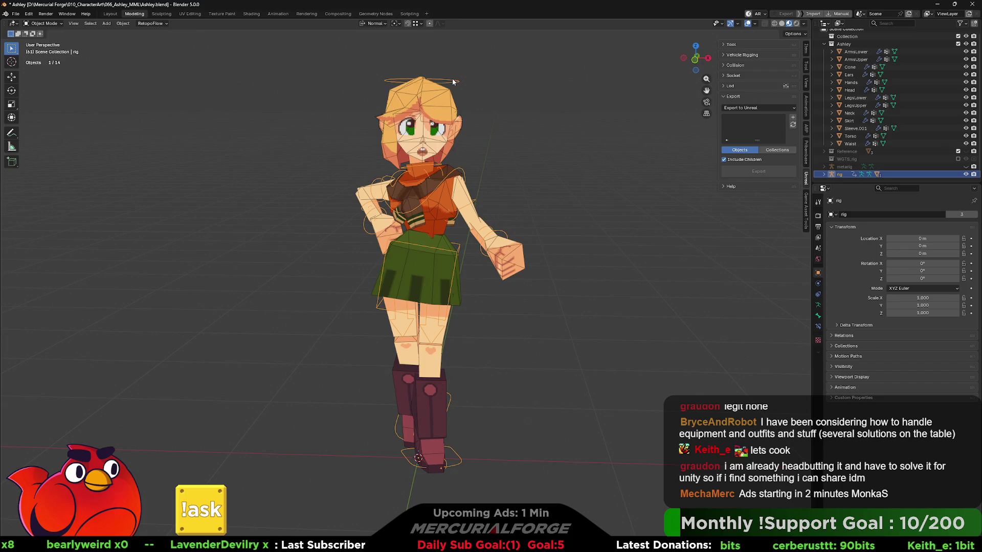
pyautogui.press('Tab')
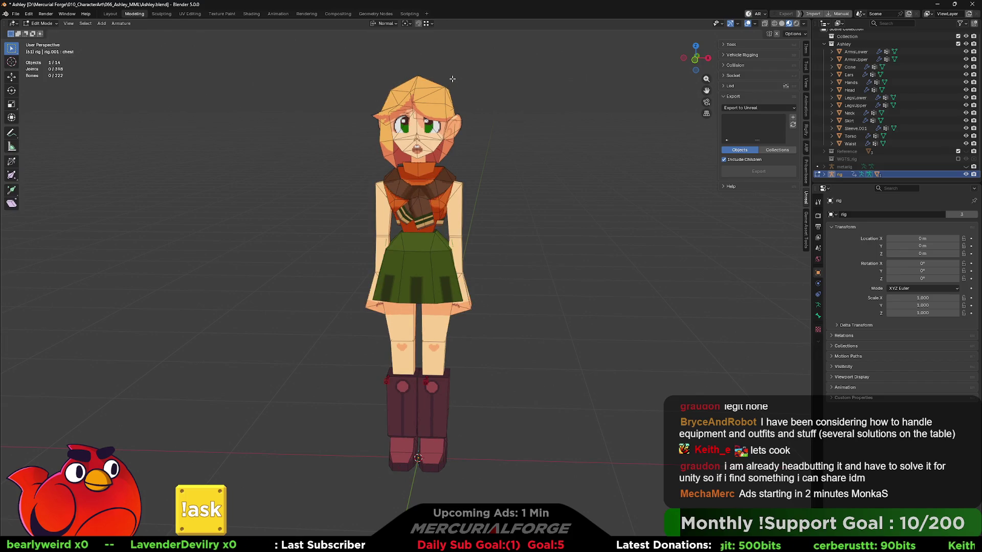
pyautogui.press('Tab')
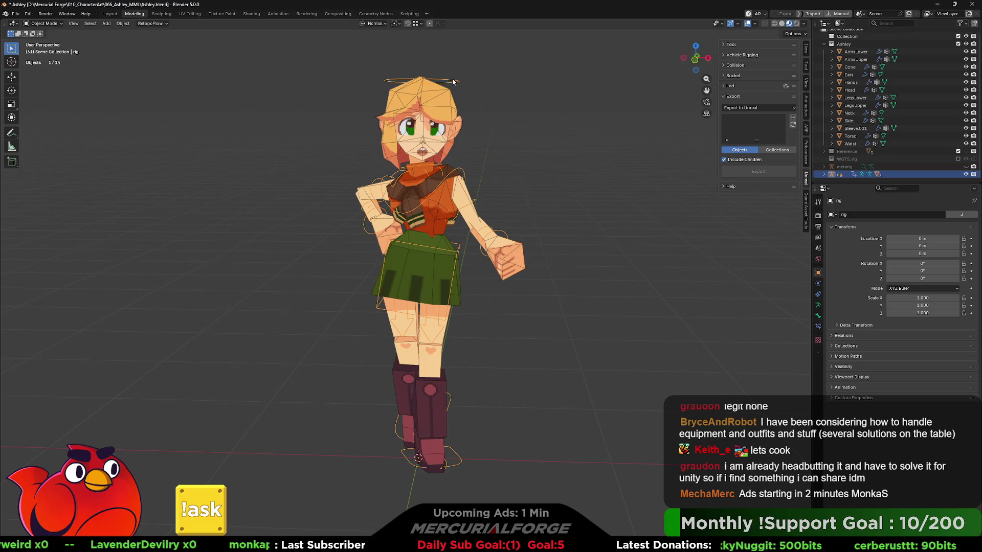
pyautogui.hotkey('ctrl', 'Tab')
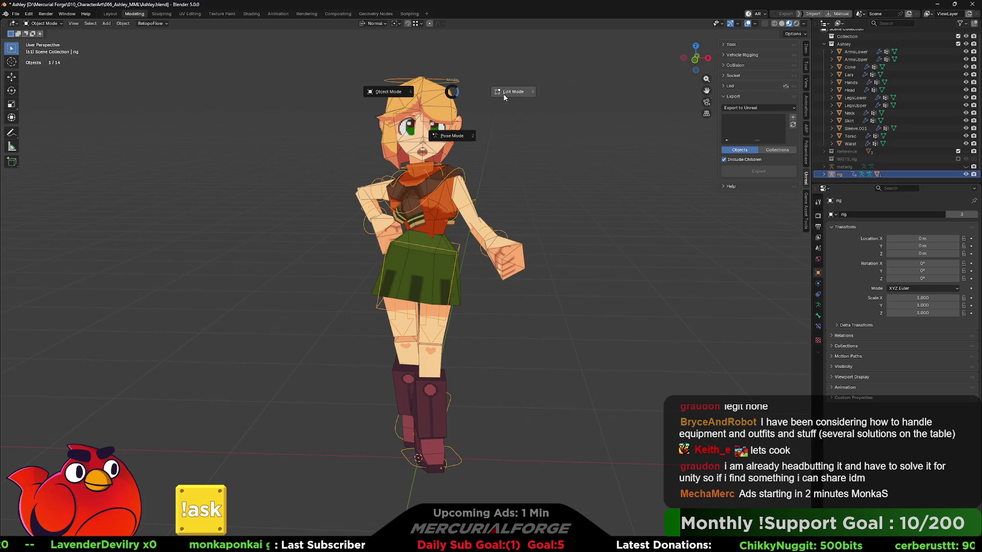
pyautogui.click(506, 92)
pyautogui.hotkey('ctrl', 'Tab')
pyautogui.click(383, 114)
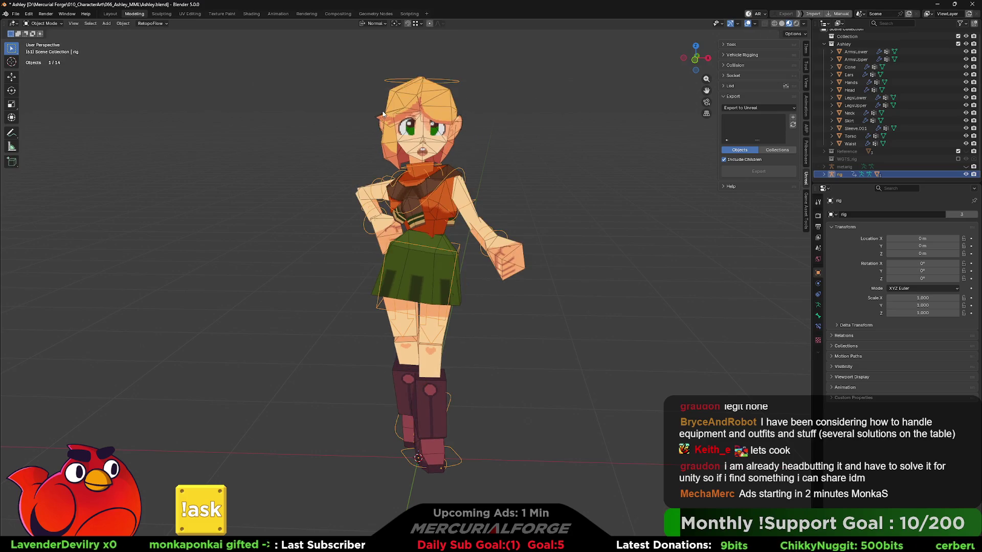
# - Briefly edit the ArmsUpper mesh, then select the rig and switch it to Pose Mode
pyautogui.click(461, 194)
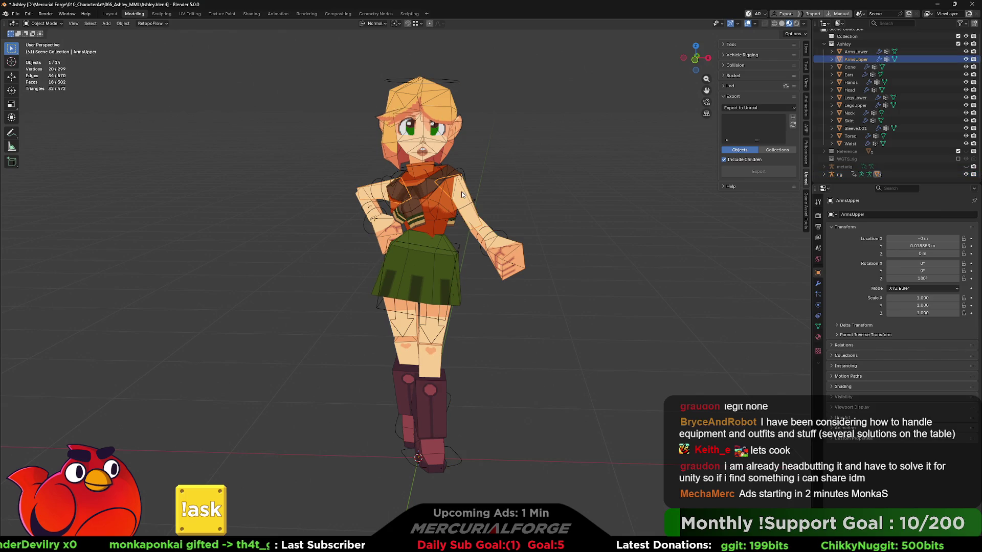
pyautogui.hotkey('ctrl', 'Tab')
pyautogui.click(534, 189)
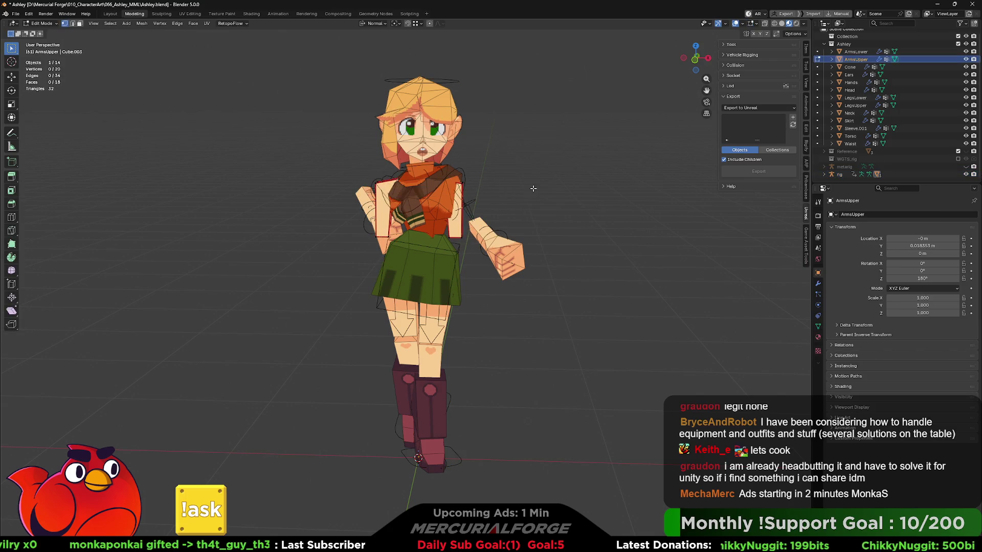
pyautogui.hotkey('ctrl', 'Tab')
pyautogui.click(471, 196)
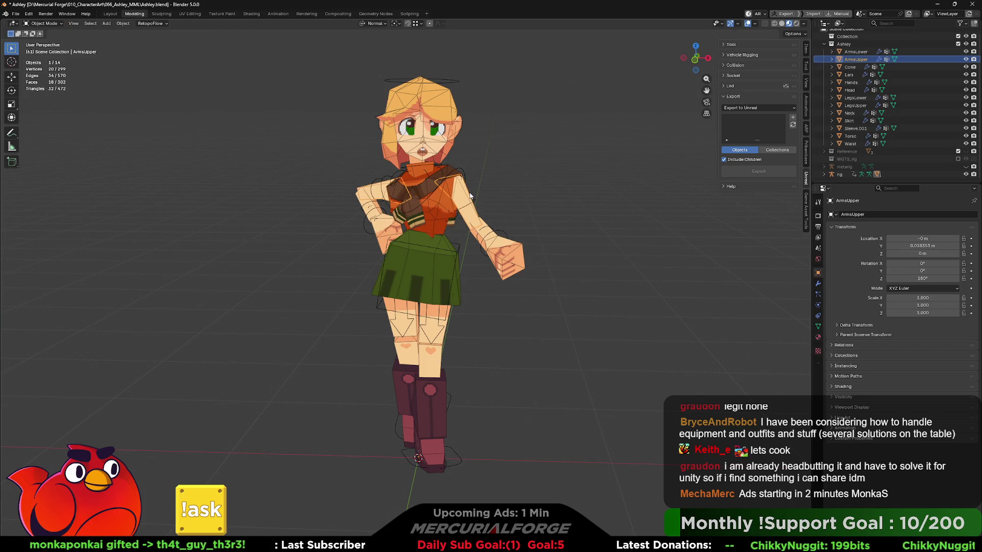
pyautogui.click(464, 172)
pyautogui.hotkey('ctrl', 'Tab')
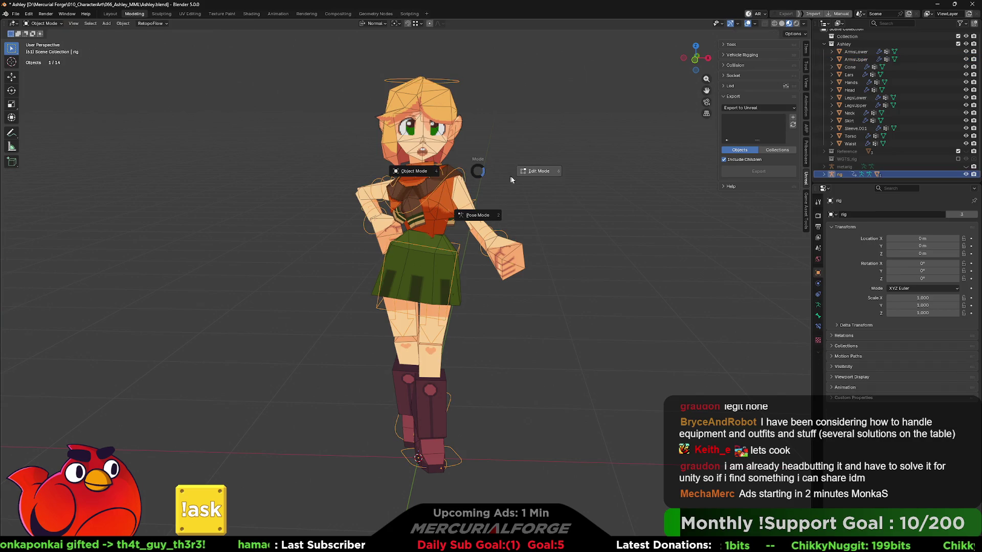
pyautogui.click(480, 218)
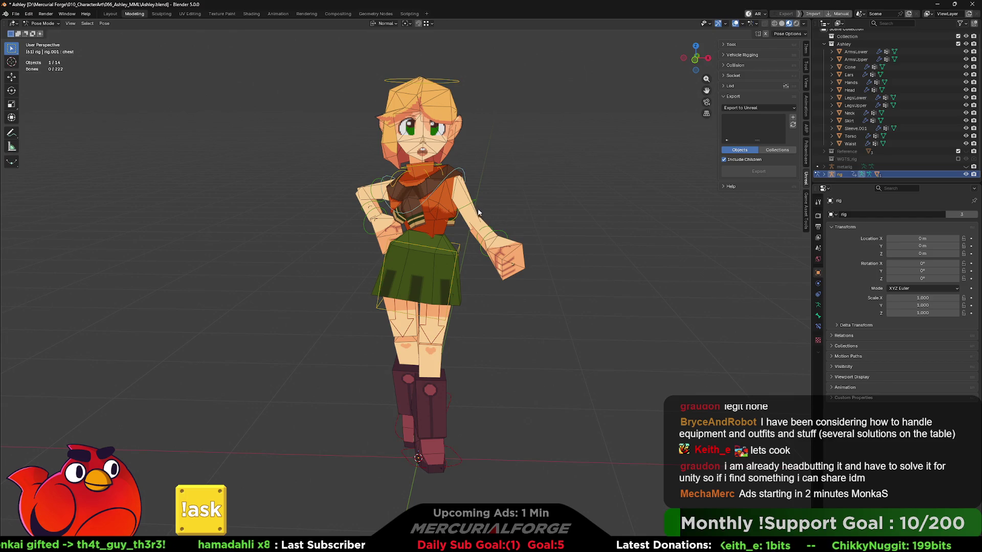
# - Test-rotate the left hand FK control, then undo the rotation
pyautogui.moveTo(474, 203); pyautogui.dragTo(508, 198, button='middle')
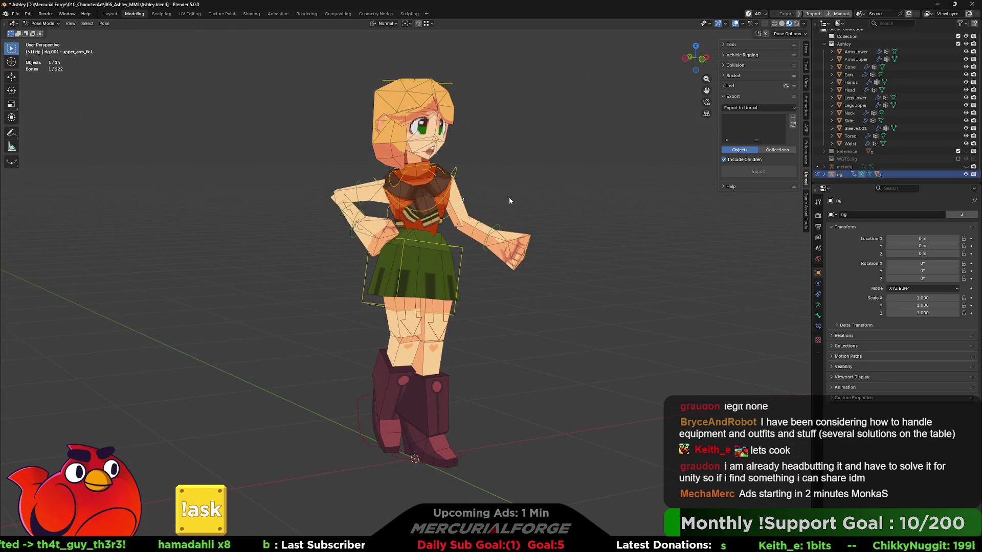
pyautogui.click(498, 229)
pyautogui.press('r')
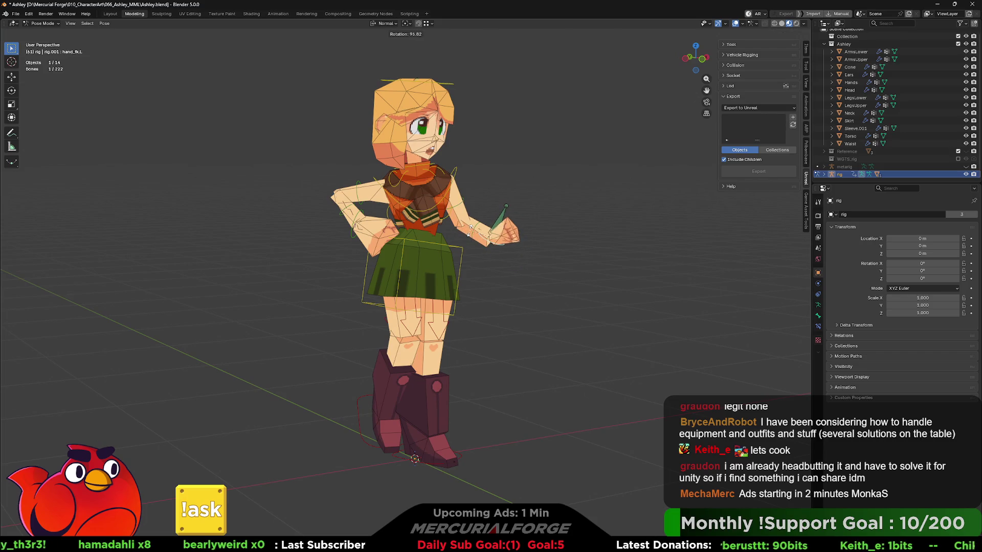
pyautogui.click(471, 234)
pyautogui.scroll(4, 471, 234)
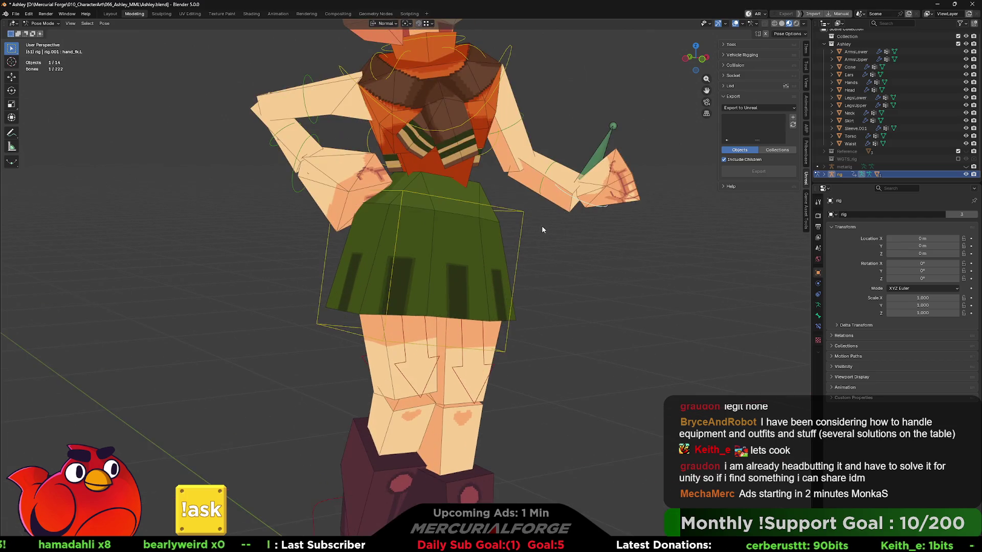
pyautogui.hotkey('ctrl', 'z')
pyautogui.scroll(-4, 512, 236)
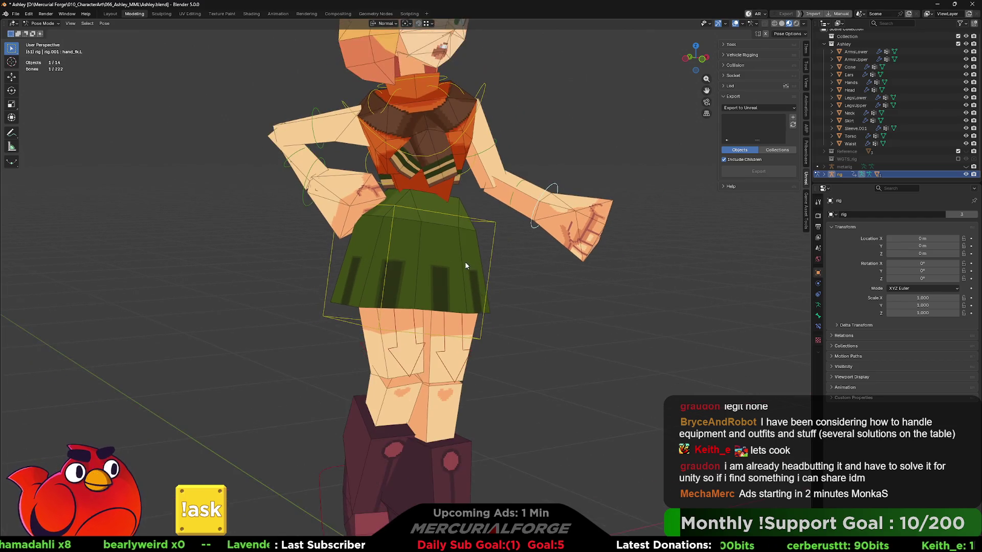
pyautogui.scroll(-2, 339, 413)
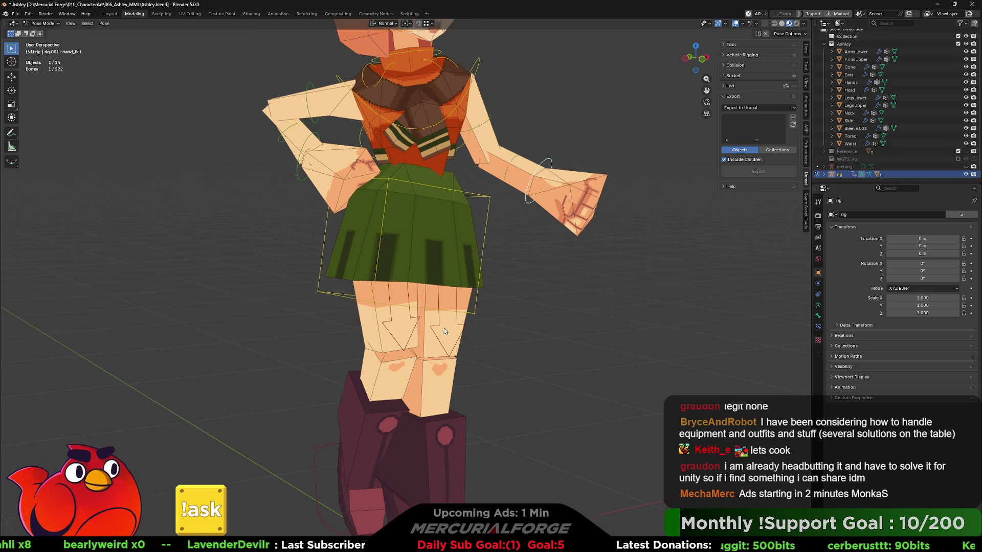
# - Test-move the right foot IK control from a side view, then select the right thigh IK control
pyautogui.click(339, 414)
pyautogui.moveTo(339, 413); pyautogui.dragTo(415, 399, button='middle')
pyautogui.press('g')
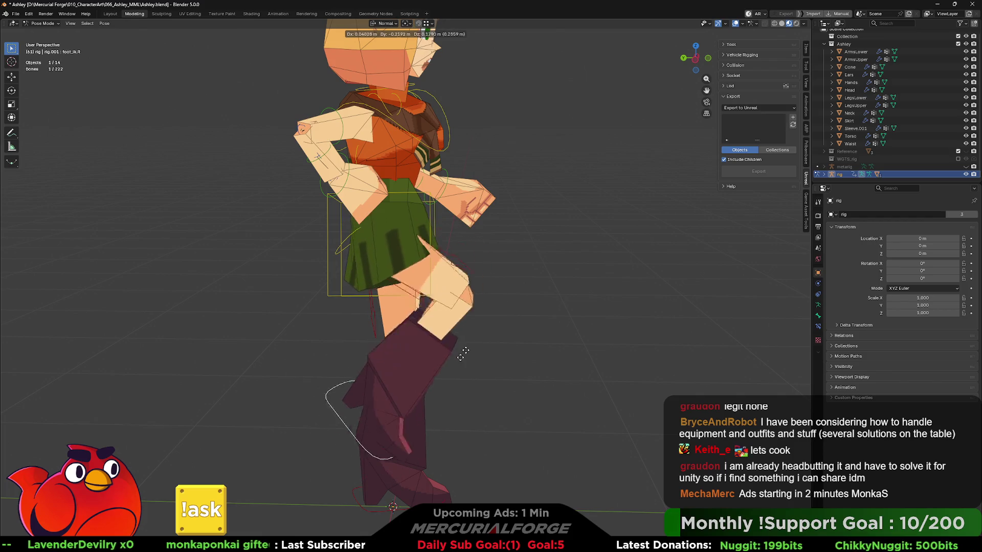
pyautogui.click(488, 322)
pyautogui.moveTo(488, 322)
pyautogui.mouseDown(button='middle')
pyautogui.moveTo(179, 324)
pyautogui.moveTo(563, 324)
pyautogui.moveTo(424, 325)
pyautogui.moveTo(551, 309)
pyautogui.moveTo(573, 324)
pyautogui.moveTo(436, 321)
pyautogui.moveTo(482, 299)
pyautogui.moveTo(517, 299)
pyautogui.moveTo(325, 302)
pyautogui.moveTo(391, 307)
pyautogui.moveTo(413, 319)
pyautogui.mouseUp(button='middle')
pyautogui.click(413, 319)
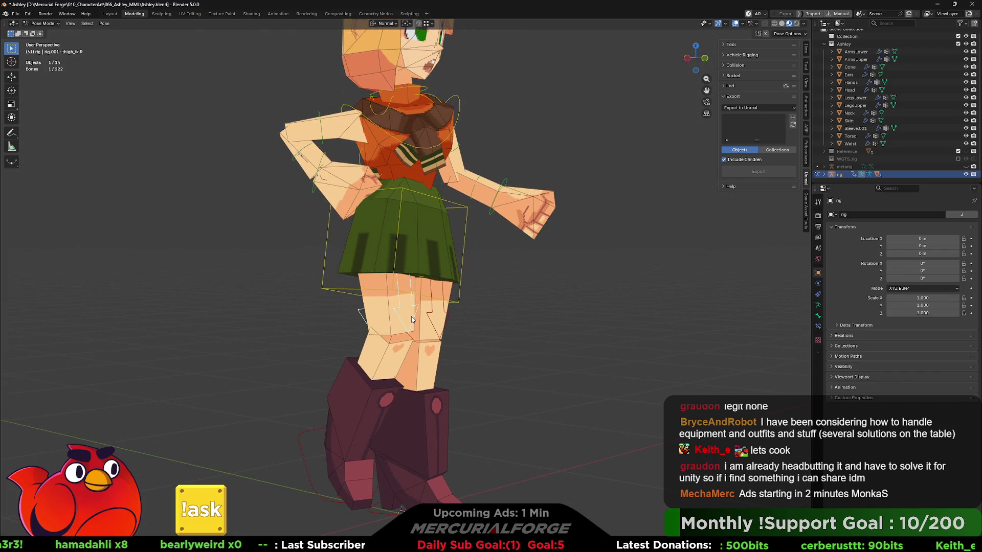
# - Hide the Unreal export side panel and show the rig's Armature Data properties
pyautogui.click(808, 184)
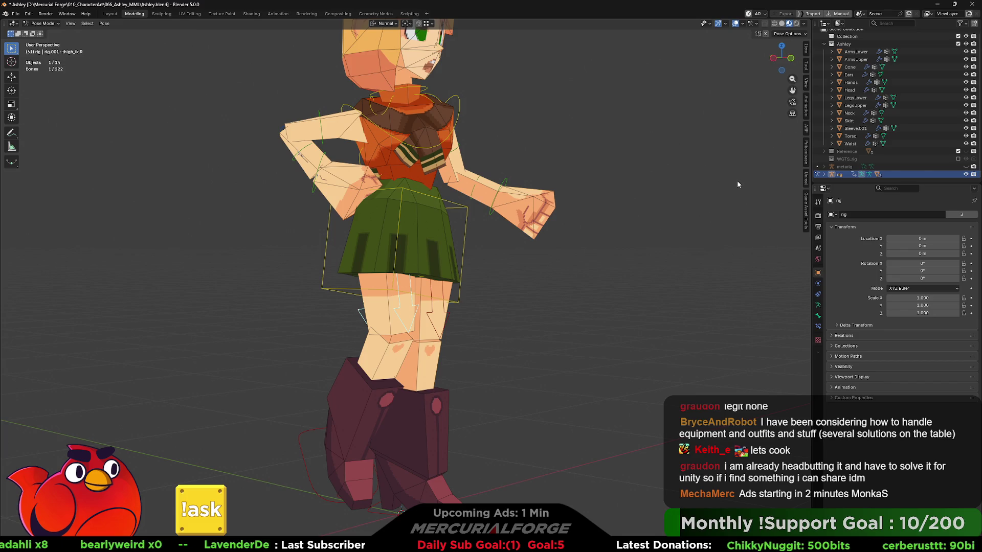
pyautogui.moveTo(737, 184); pyautogui.dragTo(715, 195, button='middle')
pyautogui.click(817, 305)
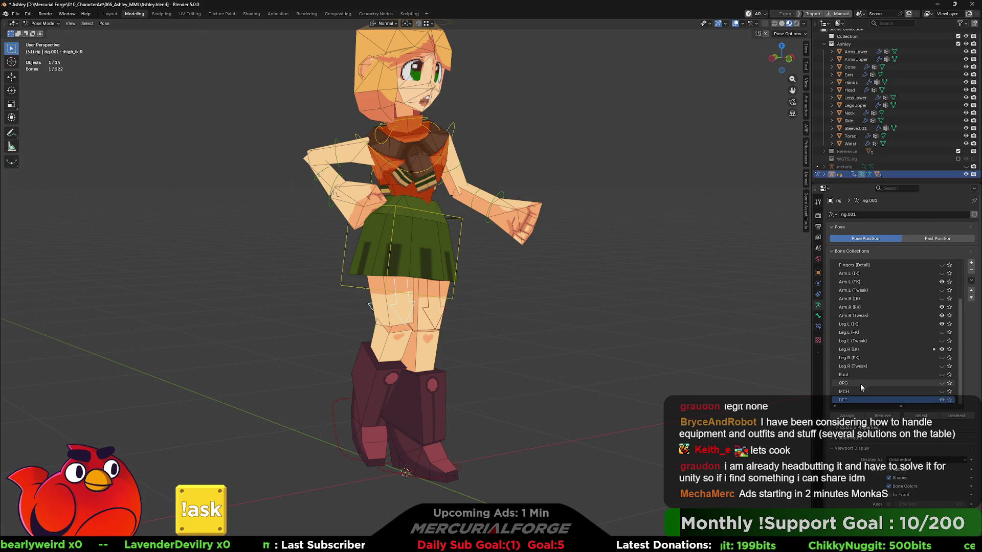
pyautogui.scroll(4, 860, 384)
pyautogui.scroll(2, 860, 284)
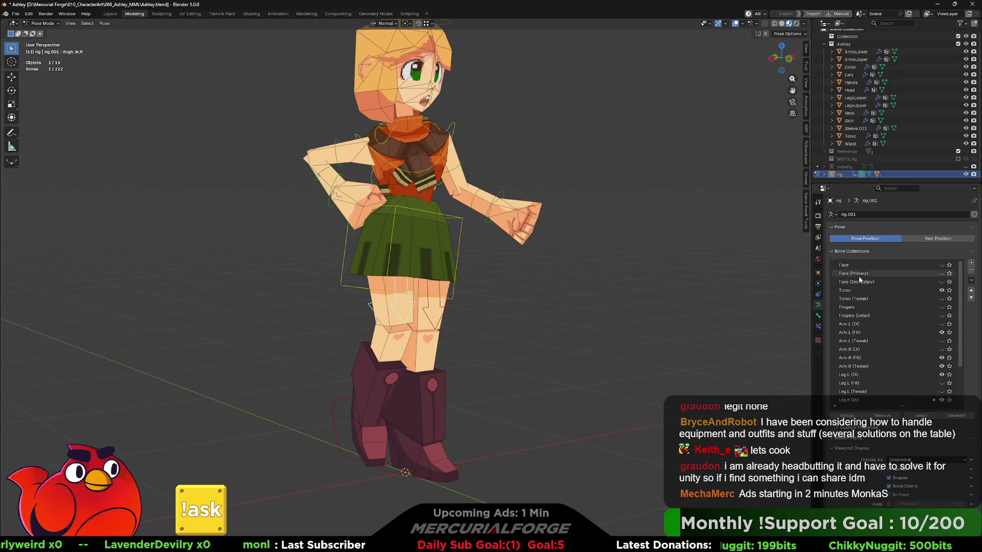
pyautogui.click(915, 240)
pyautogui.click(858, 239)
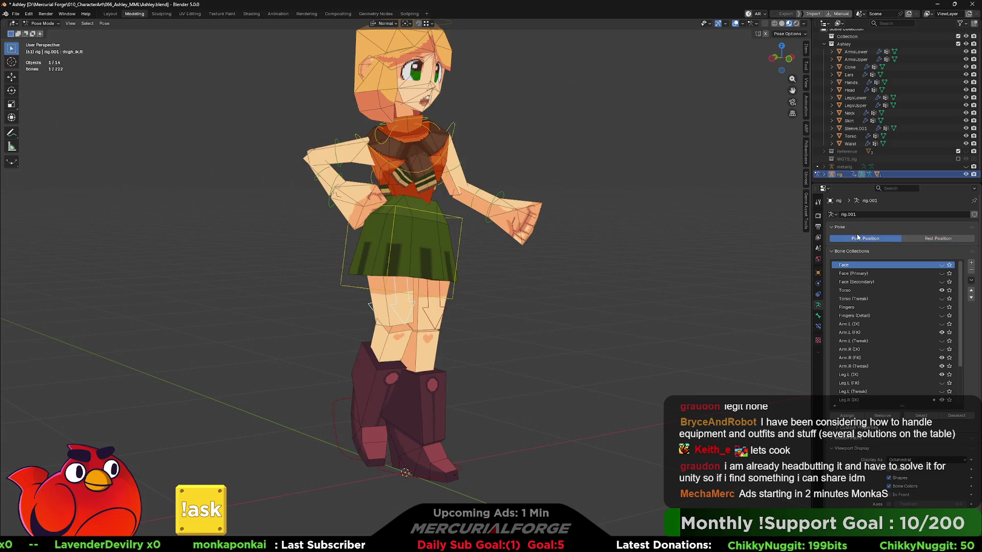
pyautogui.click(818, 325)
pyautogui.click(818, 316)
pyautogui.click(818, 307)
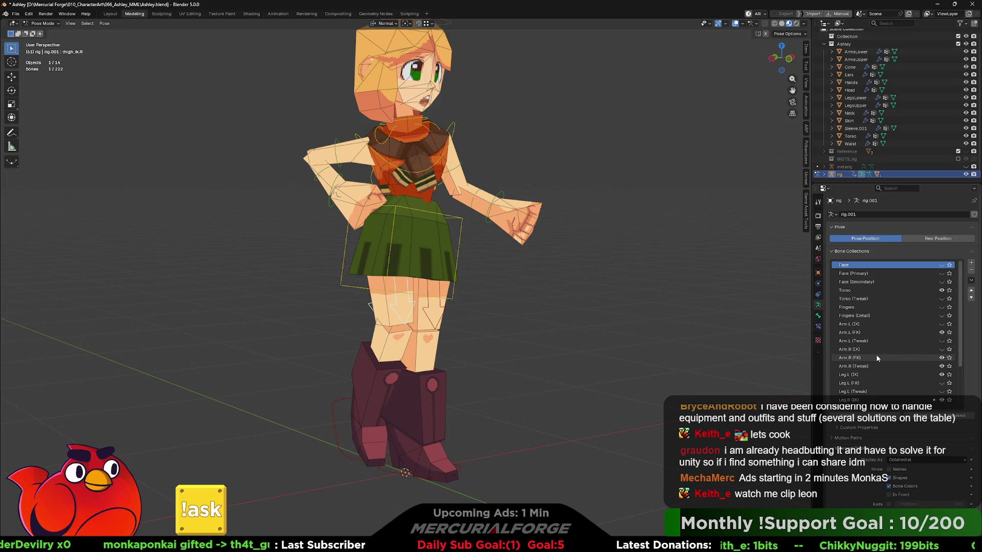
pyautogui.scroll(-6, 876, 354)
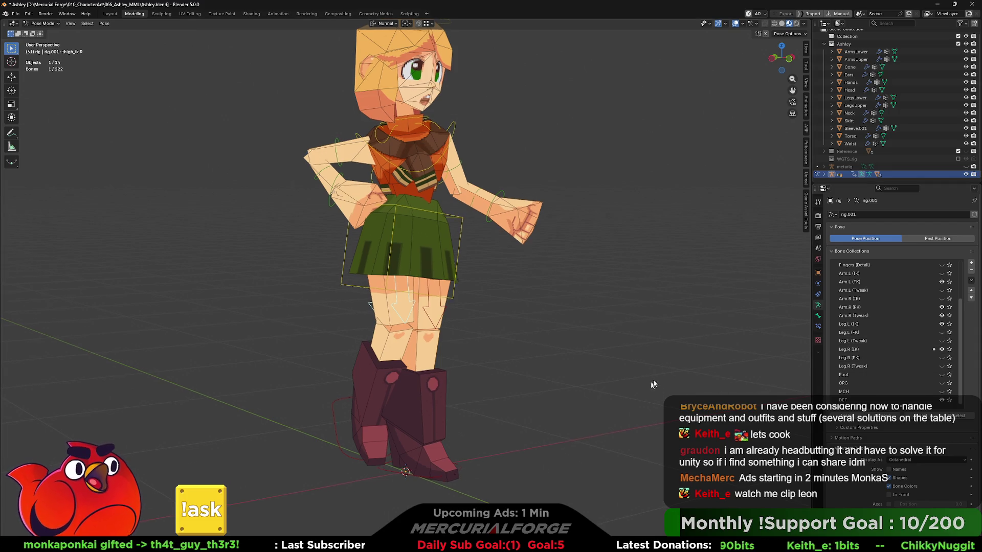
# - Try a kick pose by moving and rotating foot_ik.R, then undo so the leg stands straight
pyautogui.click(351, 424)
pyautogui.moveTo(358, 427); pyautogui.dragTo(391, 423, button='middle')
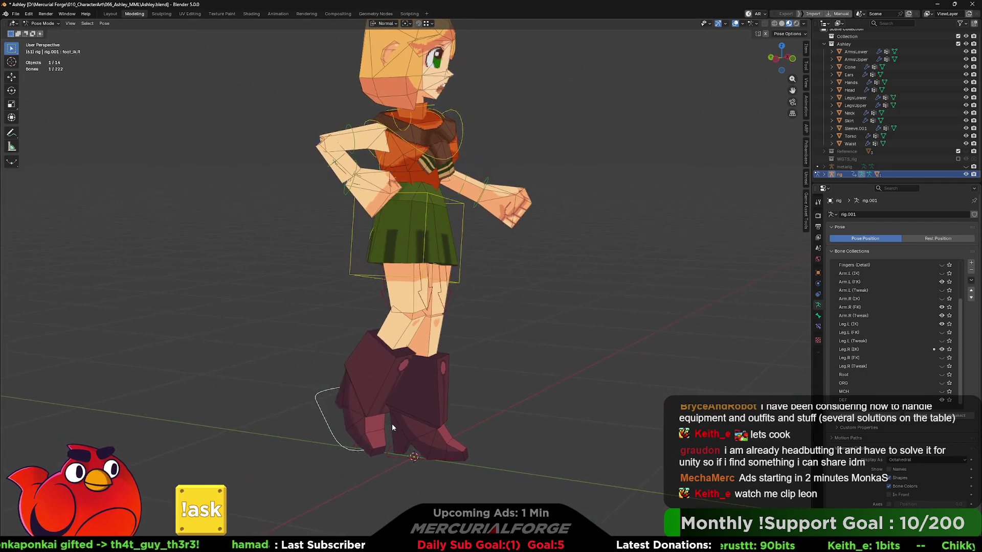
pyautogui.press('g')
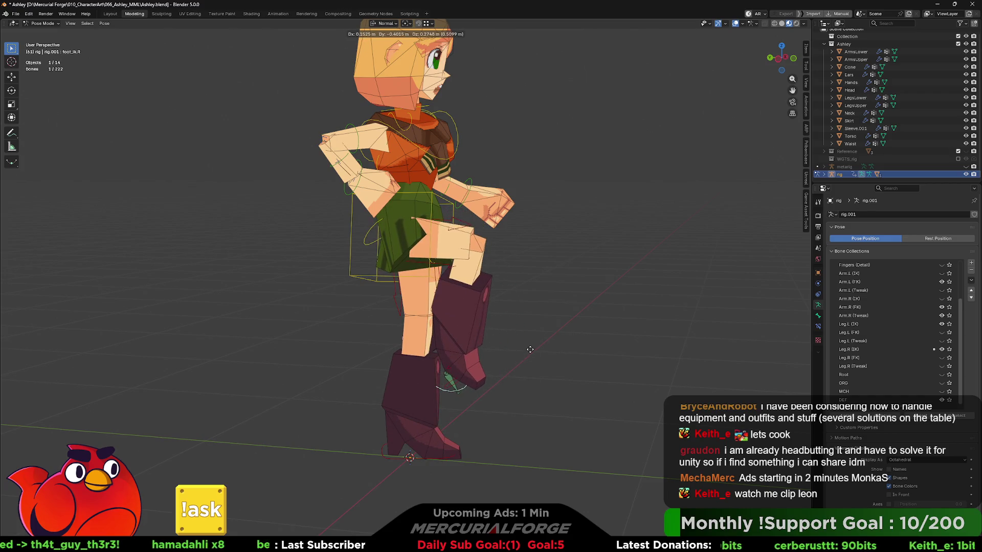
pyautogui.click(531, 349)
pyautogui.moveTo(530, 350); pyautogui.dragTo(459, 351, button='middle')
pyautogui.moveTo(542, 357)
pyautogui.mouseDown(button='middle')
pyautogui.moveTo(486, 353)
pyautogui.moveTo(546, 358)
pyautogui.mouseUp(button='middle')
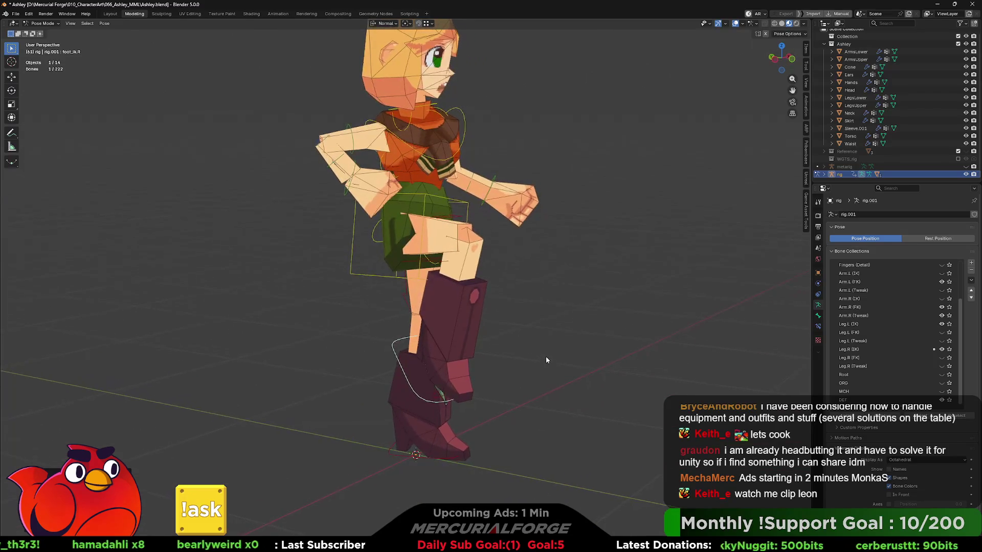
pyautogui.press('r')
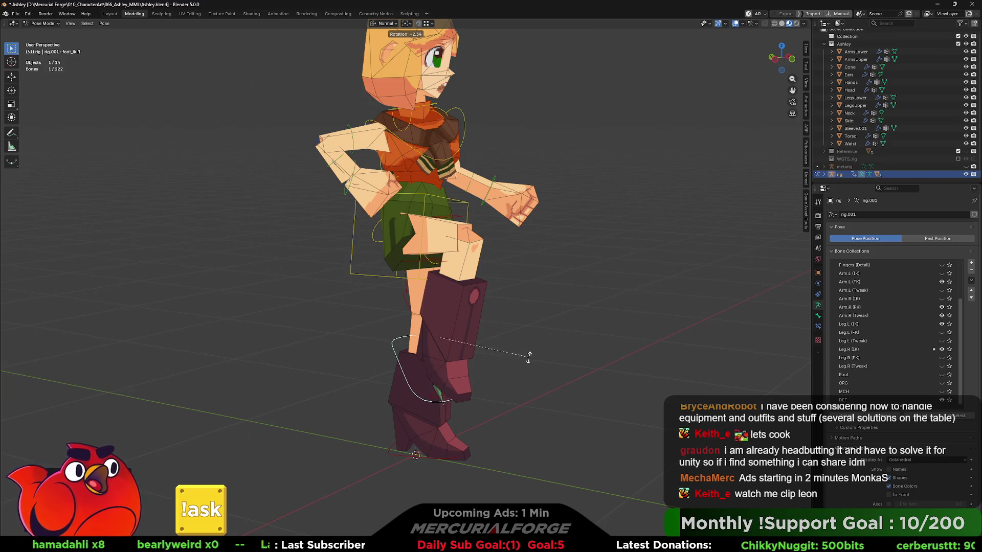
pyautogui.click(537, 352)
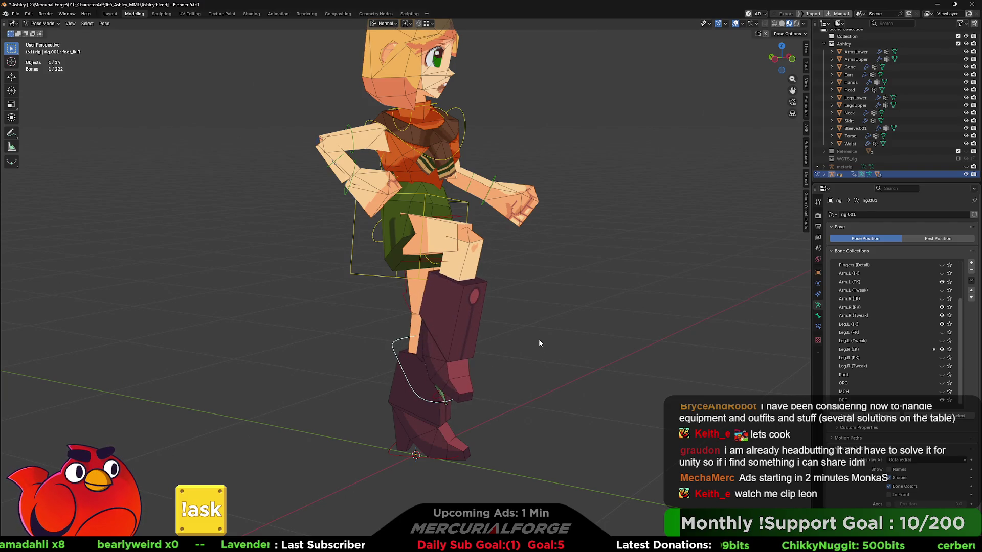
pyautogui.moveTo(538, 340)
pyautogui.mouseDown(button='middle')
pyautogui.moveTo(481, 353)
pyautogui.moveTo(523, 338)
pyautogui.moveTo(527, 350)
pyautogui.moveTo(501, 374)
pyautogui.moveTo(514, 153)
pyautogui.mouseUp(button='middle')
pyautogui.hotkey('ctrl', 'z')
pyautogui.hotkey('ctrl', 'z')
pyautogui.hotkey('ctrl', 'z')
# - Test-rotate the head control and cancel it, keeping the head facing forward
pyautogui.click(460, 54)
pyautogui.press('r')
pyautogui.press('r')
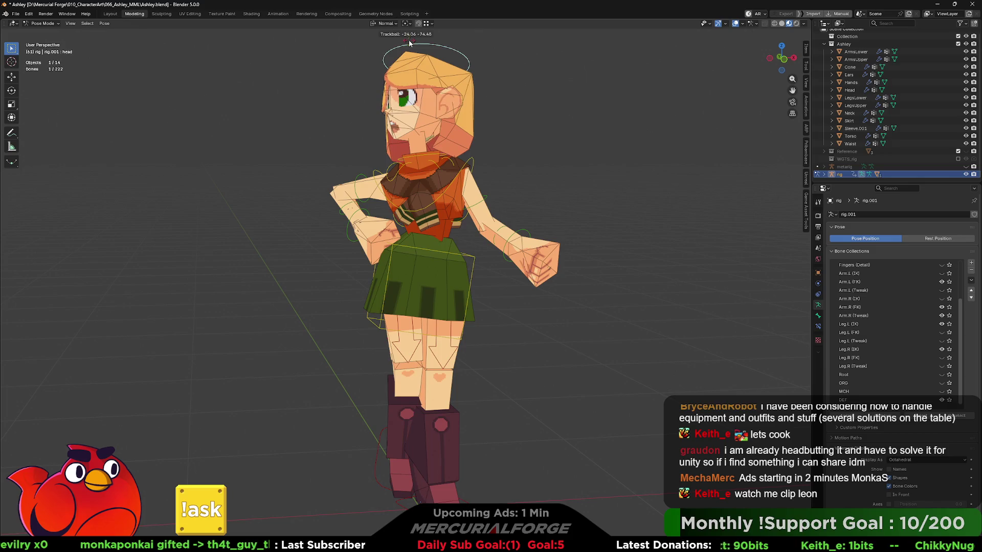
pyautogui.press('Escape')
pyautogui.click(535, 168)
# - Box-select the bones around the upper body and left arm
pyautogui.scroll(-2, 524, 175)
pyautogui.moveTo(522, 177); pyautogui.dragTo(459, 159, button='middle')
pyautogui.click(476, 208)
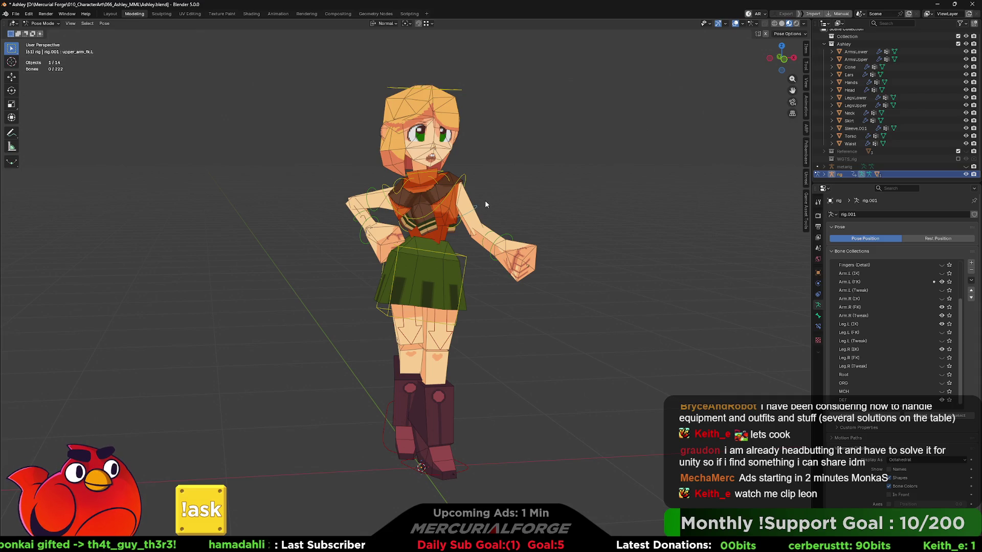
pyautogui.click(477, 206)
pyautogui.moveTo(396, 70); pyautogui.dragTo(602, 295)
# - Select all bones, set Rotation Mode to XYZ Euler and Rotation X/Y/Z to 0°
pyautogui.press('a')
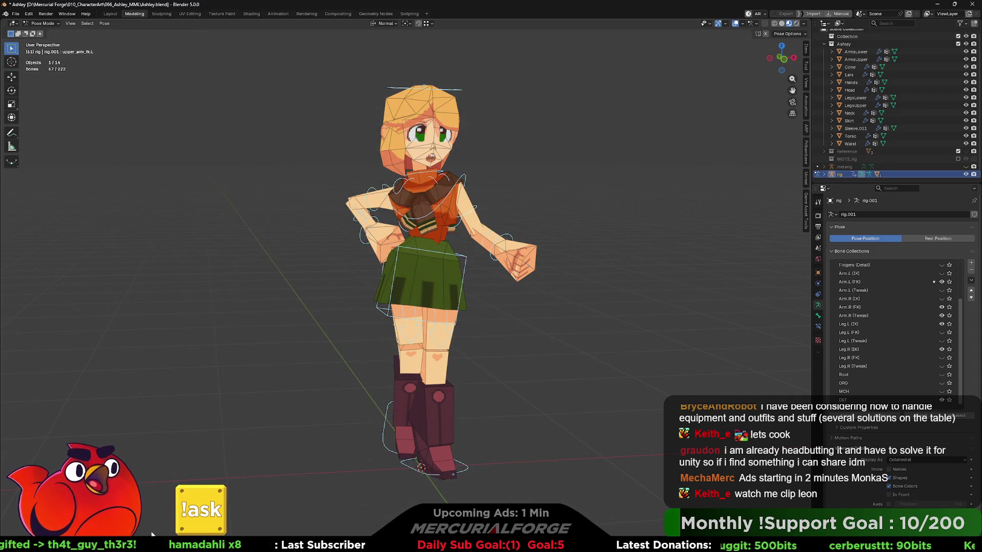
pyautogui.click(807, 53)
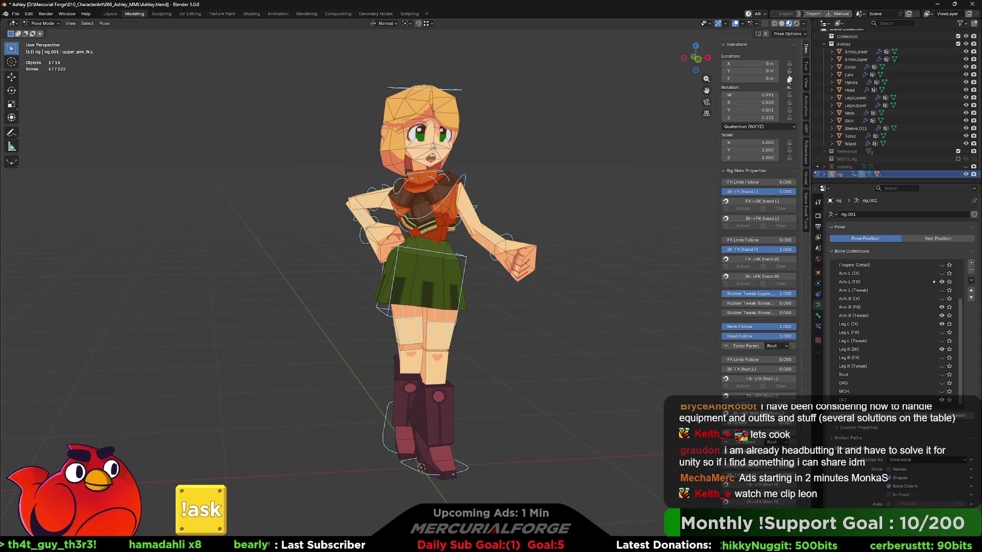
pyautogui.click(772, 127)
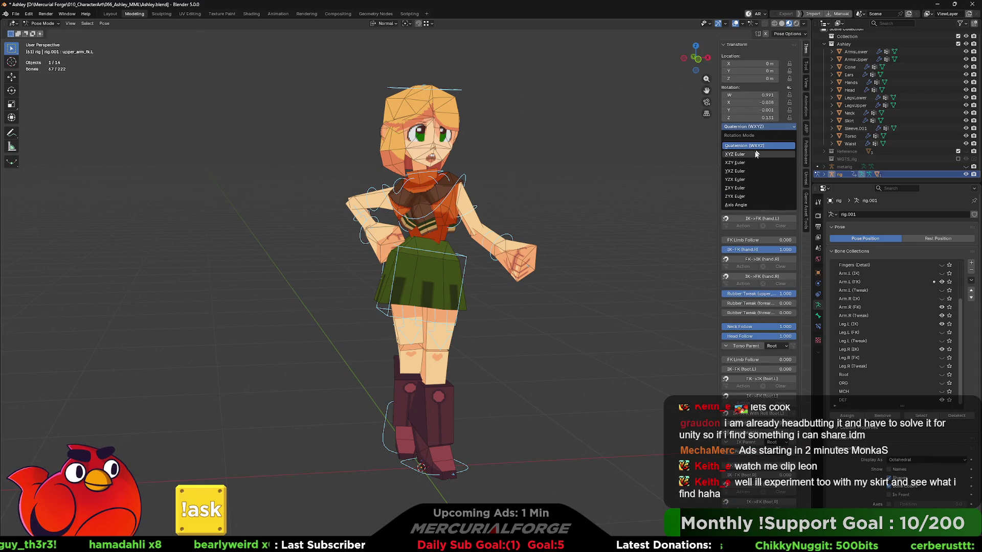
pyautogui.click(737, 154)
pyautogui.press('BackSpace')
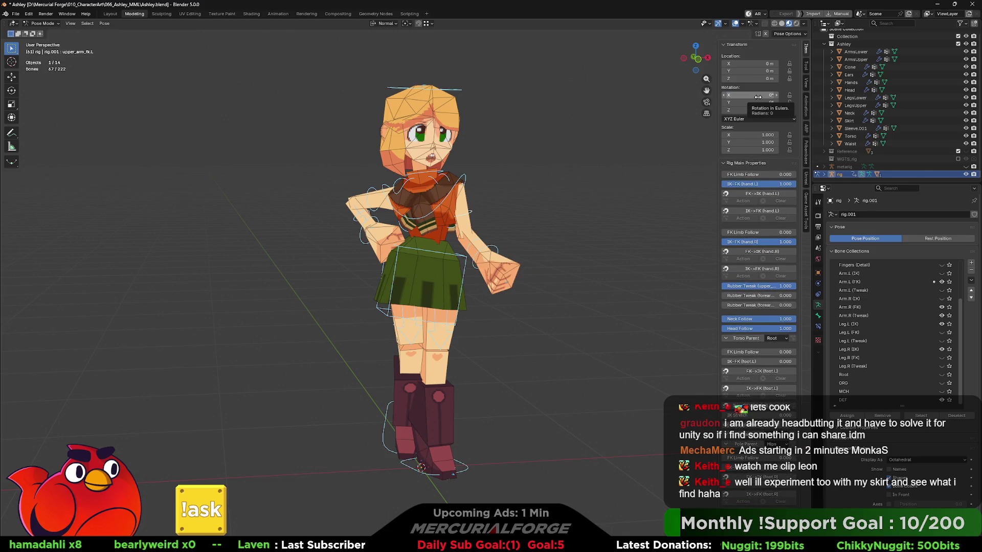
pyautogui.moveTo(760, 97); pyautogui.dragTo(761, 110)
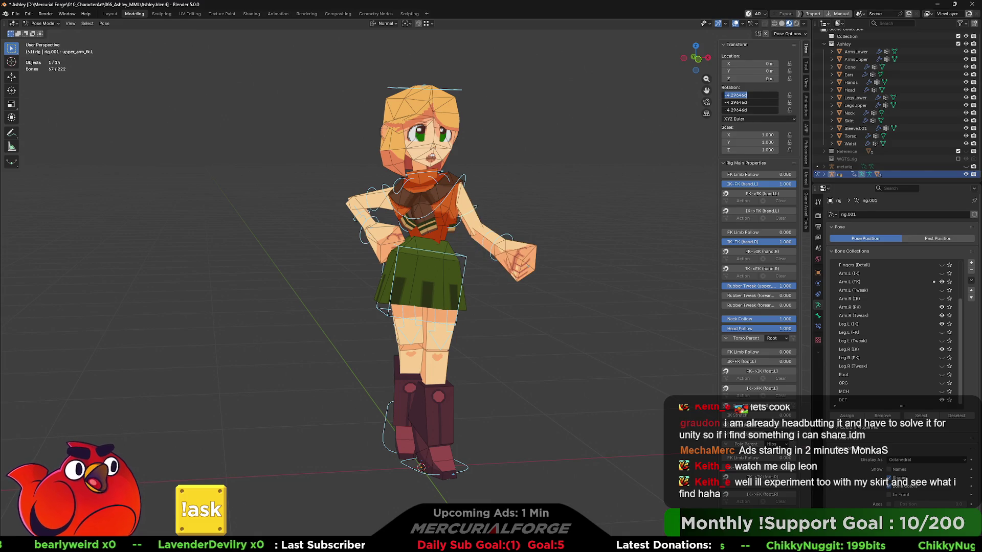
pyautogui.write('0')
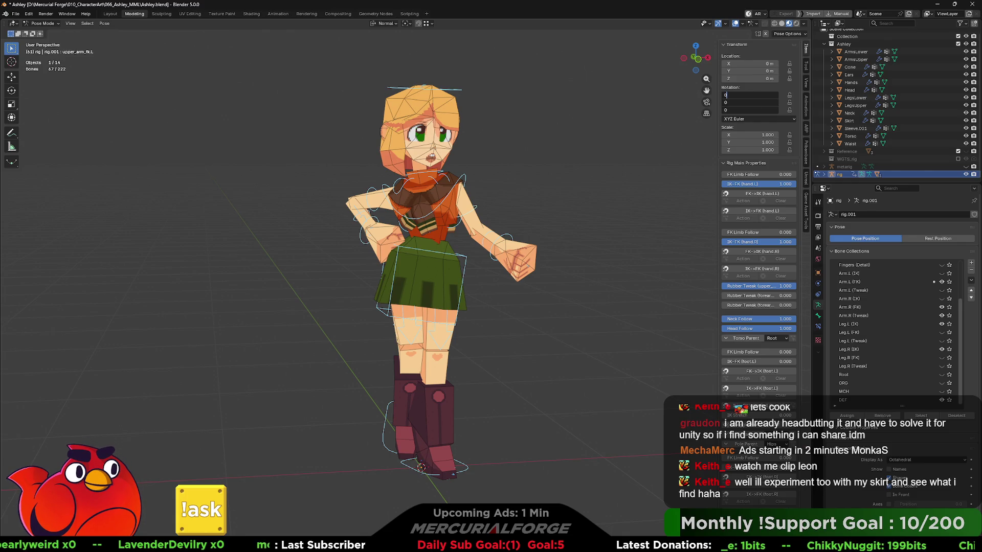
pyautogui.press('Return')
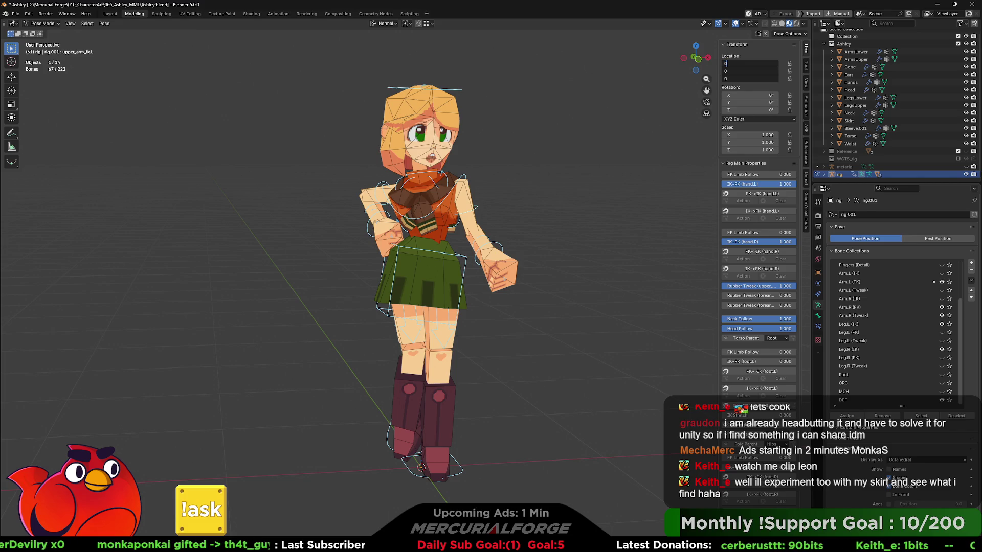
pyautogui.press('Return')
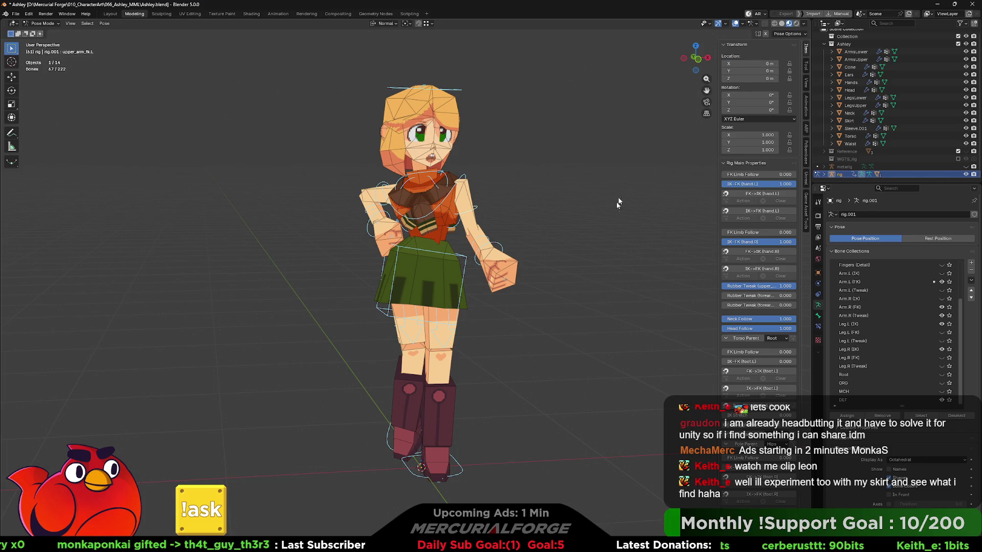
# - Deselect all bones and orbit around Ashley to inspect the arm pose from behind
pyautogui.click(600, 219)
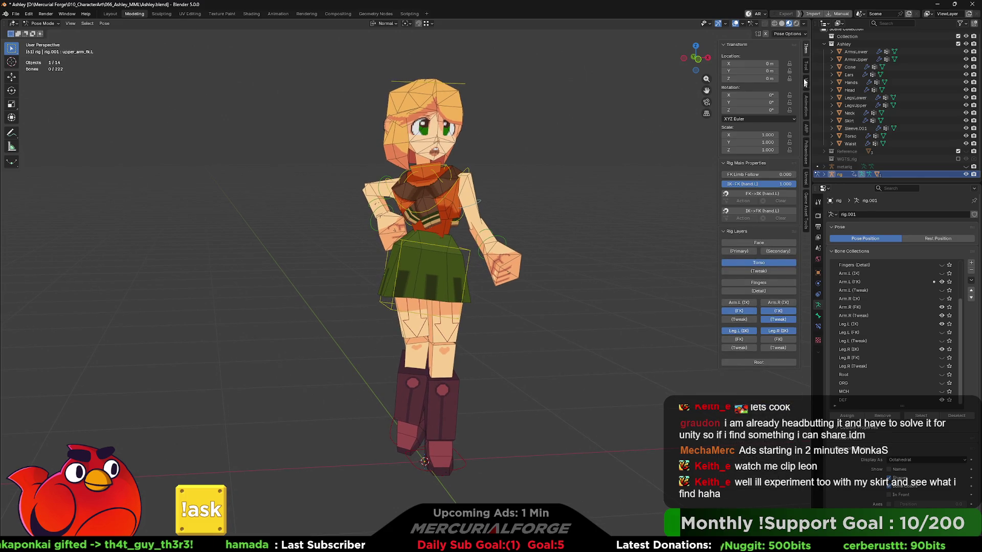
pyautogui.moveTo(544, 281); pyautogui.dragTo(578, 285, button='middle')
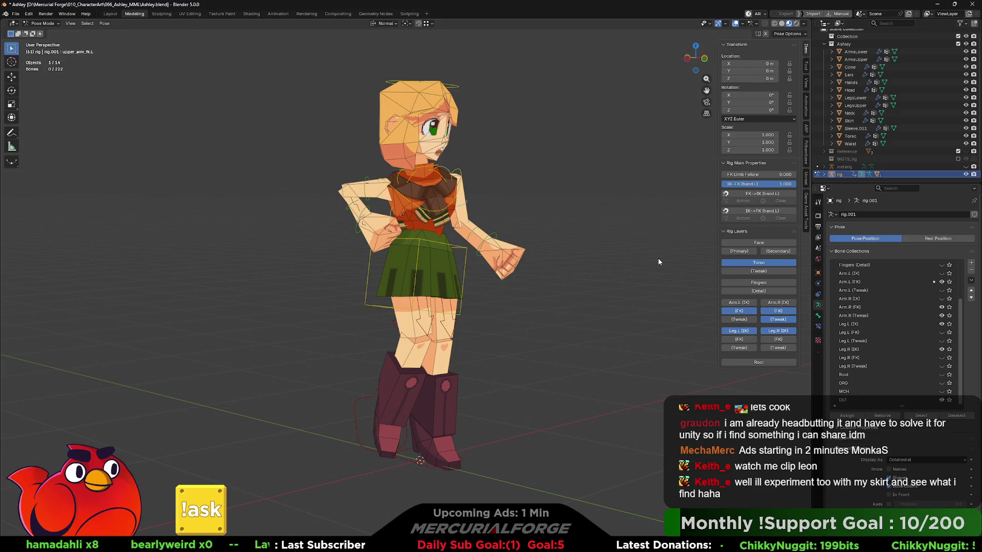
pyautogui.moveTo(604, 269)
pyautogui.mouseDown(button='middle')
pyautogui.moveTo(704, 268)
pyautogui.moveTo(552, 275)
pyautogui.moveTo(579, 266)
pyautogui.mouseUp(button='middle')
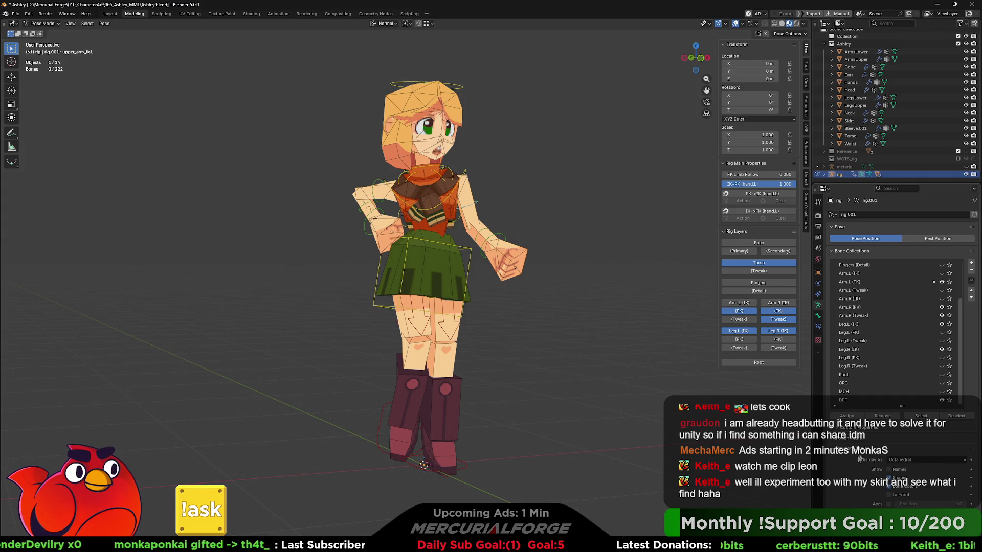
pyautogui.scroll(-1, 841, 461)
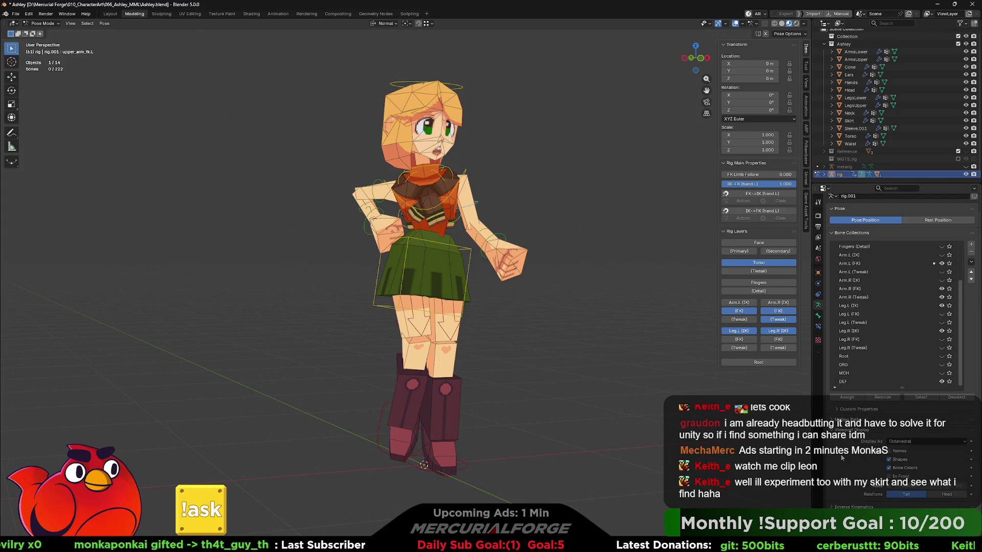
pyautogui.scroll(1, 841, 458)
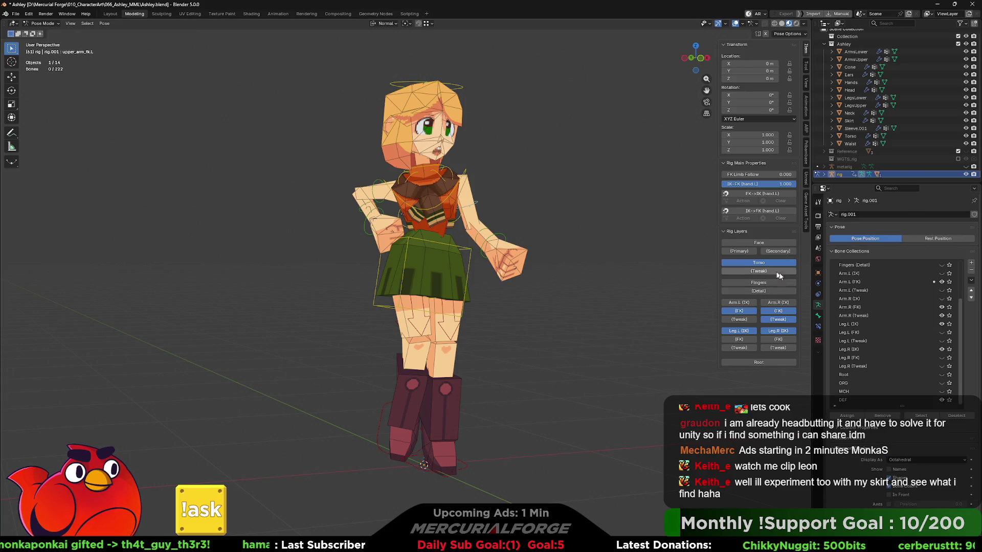
pyautogui.scroll(-1, 828, 450)
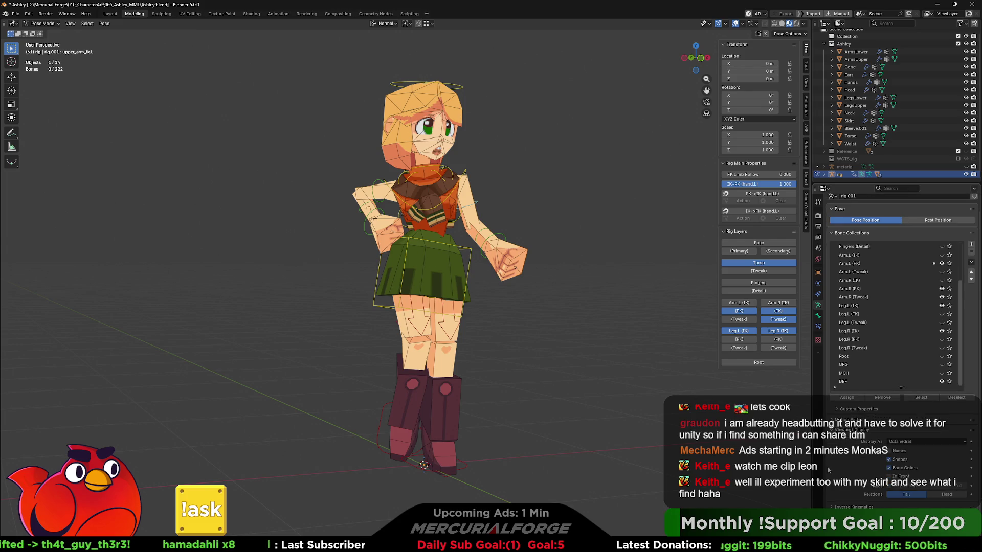
# - Select the metarig in the Outliner and unhide it
pyautogui.click(836, 173)
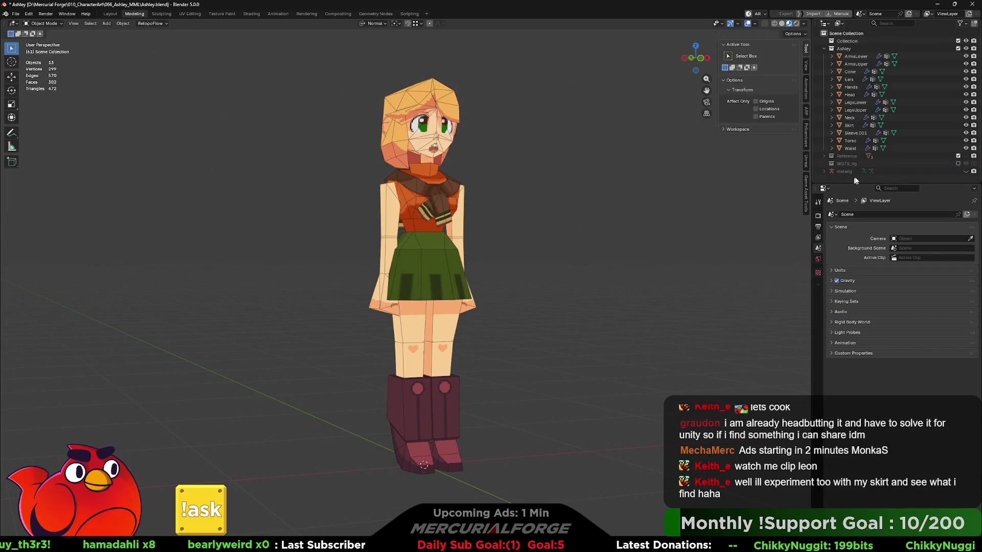
pyautogui.click(966, 171)
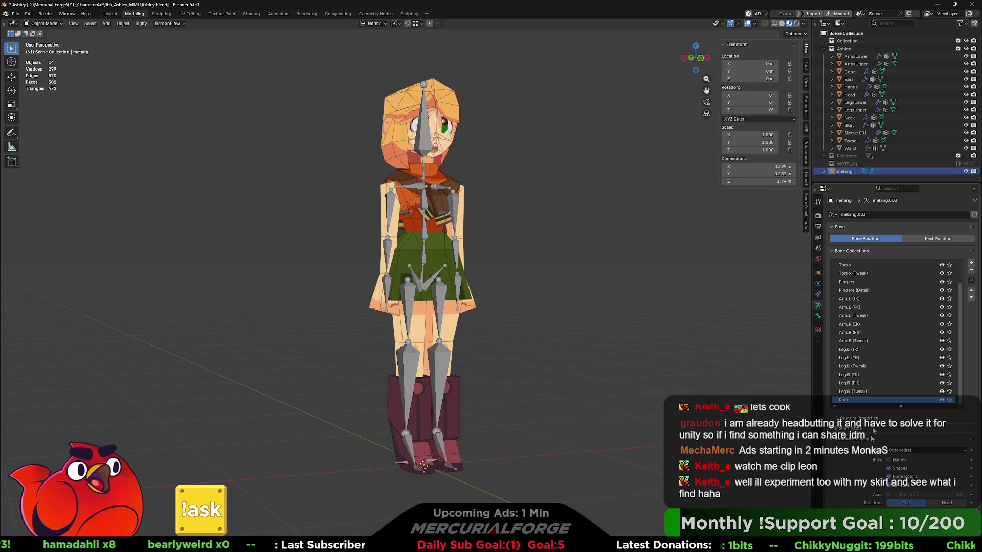
pyautogui.scroll(-3, 863, 458)
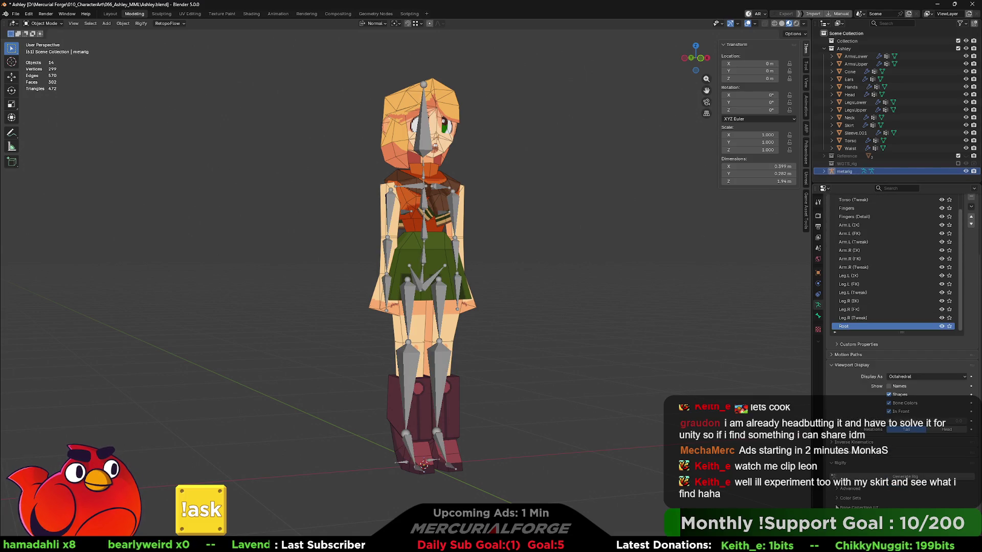
pyautogui.scroll(-15, 840, 492)
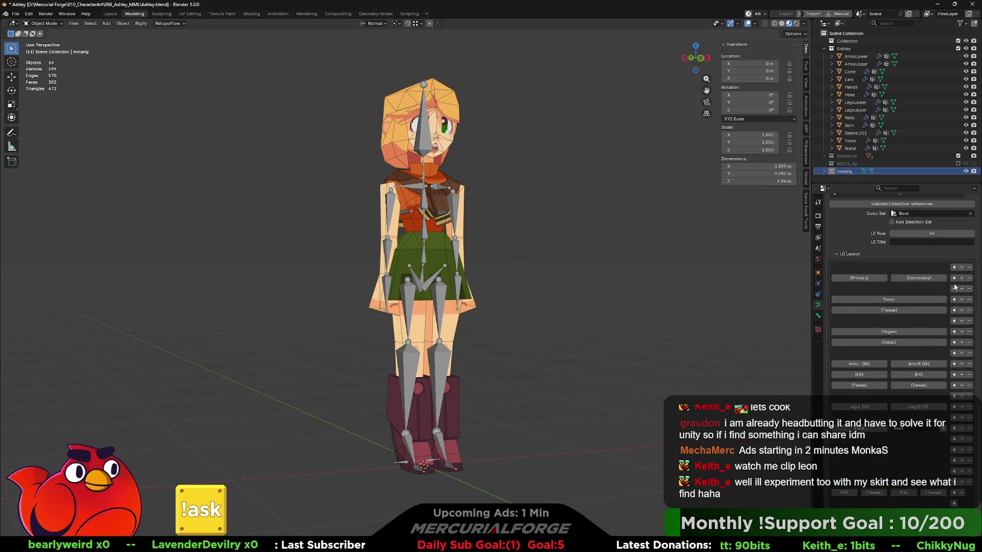
pyautogui.scroll(2, 929, 324)
pyautogui.scroll(2, 929, 324)
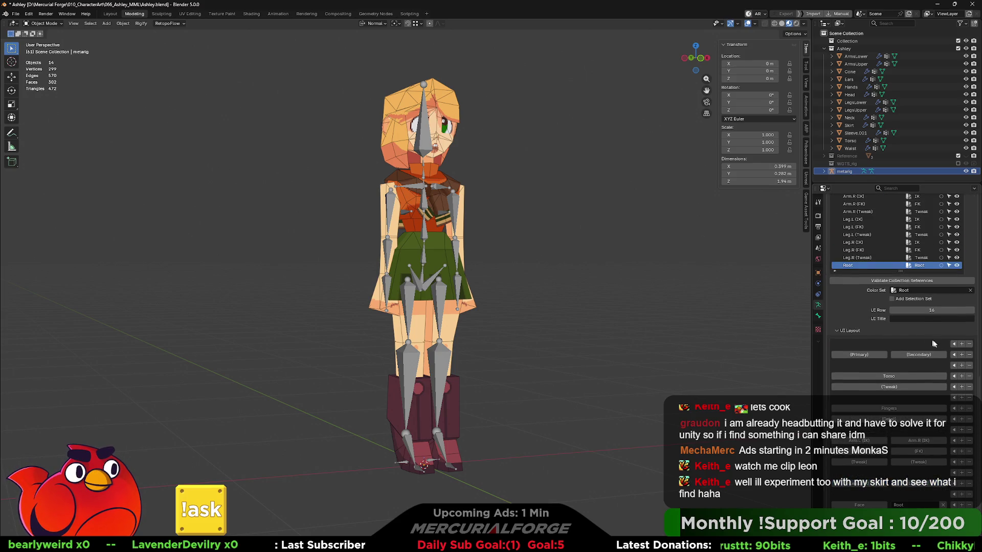
# - Remove two empty rows, the Secondary and Primary buttons, and the emptied first row
pyautogui.click(969, 347)
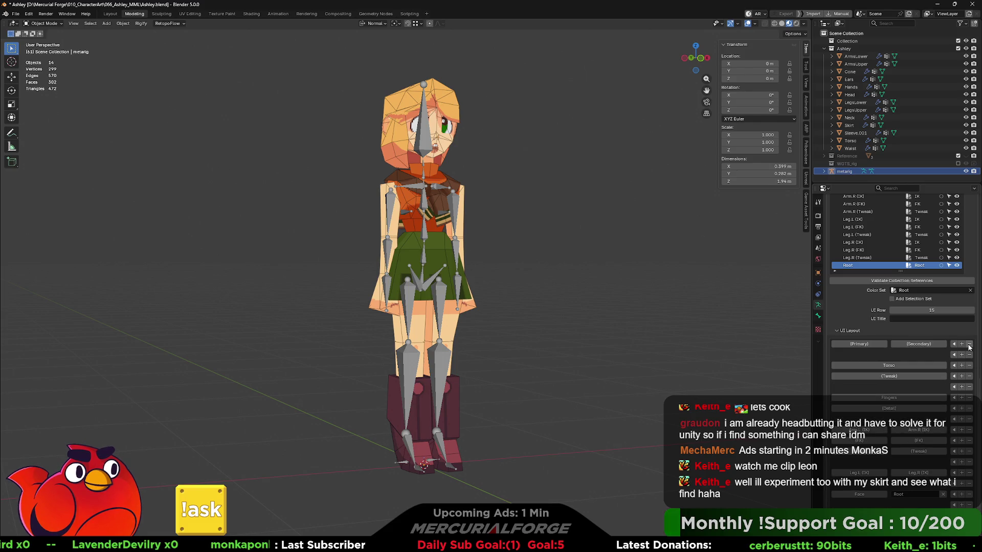
pyautogui.click(969, 347)
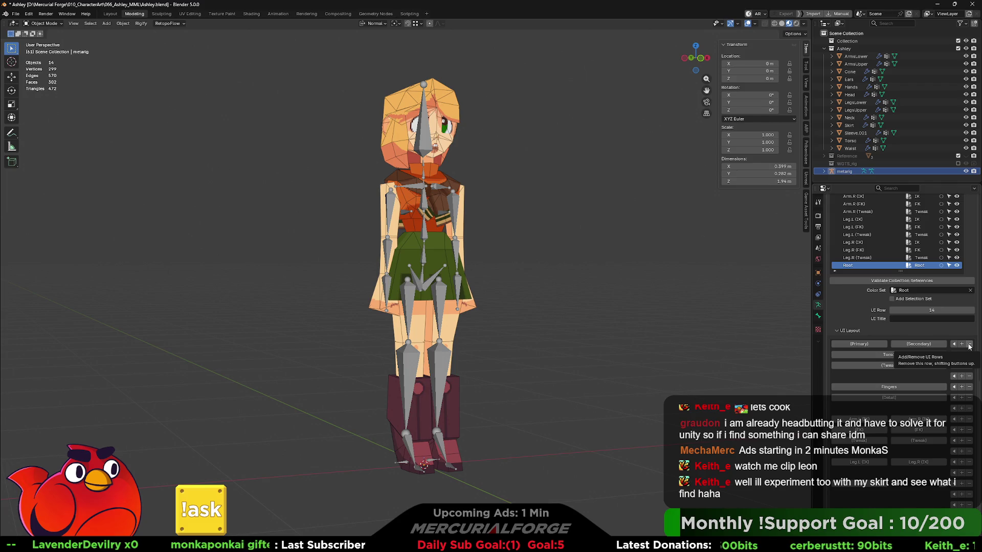
pyautogui.click(940, 345)
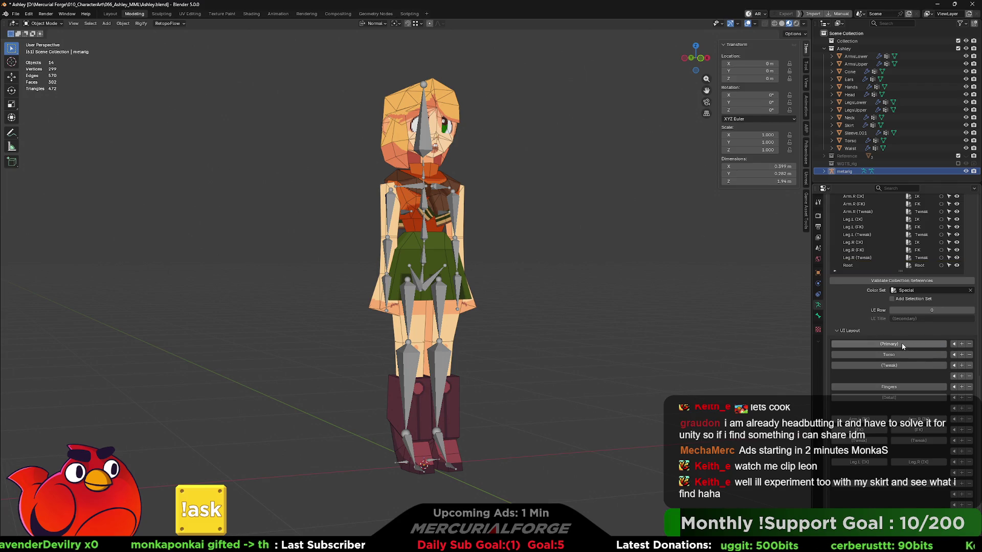
pyautogui.click(944, 344)
pyautogui.click(969, 345)
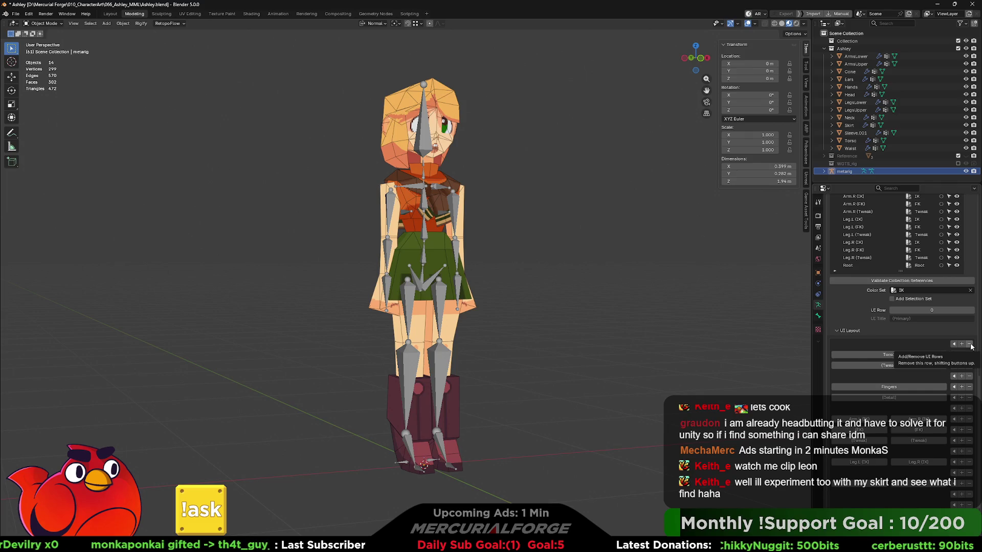
pyautogui.click(968, 345)
# - Remove the Fingers and Detail buttons, leftover empty rows, and the arm Tweak buttons
pyautogui.scroll(-1, 932, 361)
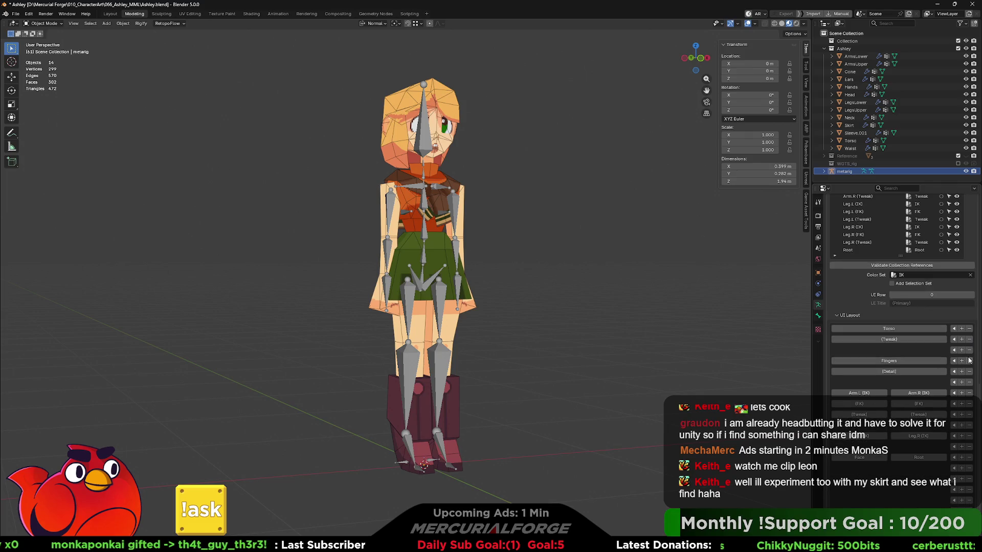
pyautogui.click(944, 362)
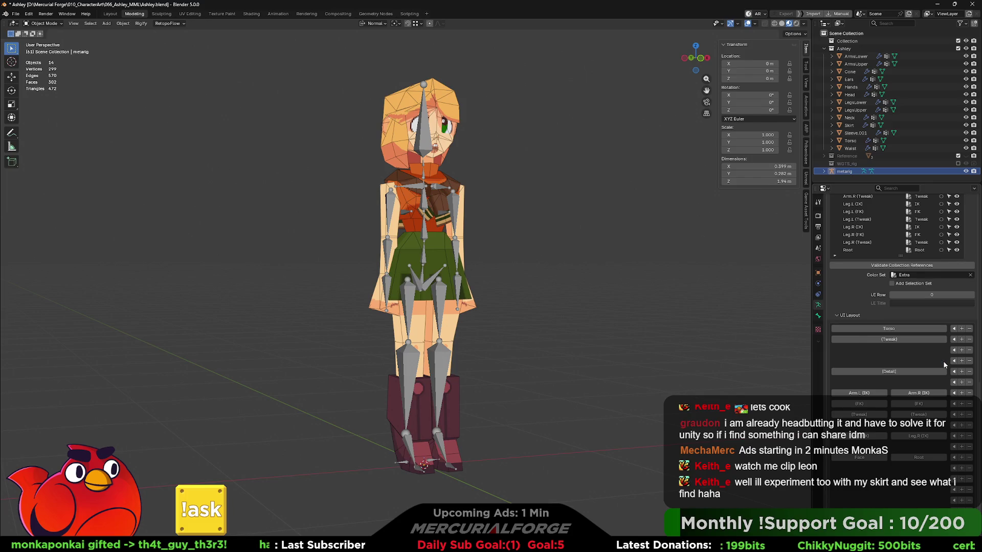
pyautogui.click(942, 371)
pyautogui.click(969, 372)
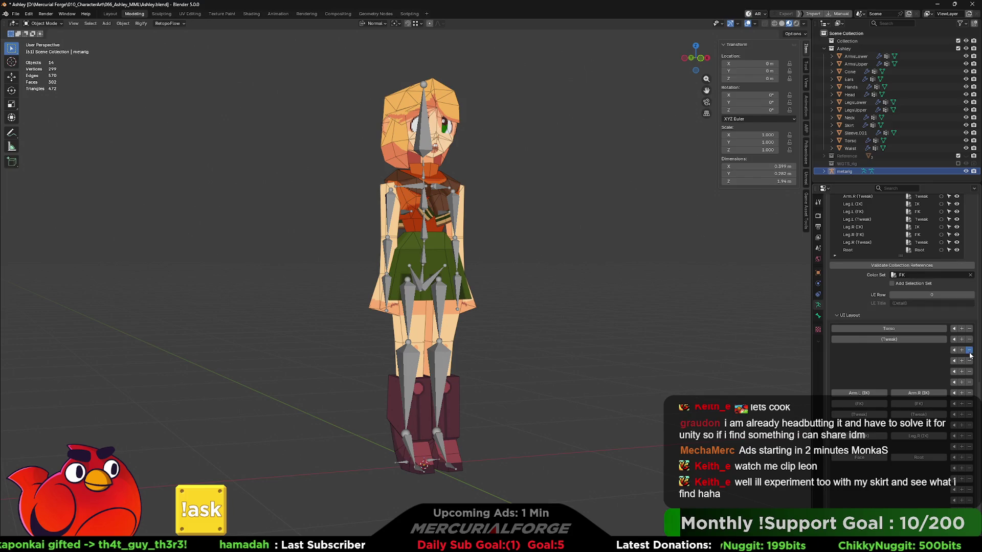
pyautogui.click(969, 351)
pyautogui.click(969, 351)
pyautogui.click(969, 351)
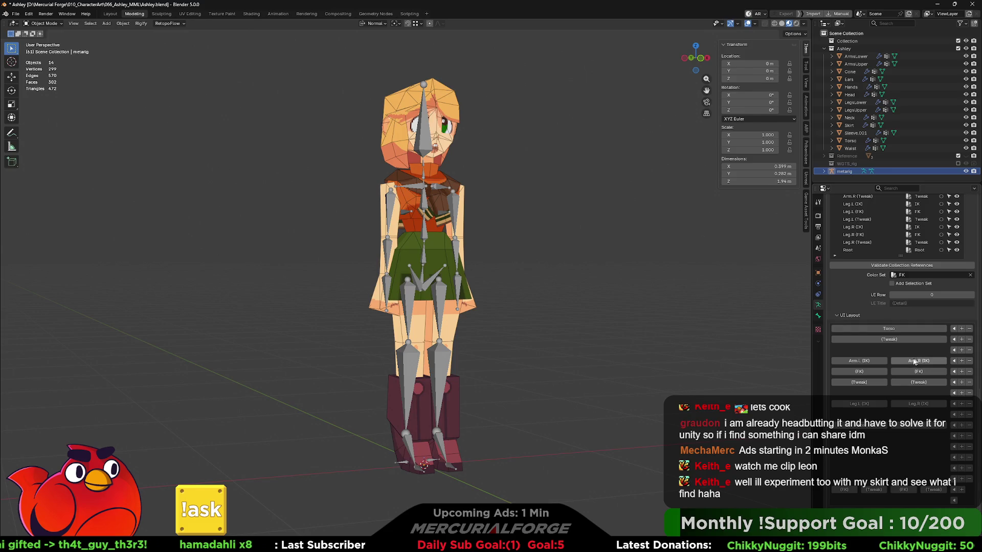
pyautogui.scroll(-1, 901, 363)
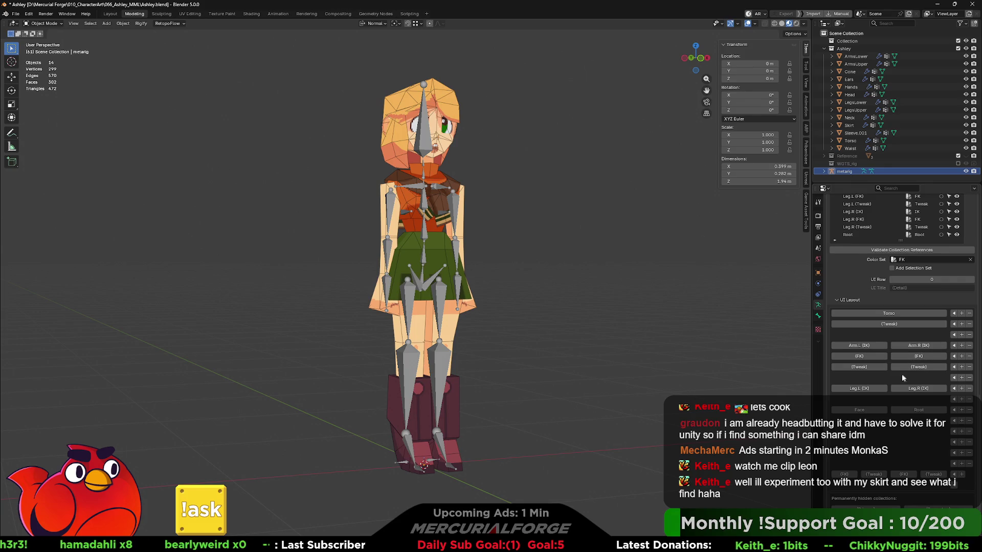
pyautogui.click(968, 368)
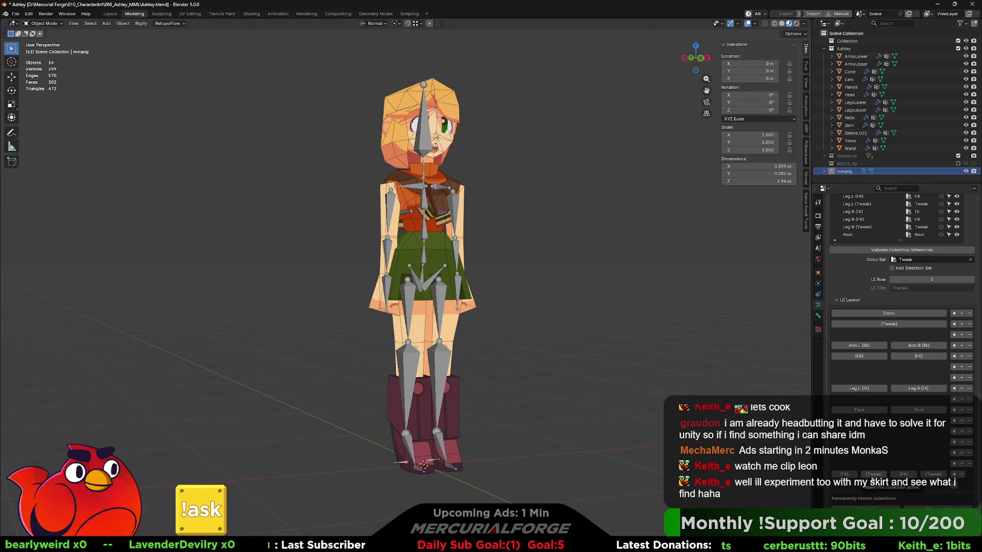
# - Set UI Rows: Leg.L (FK) to 5, Leg.L (Tweak) to 8, Leg.R (FK) to 13
pyautogui.click(850, 476)
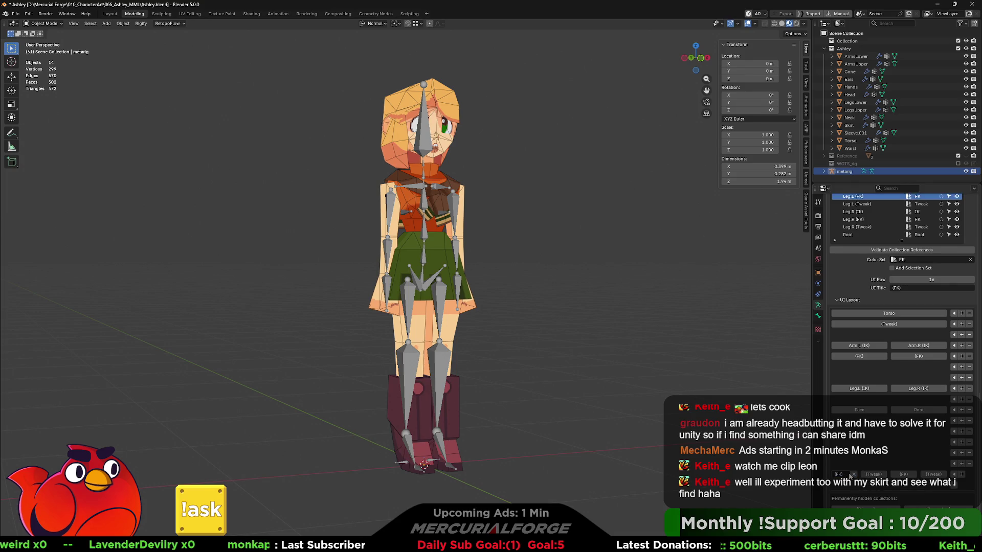
pyautogui.moveTo(931, 279)
pyautogui.mouseDown()
pyautogui.moveTo(903, 279)
pyautogui.moveTo(912, 279)
pyautogui.mouseUp()
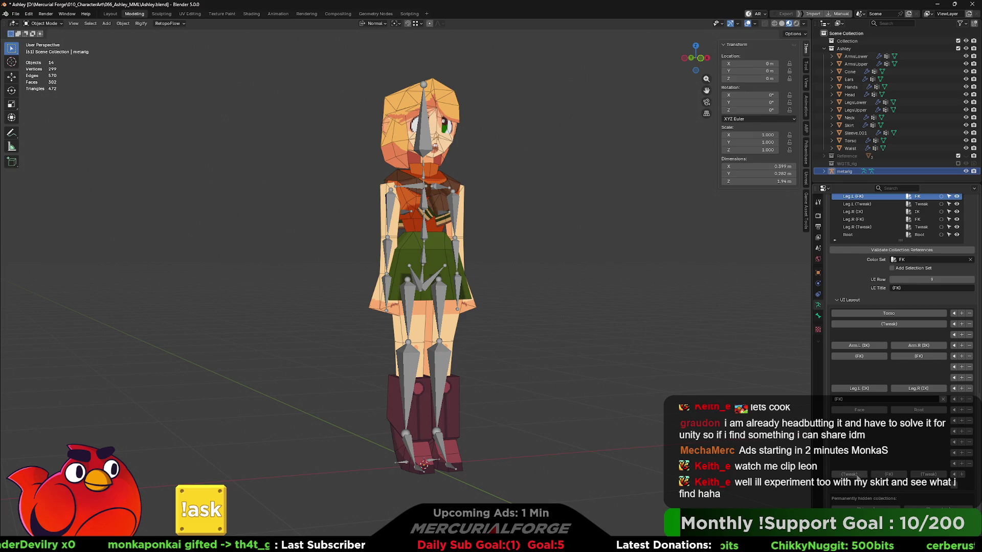
pyautogui.click(857, 475)
pyautogui.moveTo(925, 280); pyautogui.dragTo(910, 279)
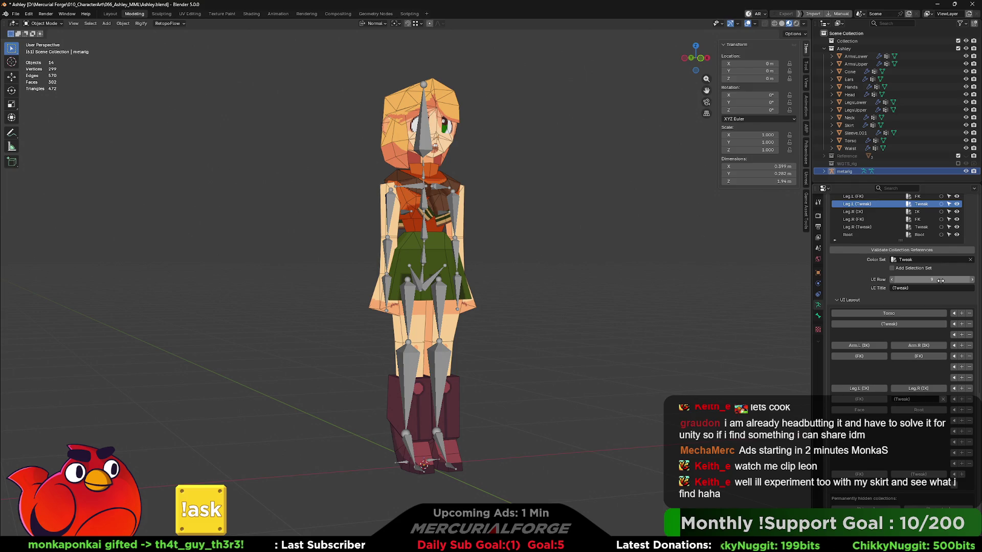
pyautogui.click(865, 475)
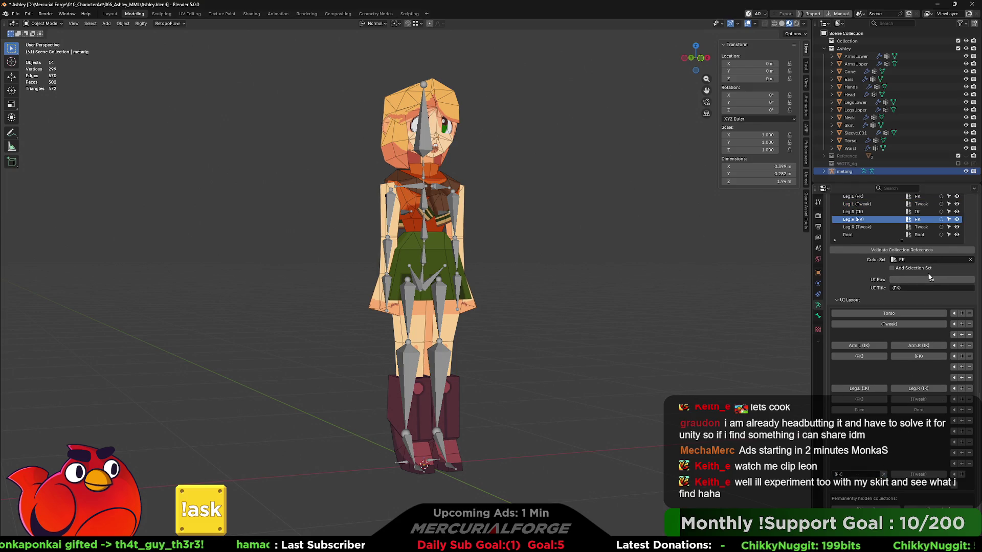
pyautogui.moveTo(932, 279); pyautogui.dragTo(912, 280)
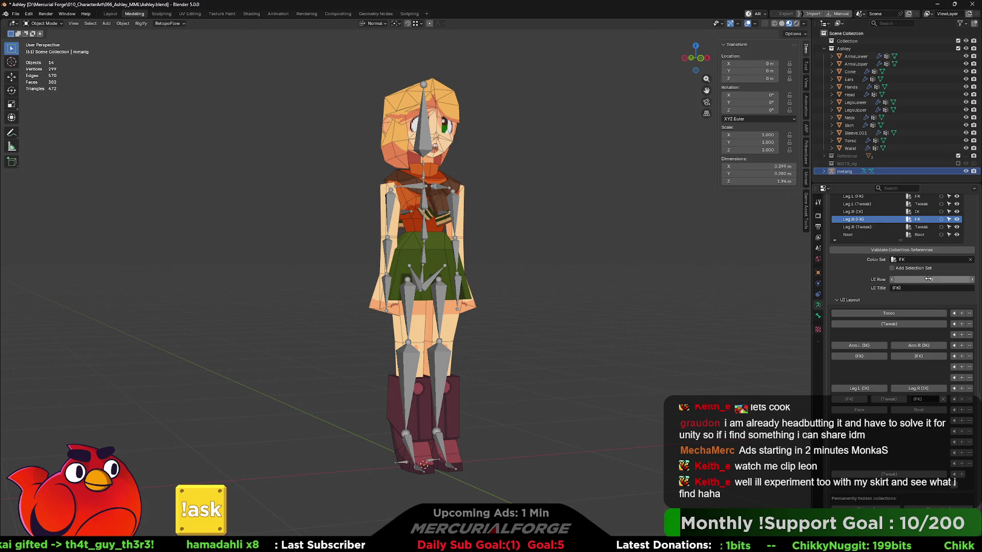
# - Insert a blank layout row above the Face and Root buttons
pyautogui.click(962, 400)
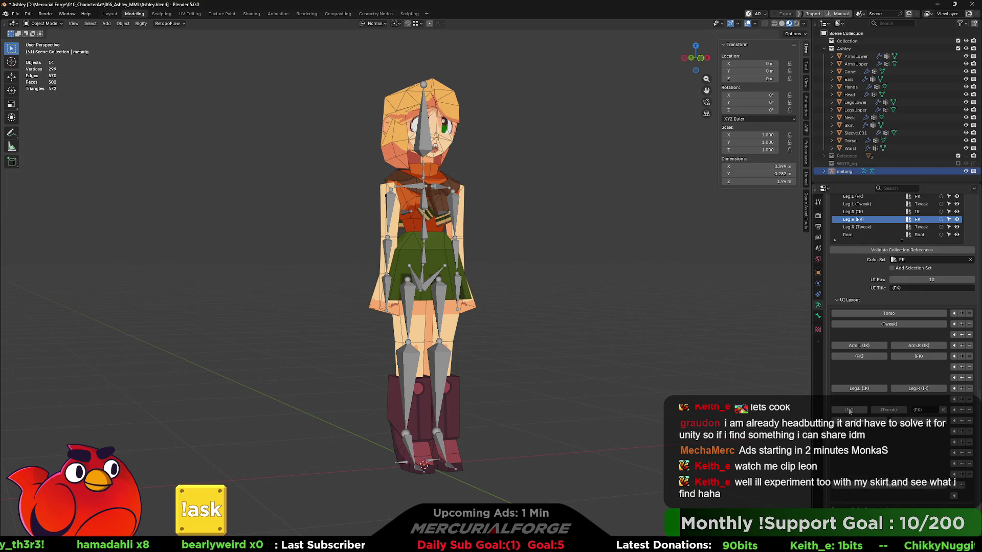
pyautogui.click(968, 400)
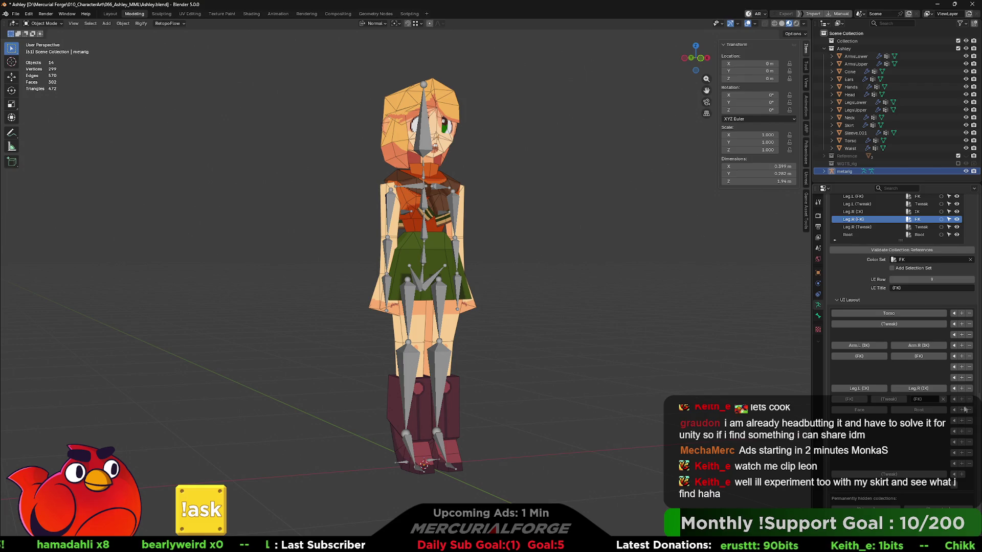
pyautogui.click(961, 410)
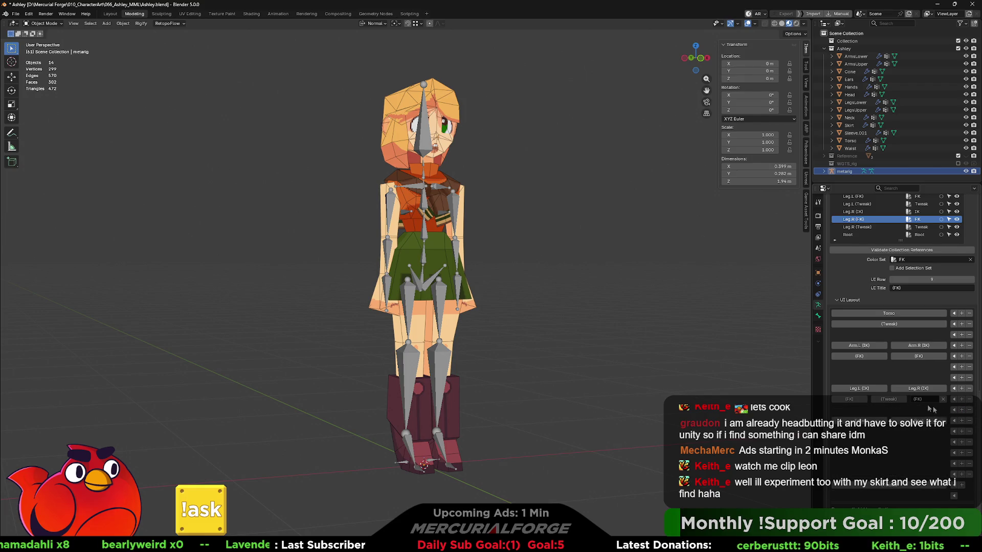
# - Place the Leg.L (Tweak) and Leg.R (Tweak) buttons on row 10
pyautogui.click(859, 204)
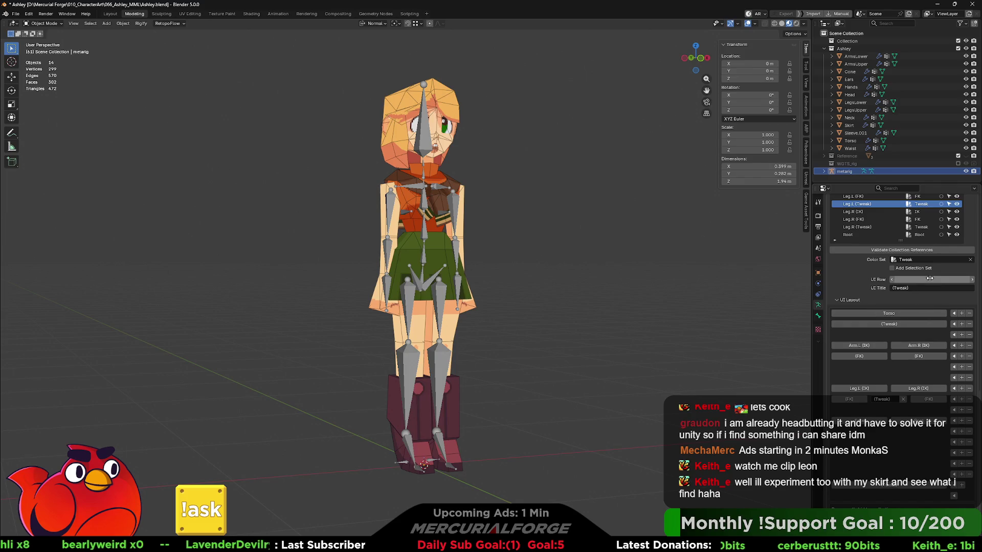
pyautogui.click(972, 279)
pyautogui.click(972, 279)
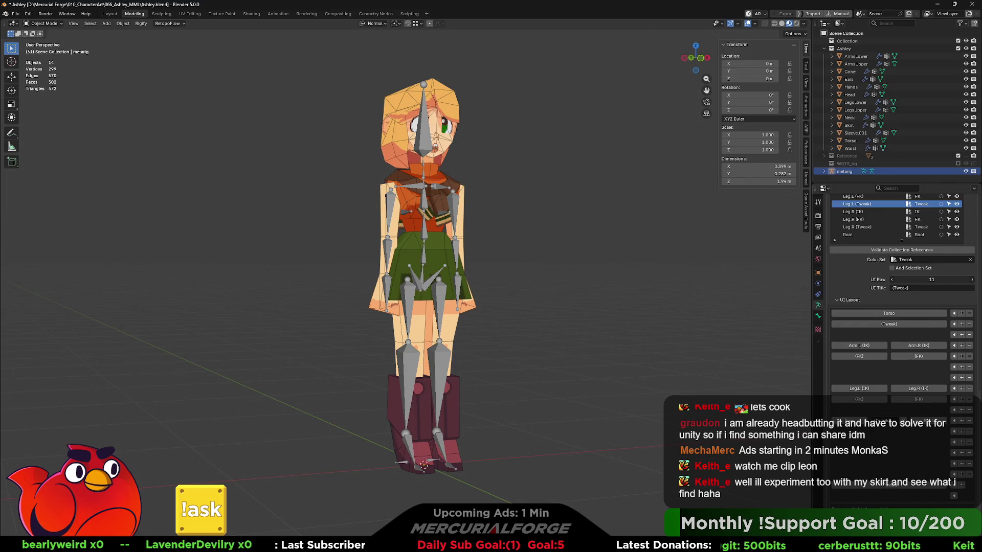
pyautogui.hotkey('ctrl', 'z')
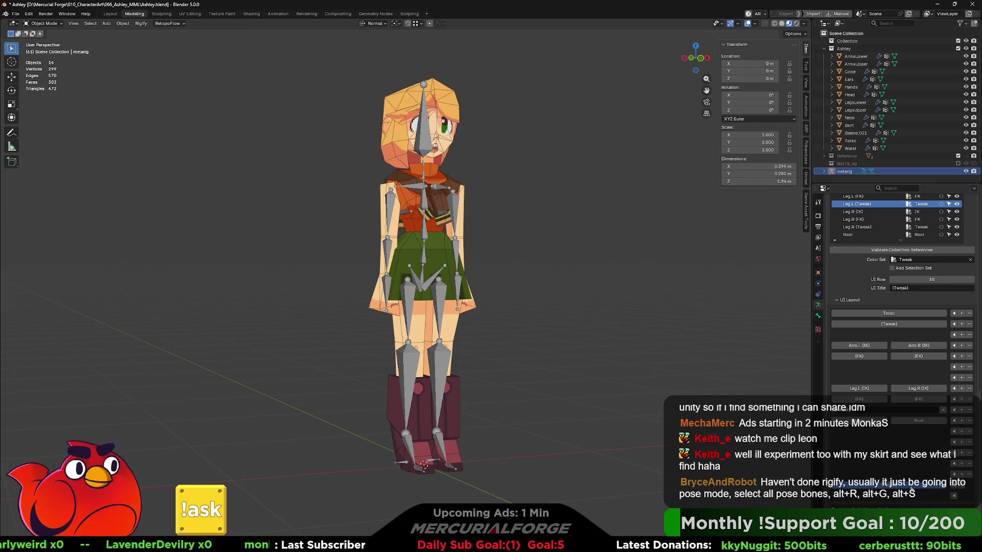
pyautogui.hotkey('ctrl', 'z')
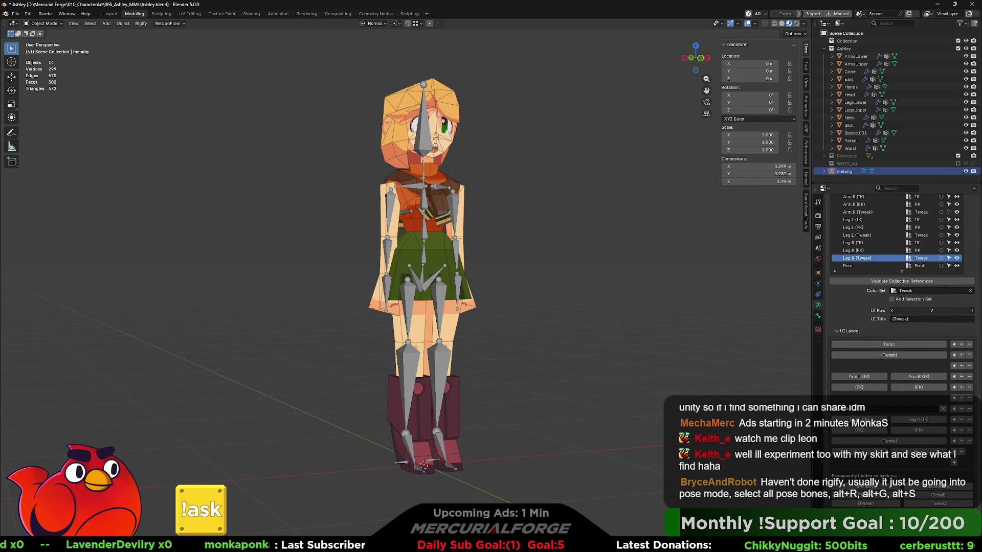
pyautogui.moveTo(932, 311); pyautogui.dragTo(951, 311)
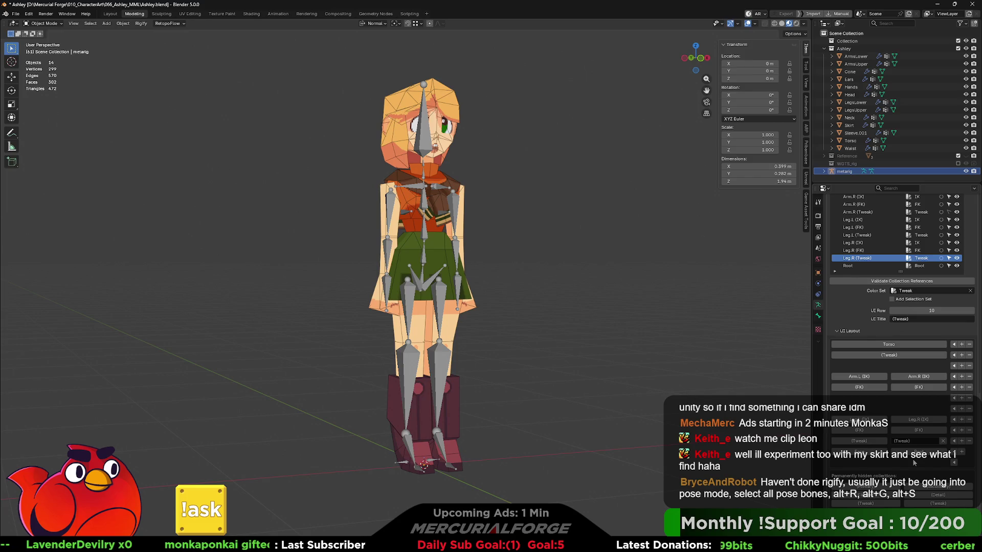
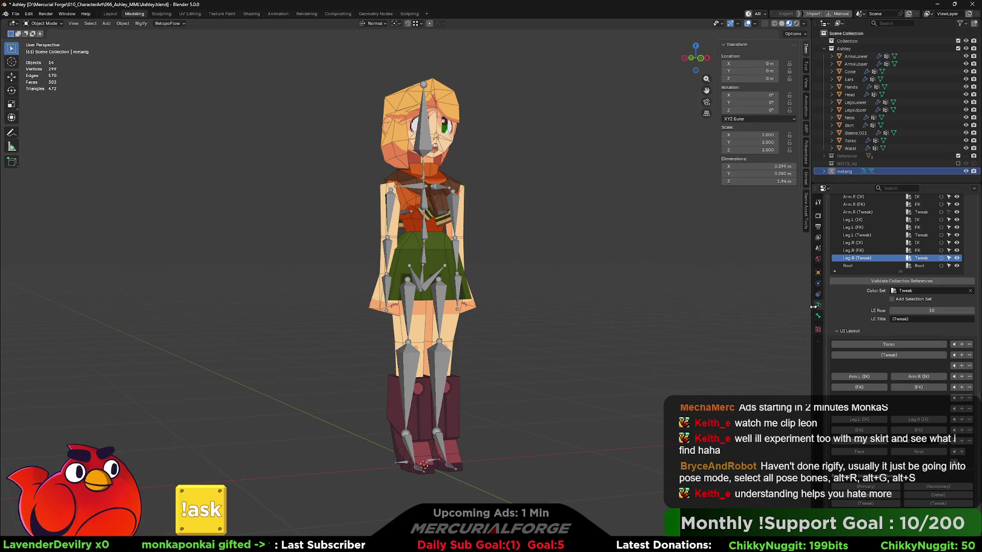
# - Collapse the UI Layout and Bone Collection UI subpanels and generate Ashley's control rig from the metarig
pyautogui.click(836, 331)
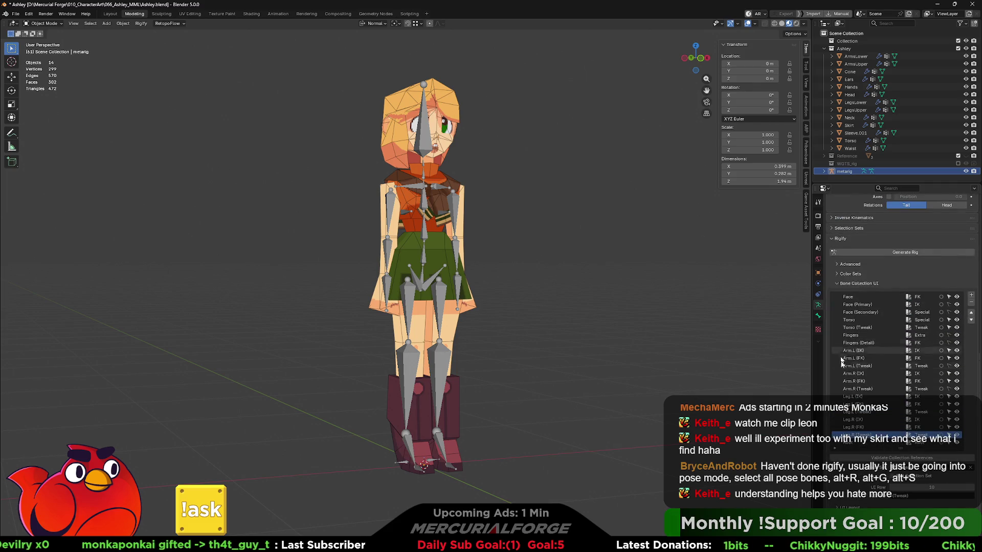
pyautogui.click(837, 285)
pyautogui.scroll(8, 841, 296)
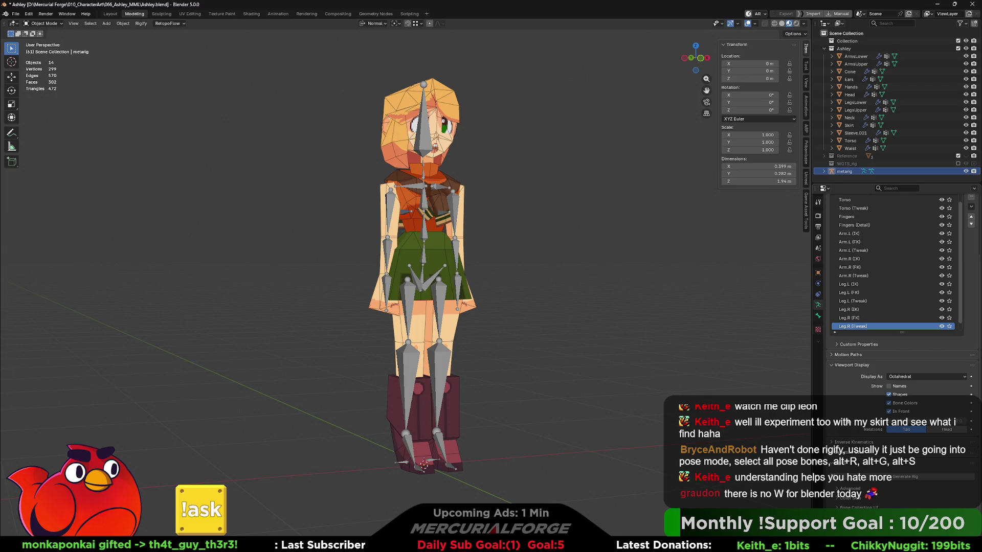
pyautogui.click(896, 478)
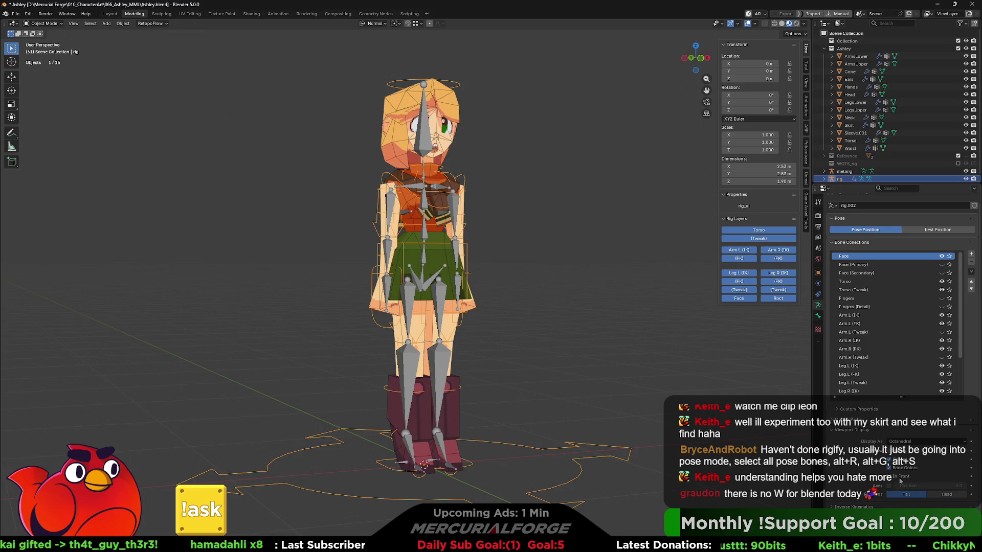
# - Test the hand_ik.L control in Pose Mode, reset it to rest, and hide the metarig
pyautogui.moveTo(581, 249)
pyautogui.mouseDown(button='middle')
pyautogui.moveTo(545, 250)
pyautogui.moveTo(541, 323)
pyautogui.moveTo(562, 324)
pyautogui.moveTo(540, 316)
pyautogui.mouseUp(button='middle')
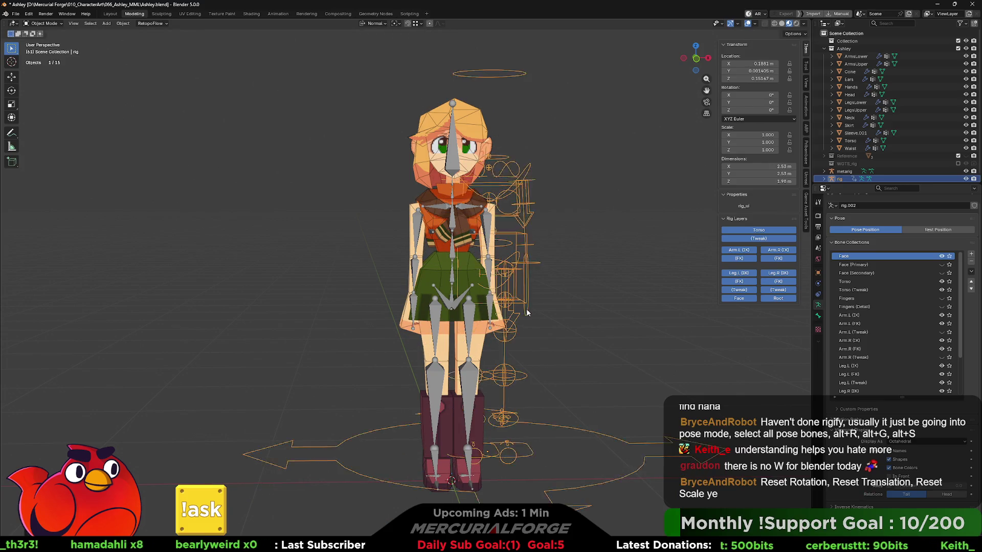
pyautogui.hotkey('ctrl', 'Tab')
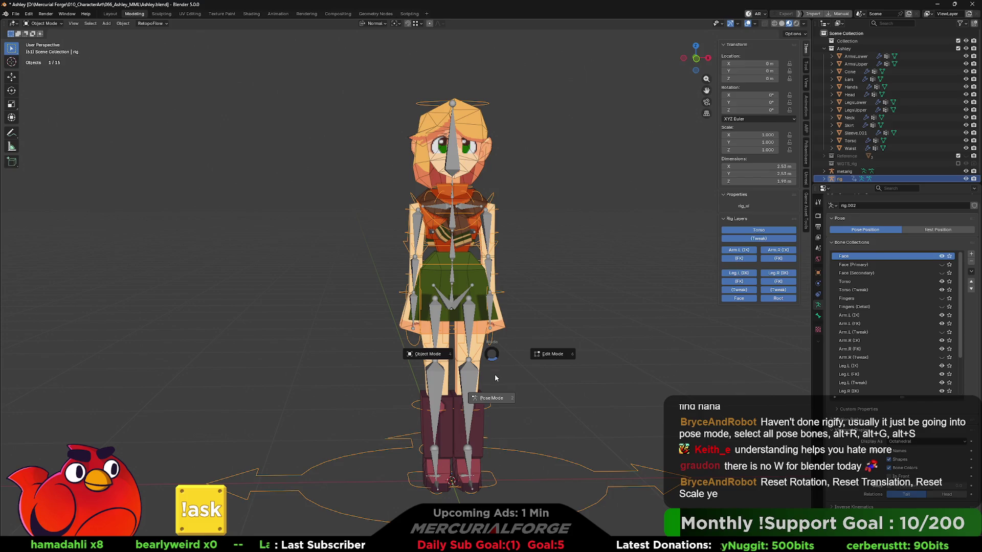
pyautogui.press('g')
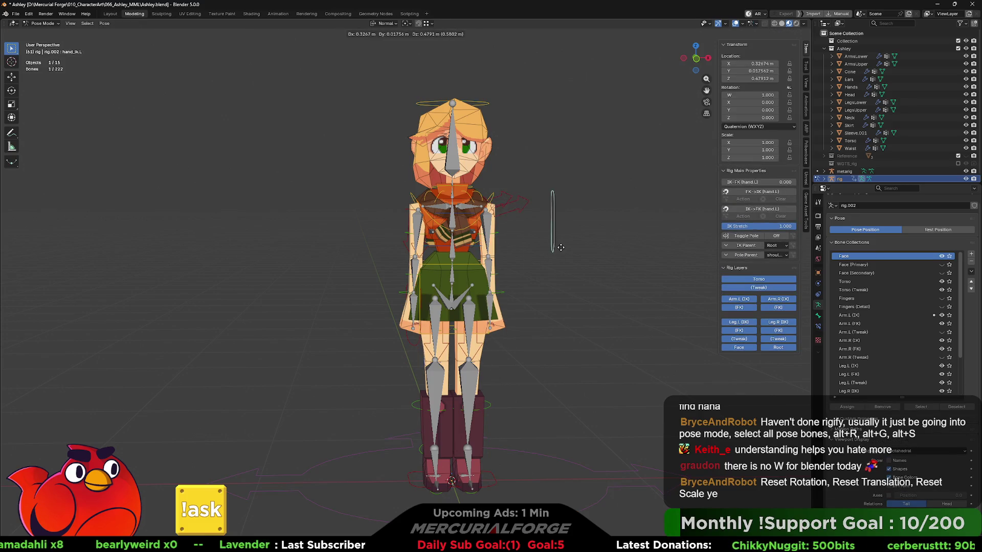
pyautogui.click(578, 294)
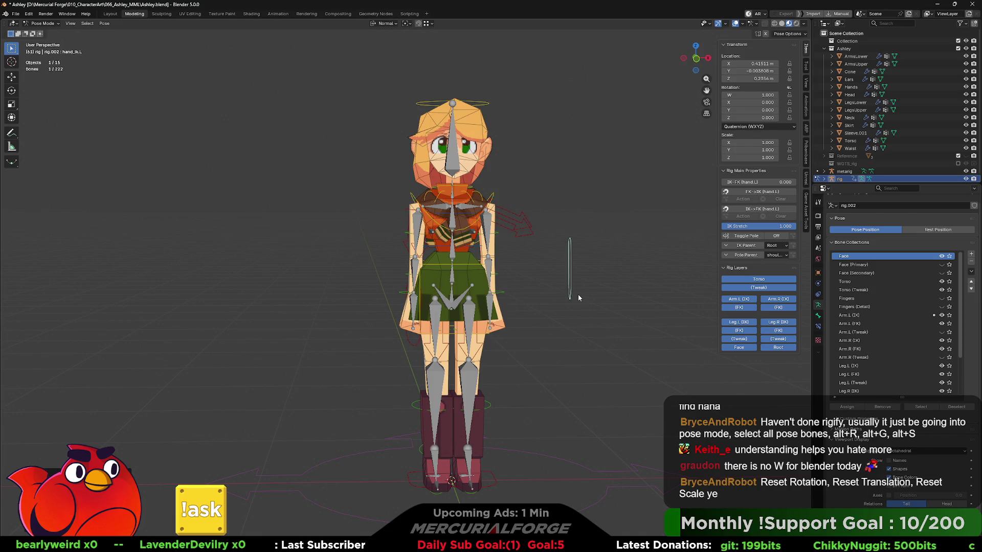
pyautogui.moveTo(578, 293)
pyautogui.mouseDown(button='middle')
pyautogui.moveTo(450, 296)
pyautogui.moveTo(559, 295)
pyautogui.mouseUp(button='middle')
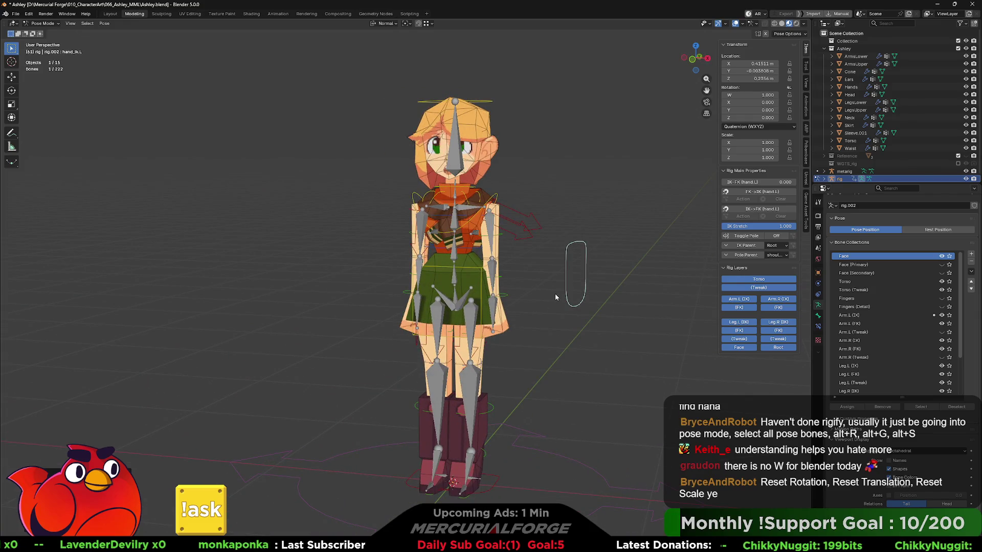
pyautogui.hotkey('alt', 'g')
pyautogui.click(966, 171)
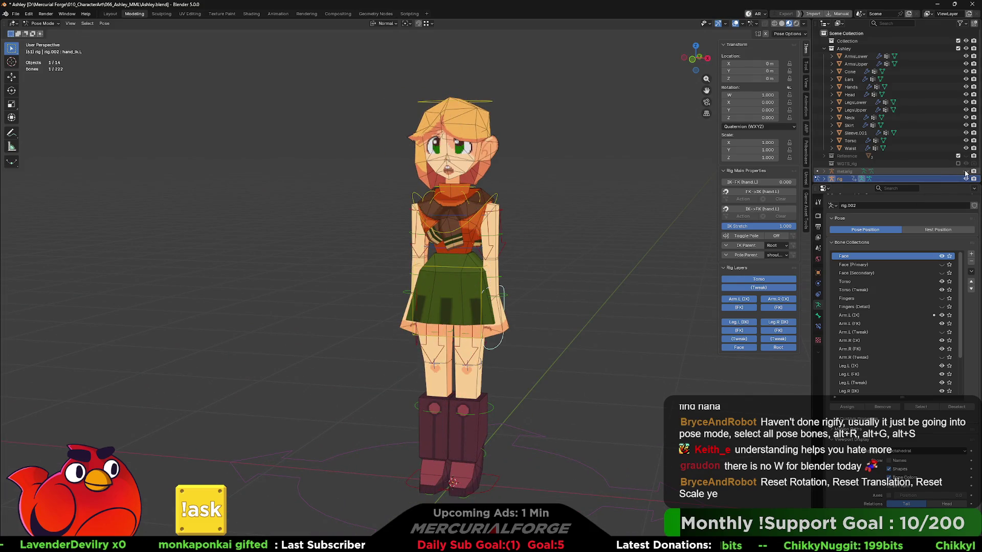
# - Parent the meshes ArmsLower through Waist to the rig with empty vertex groups
pyautogui.click(855, 56)
pyautogui.keyDown('shift'); pyautogui.click(850, 148); pyautogui.keyUp('shift')
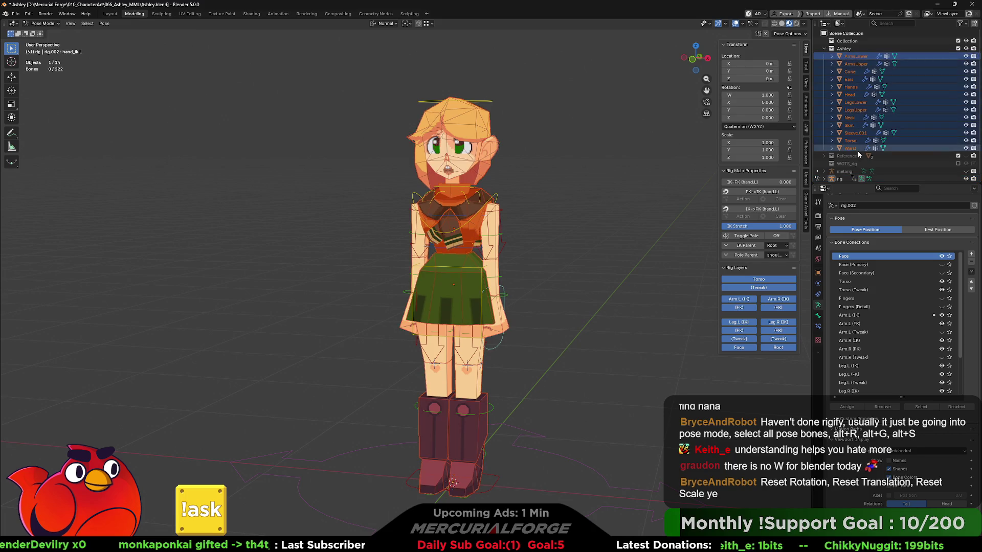
pyautogui.keyDown('ctrl'); pyautogui.click(849, 178); pyautogui.keyUp('ctrl')
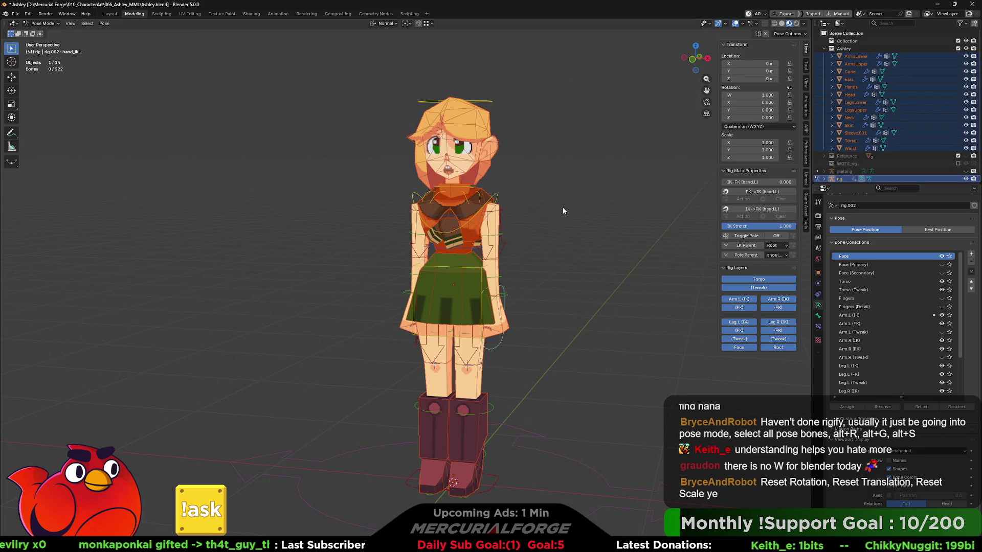
pyautogui.hotkey('ctrl', 'p')
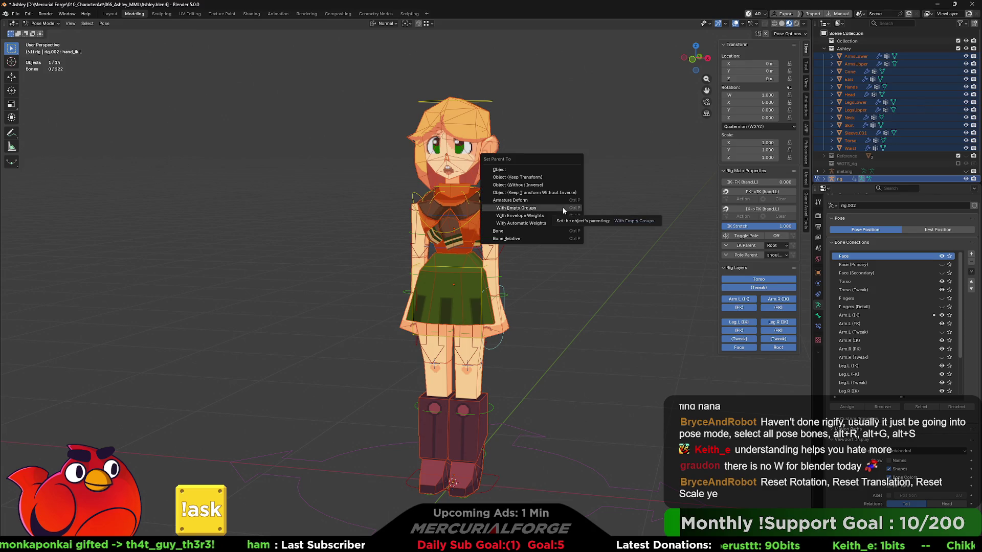
pyautogui.click(562, 207)
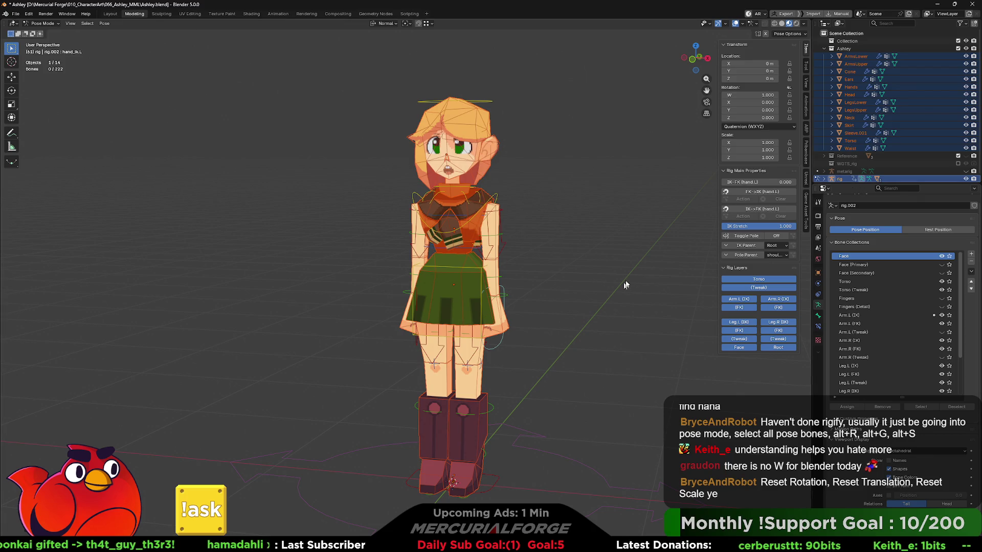
# - Move hand_ik.L outward to test the arm deformation, then reset it to rest
pyautogui.press('g')
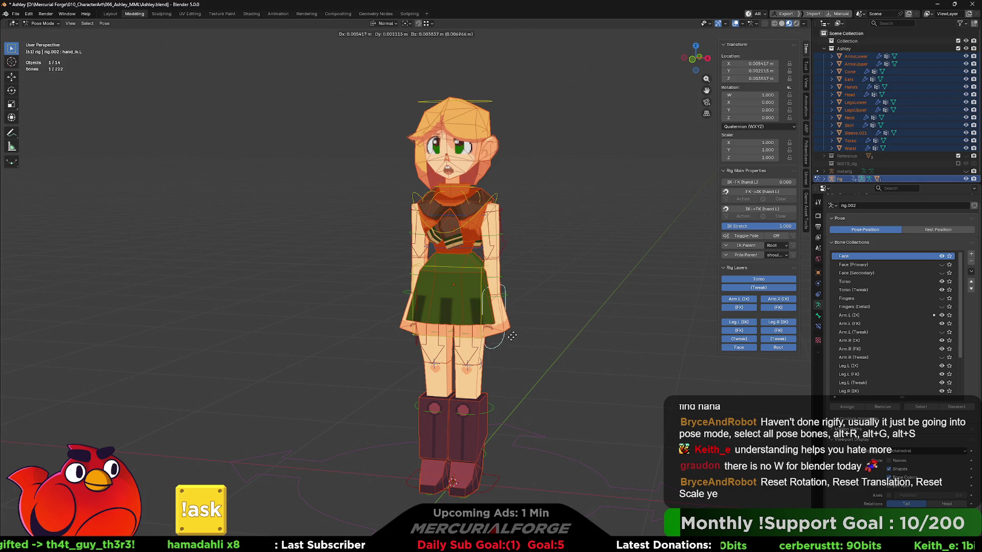
pyautogui.moveTo(561, 290); pyautogui.dragTo(550, 295)
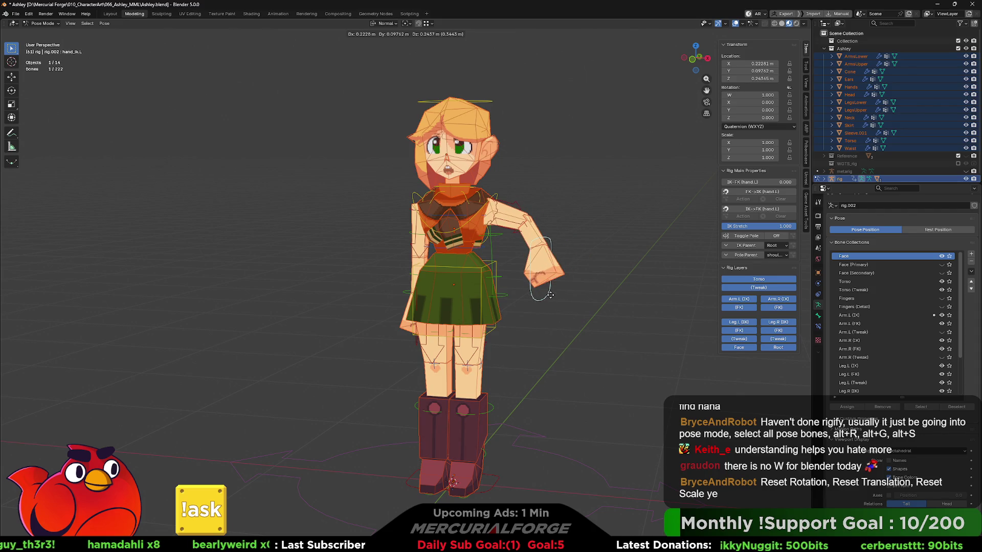
pyautogui.click(550, 295)
pyautogui.hotkey('alt', 'g')
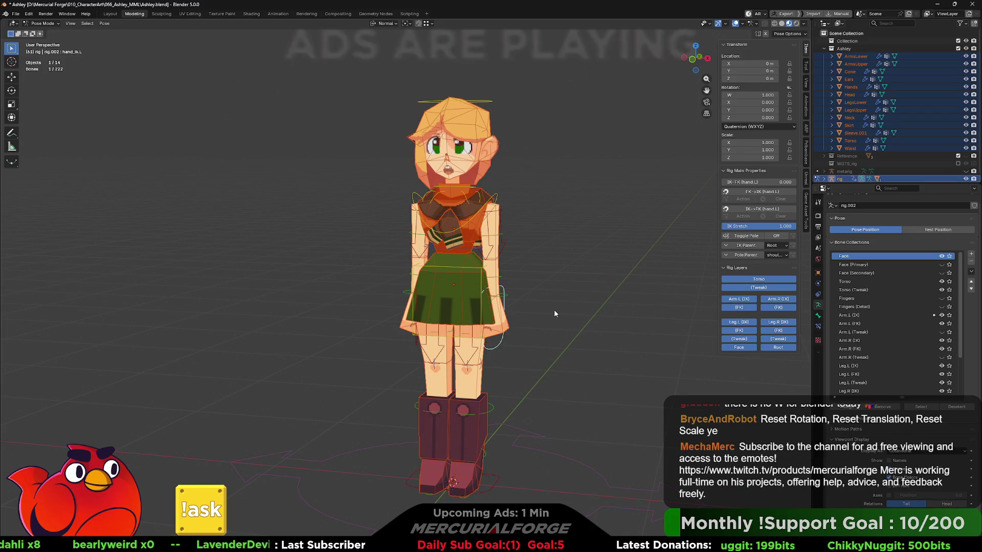
pyautogui.moveTo(553, 309)
pyautogui.mouseDown(button='middle')
pyautogui.moveTo(725, 311)
pyautogui.moveTo(593, 313)
pyautogui.mouseUp(button='middle')
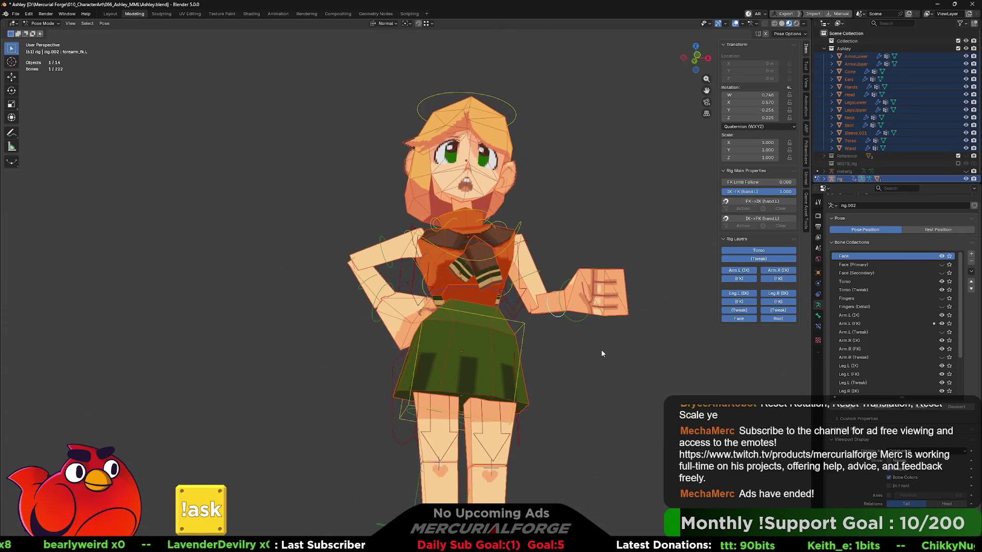
# - Rotate the forearm onto the hip, then rotate the chest and tilt the torso
pyautogui.press('r')
pyautogui.press('r')
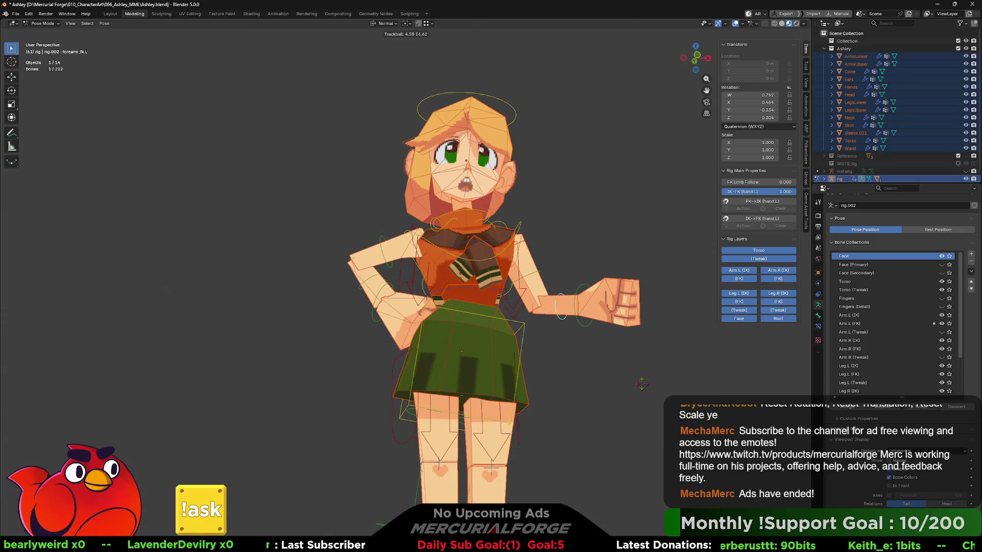
pyautogui.click(593, 354)
pyautogui.moveTo(593, 354)
pyautogui.mouseDown(button='middle')
pyautogui.moveTo(545, 330)
pyautogui.moveTo(601, 336)
pyautogui.moveTo(542, 332)
pyautogui.mouseUp(button='middle')
pyautogui.click(463, 245)
pyautogui.press('r')
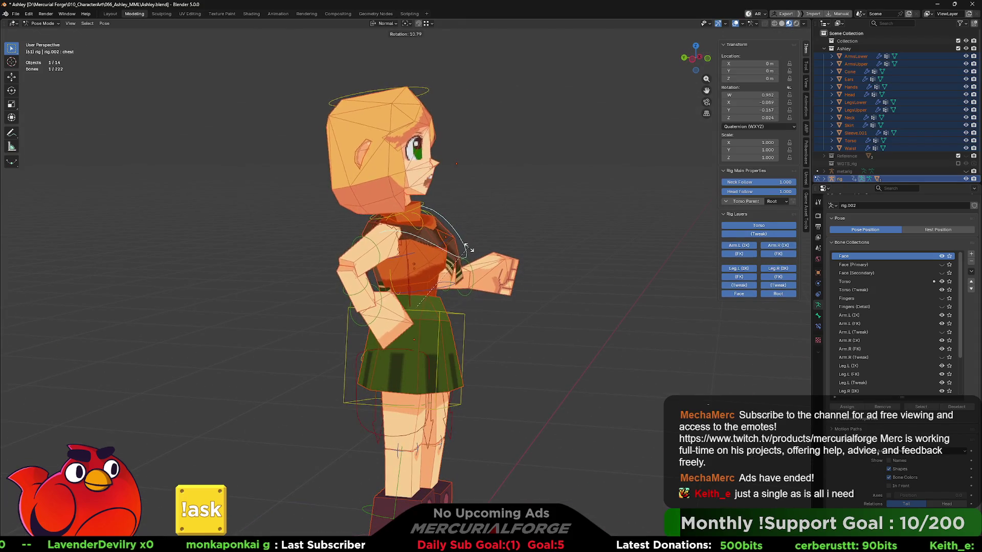
pyautogui.click(455, 304)
pyautogui.click(463, 316)
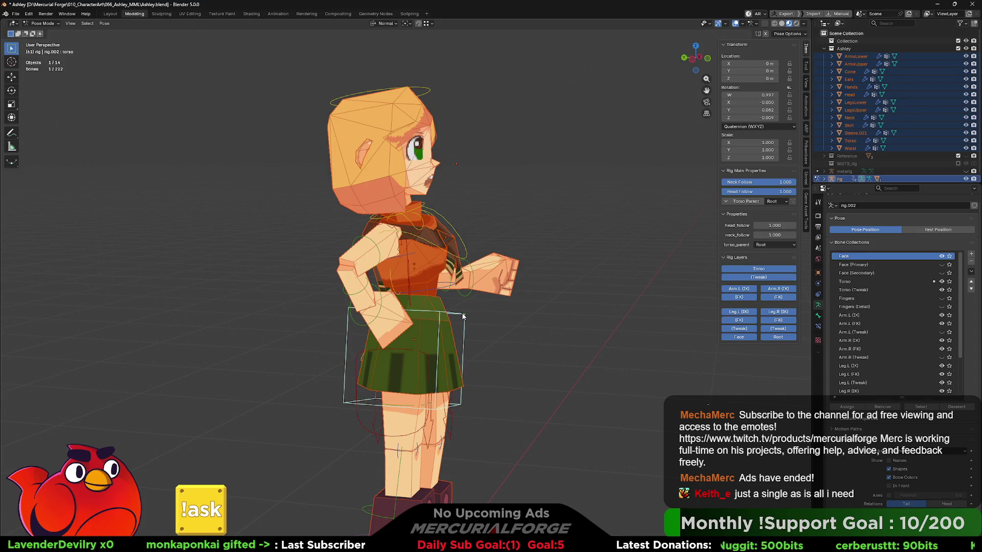
pyautogui.press('r')
pyautogui.press('r')
pyautogui.click(469, 321)
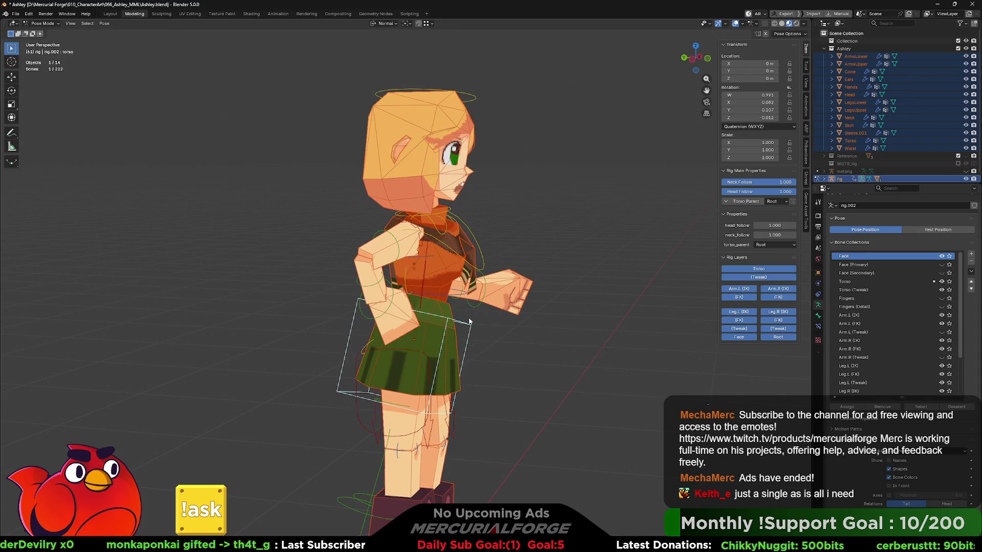
# - Rotate the chest further and cock the head with two rotations
pyautogui.click(468, 261)
pyautogui.press('r')
pyautogui.click(497, 201)
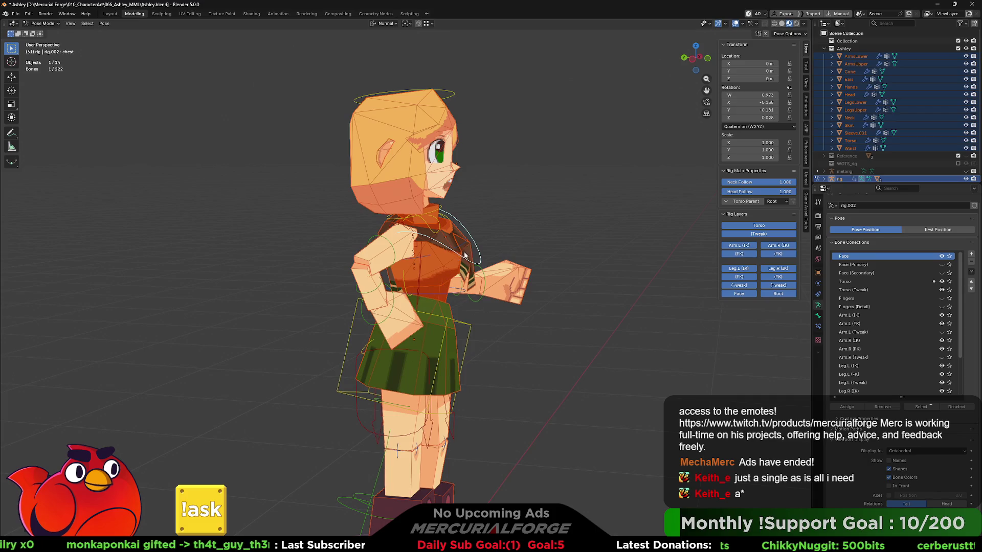
pyautogui.moveTo(496, 201); pyautogui.dragTo(569, 176, button='middle')
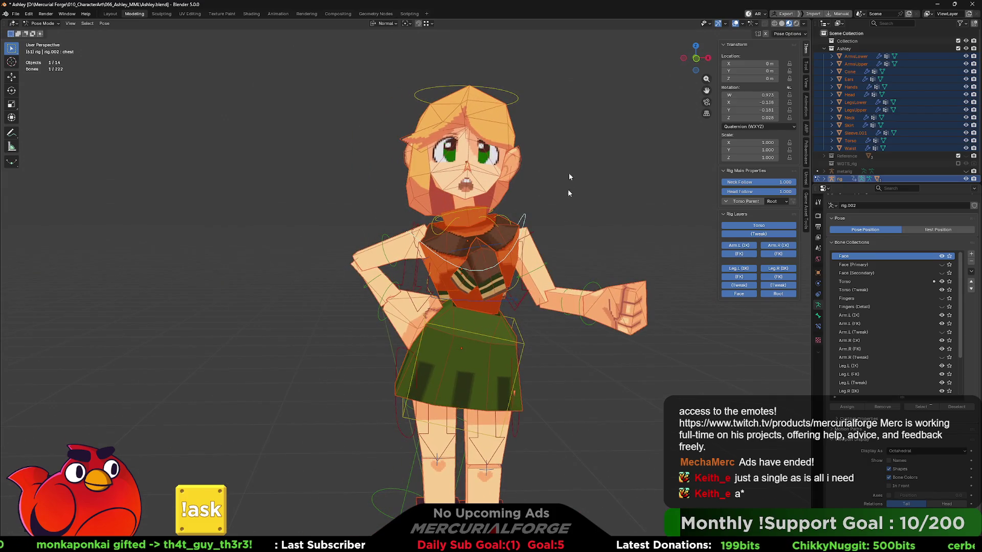
pyautogui.click(507, 104)
pyautogui.press('r')
pyautogui.press('r')
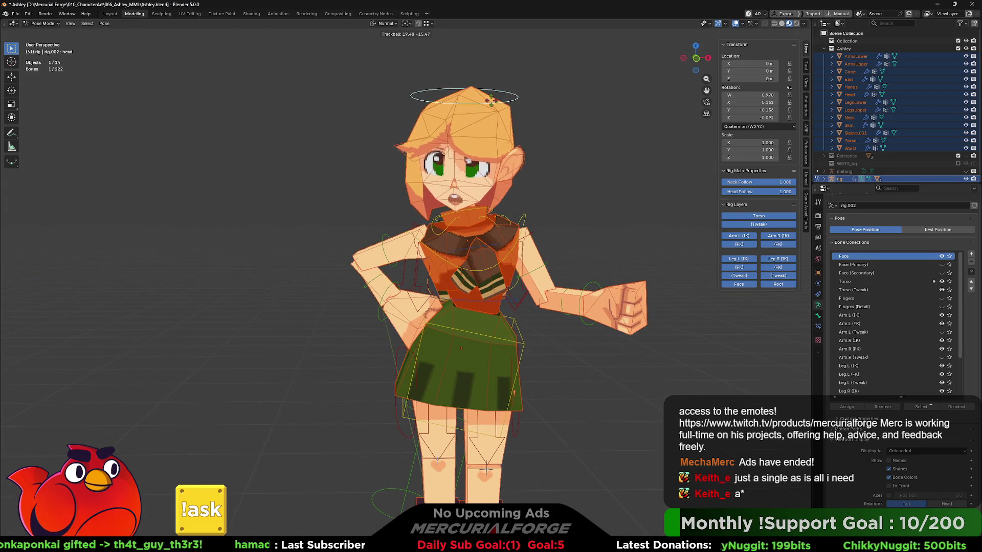
pyautogui.click(506, 96)
pyautogui.press('r')
pyautogui.press('r')
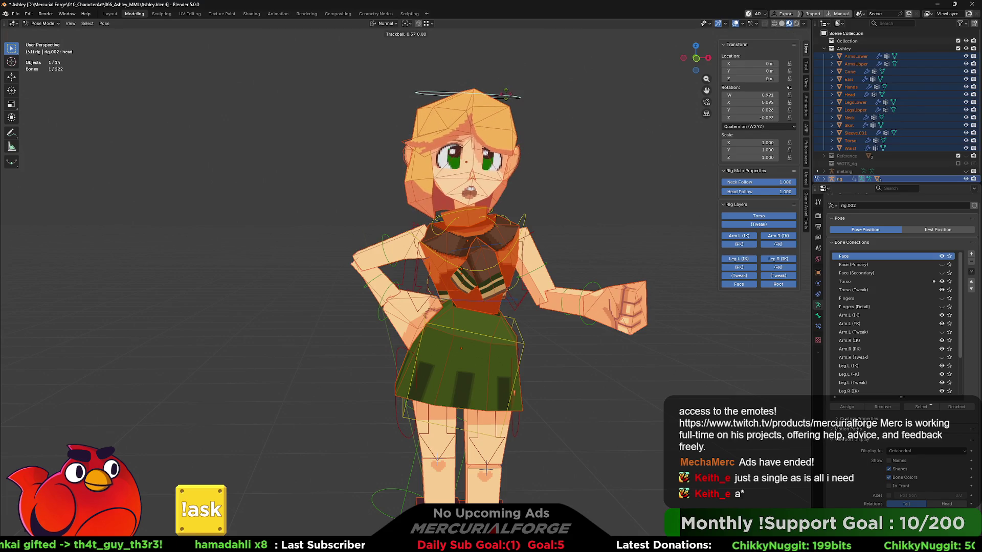
pyautogui.click(504, 98)
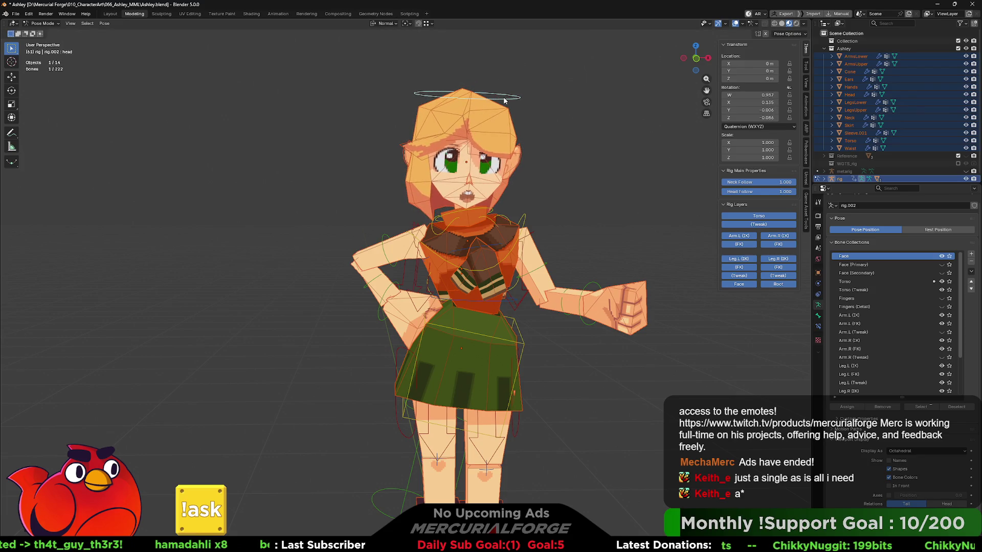
# - Check the pose from both side orthographic views and select the right foot IK control
pyautogui.moveTo(459, 247)
pyautogui.mouseDown(button='middle')
pyautogui.moveTo(504, 269)
pyautogui.moveTo(536, 268)
pyautogui.moveTo(521, 262)
pyautogui.mouseUp(button='middle')
pyautogui.keyDown('shift'); pyautogui.scroll(-5, 511, 303); pyautogui.keyUp('shift')
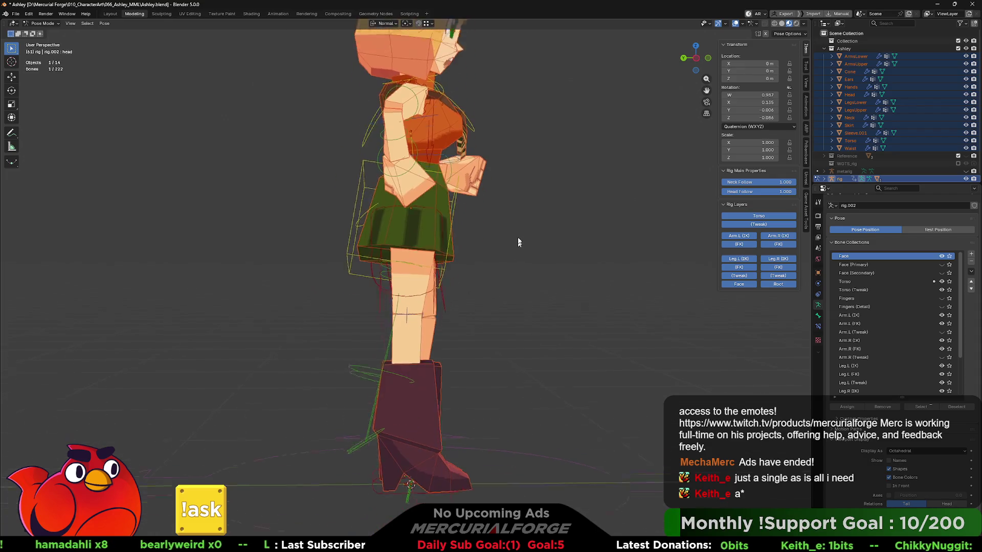
pyautogui.press('KP_3')
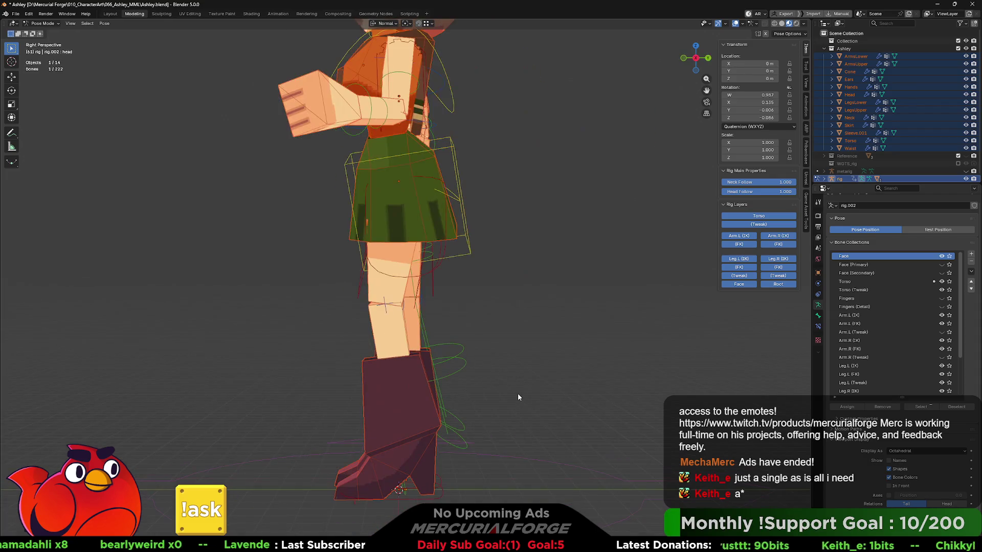
pyautogui.press('ctrl+KP_3')
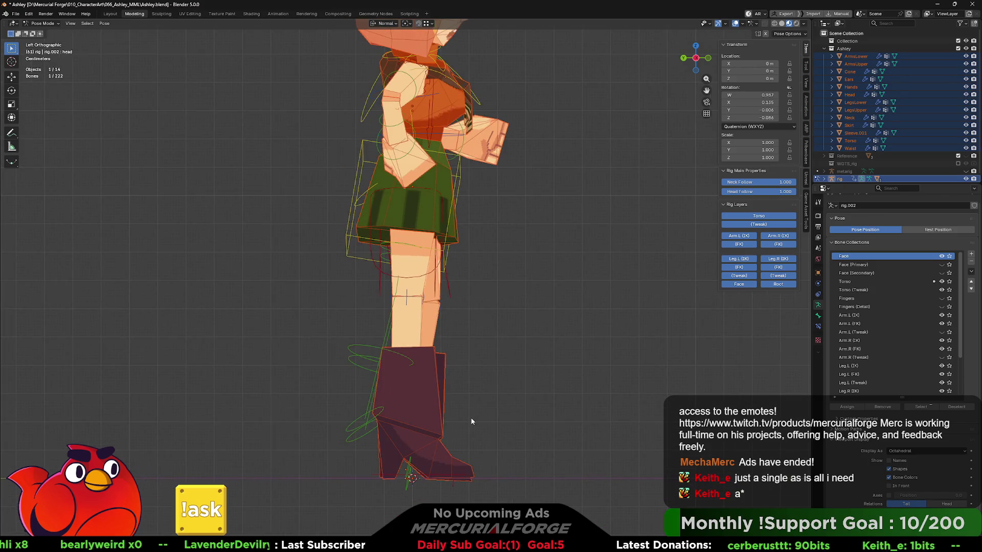
pyautogui.click(443, 477)
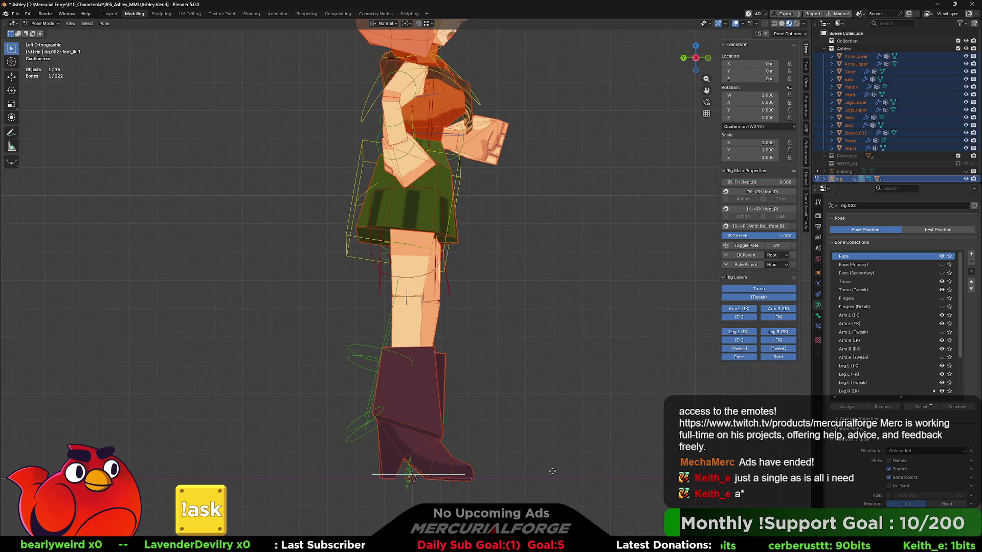
# - Move the right foot to test the leg IK, then select the generated rig
pyautogui.press('g')
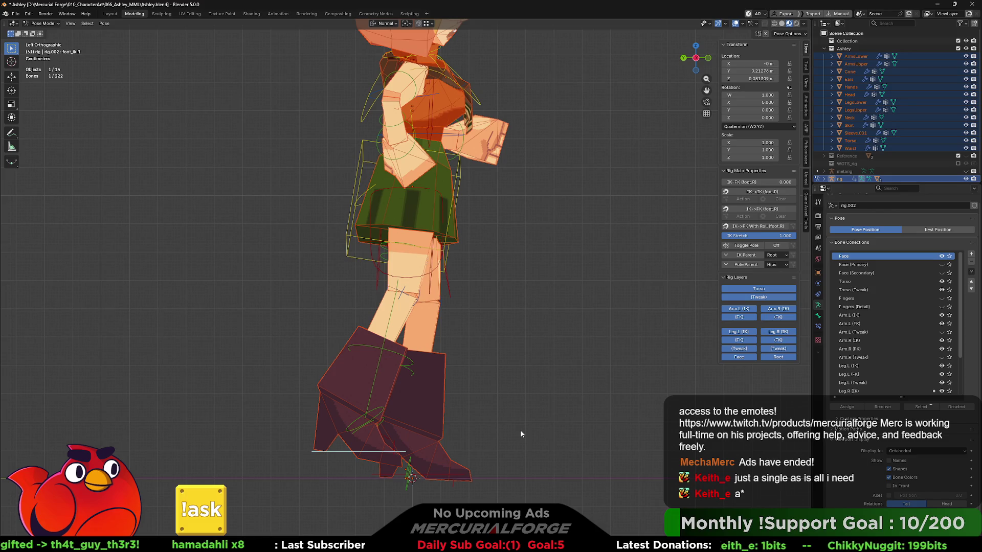
pyautogui.click(841, 178)
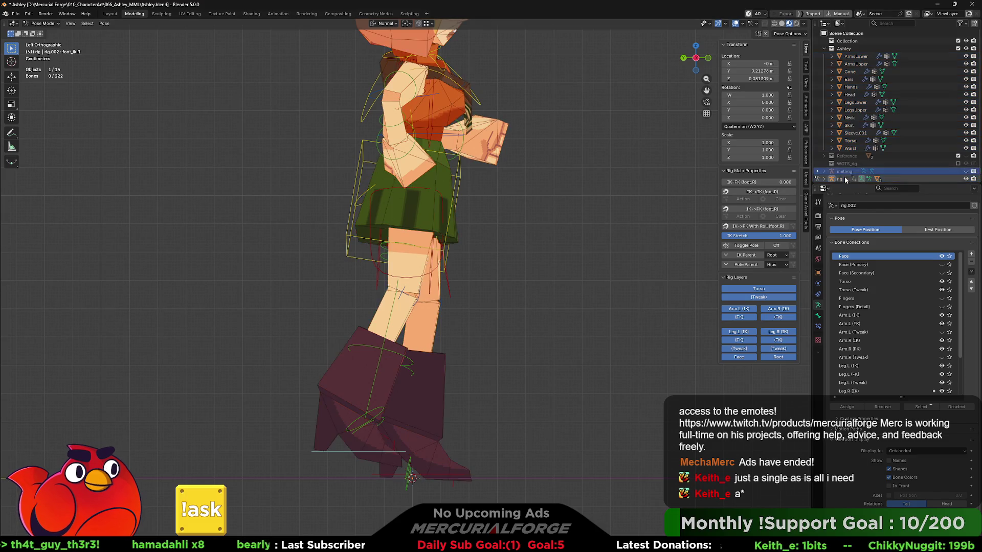
# - Delete the generated rig and select the metarig to reach its Bone Collection UI settings
pyautogui.press('Delete')
pyautogui.click(844, 174)
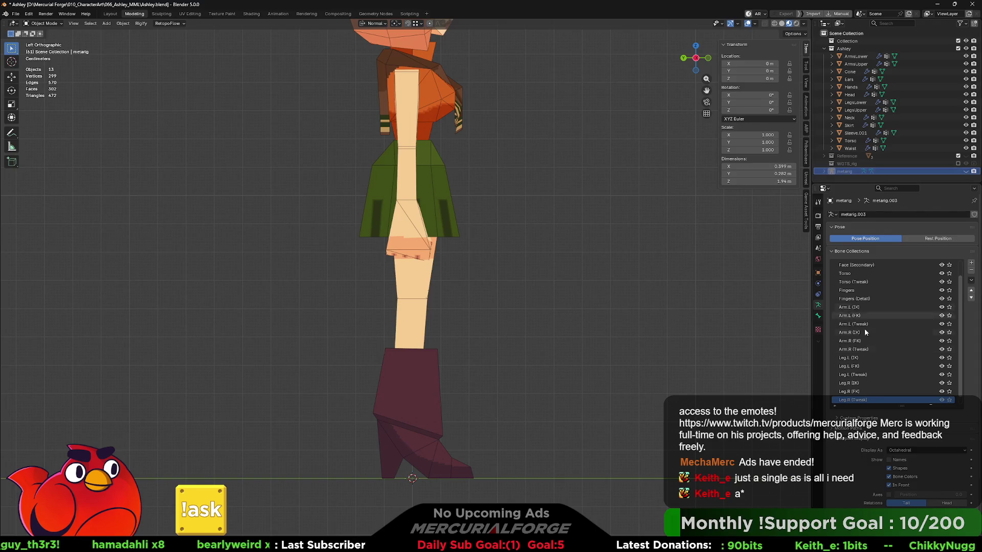
pyautogui.scroll(-3, 864, 328)
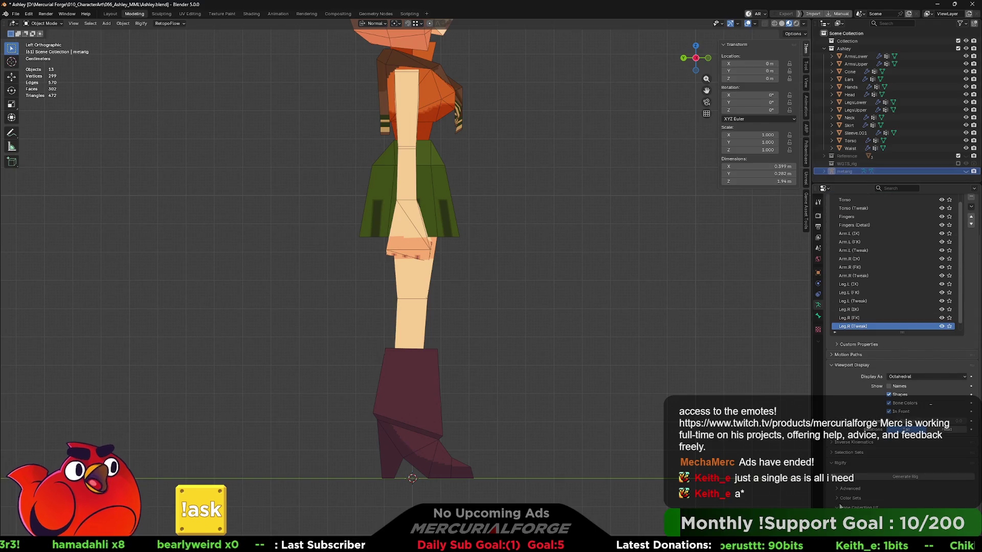
pyautogui.scroll(-8, 857, 463)
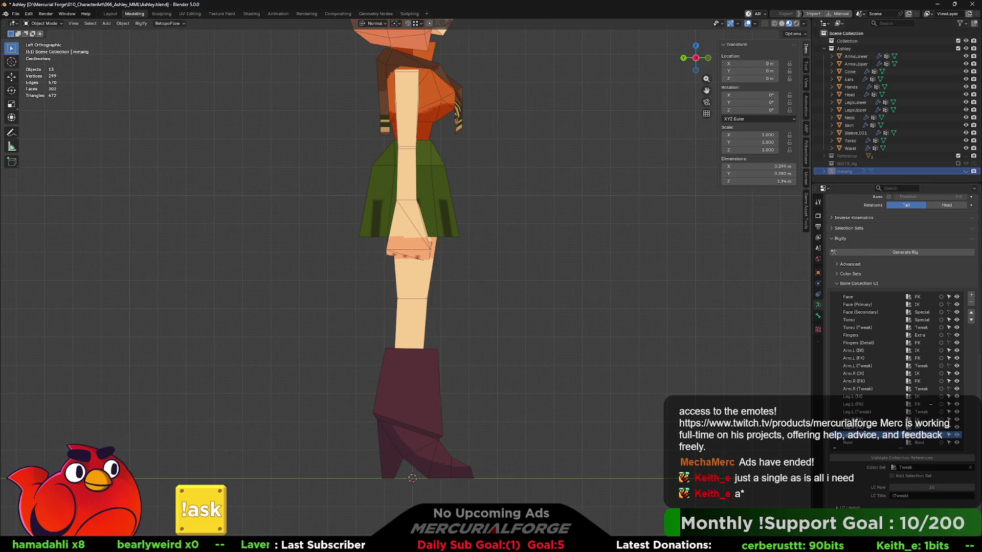
pyautogui.scroll(-8, 836, 506)
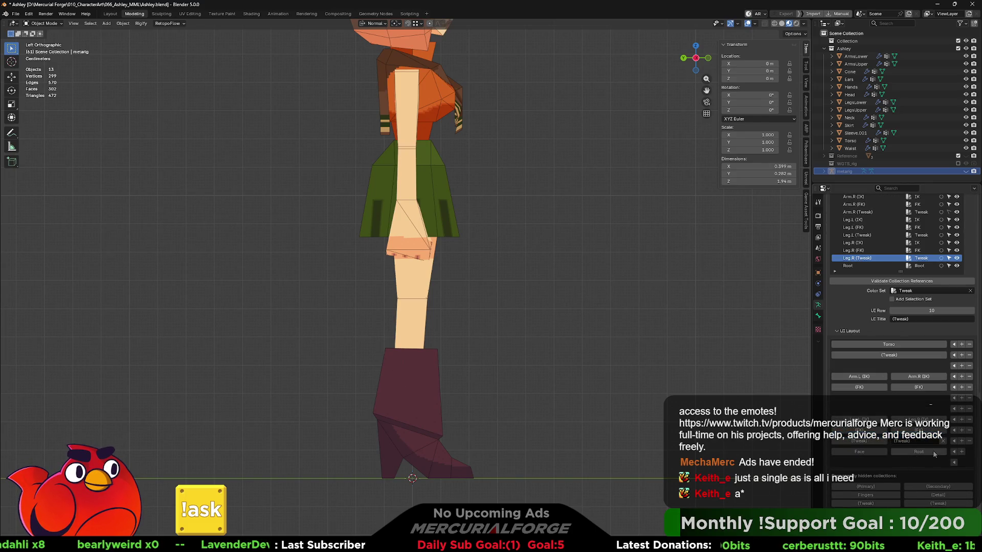
# - Remove Leg.R (Tweak) and Leg.L (Tweak) from the layout and give (Tweak) a row
pyautogui.click(943, 442)
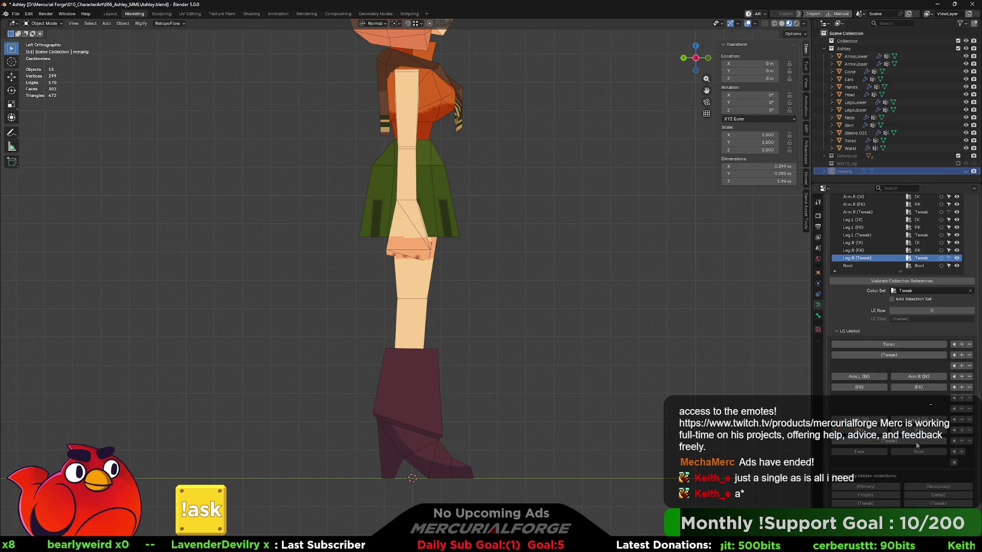
pyautogui.click(943, 442)
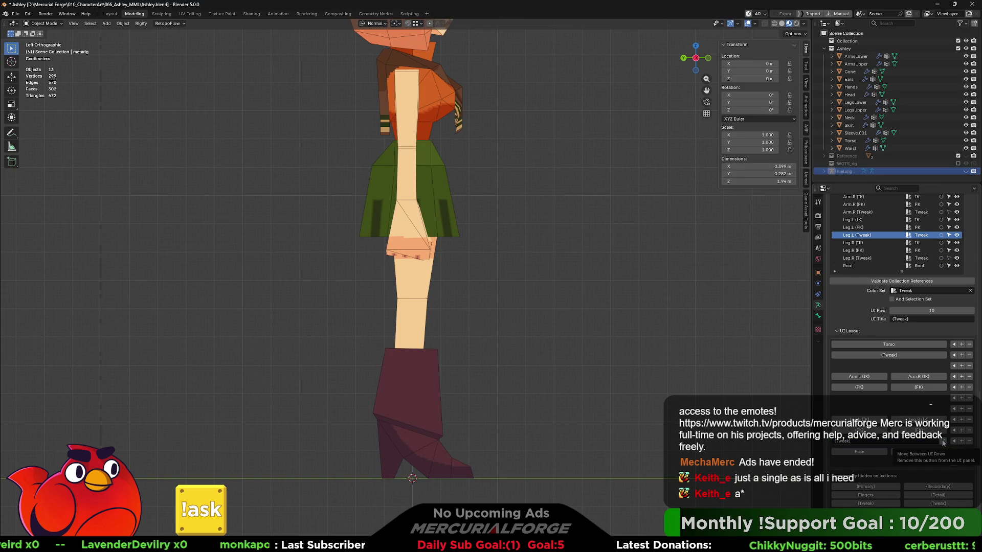
pyautogui.click(942, 441)
pyautogui.click(890, 506)
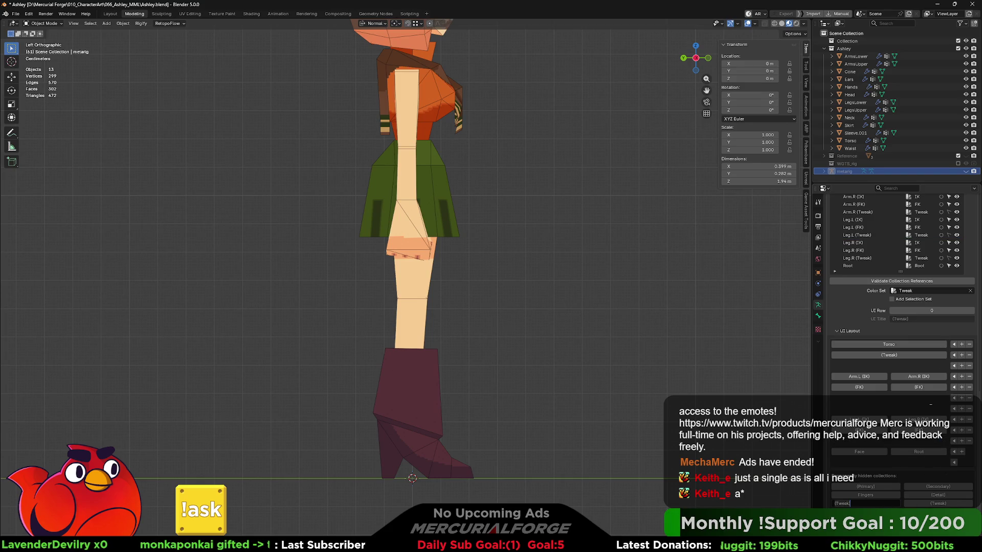
pyautogui.press('Return')
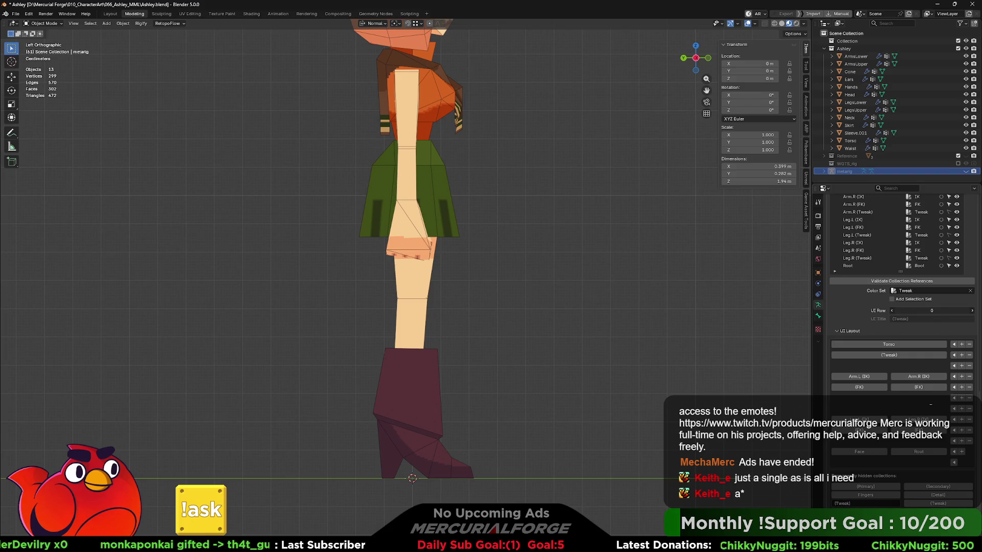
pyautogui.moveTo(932, 310)
pyautogui.mouseDown()
pyautogui.moveTo(961, 310)
pyautogui.moveTo(913, 311)
pyautogui.mouseUp()
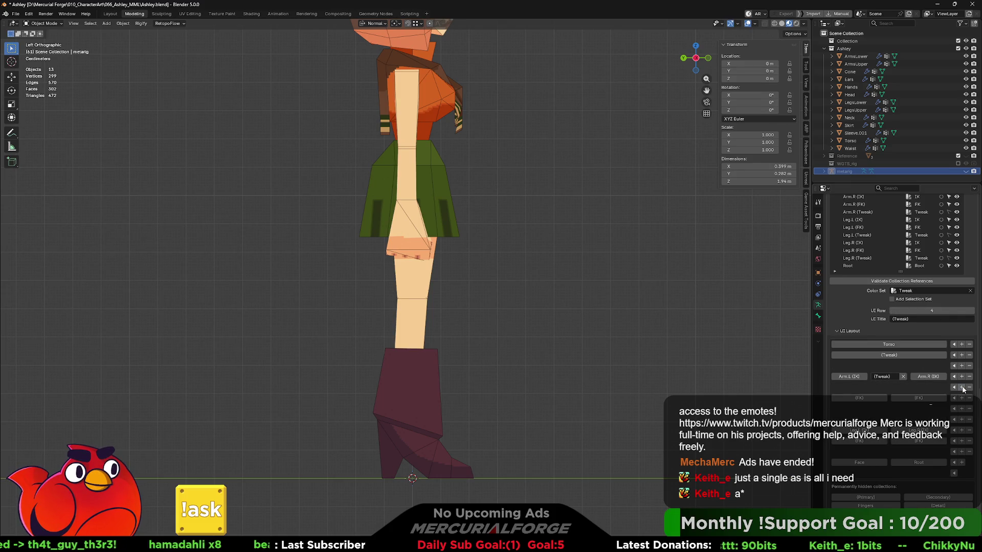
# - Insert an empty layout row and move (Tweak) onto it, reviewing the (FK) and Arm.R (Tweak) collections
pyautogui.click(962, 387)
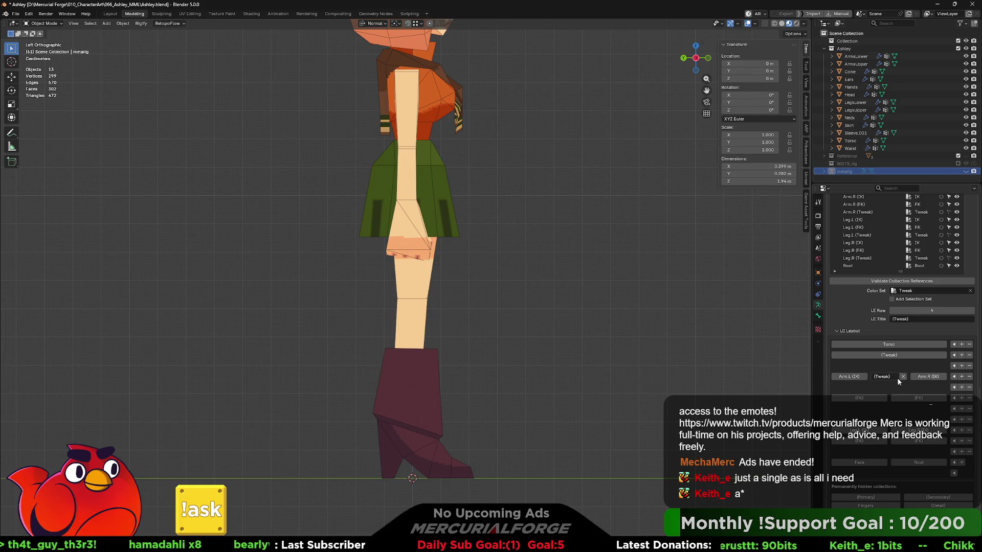
pyautogui.click(926, 314)
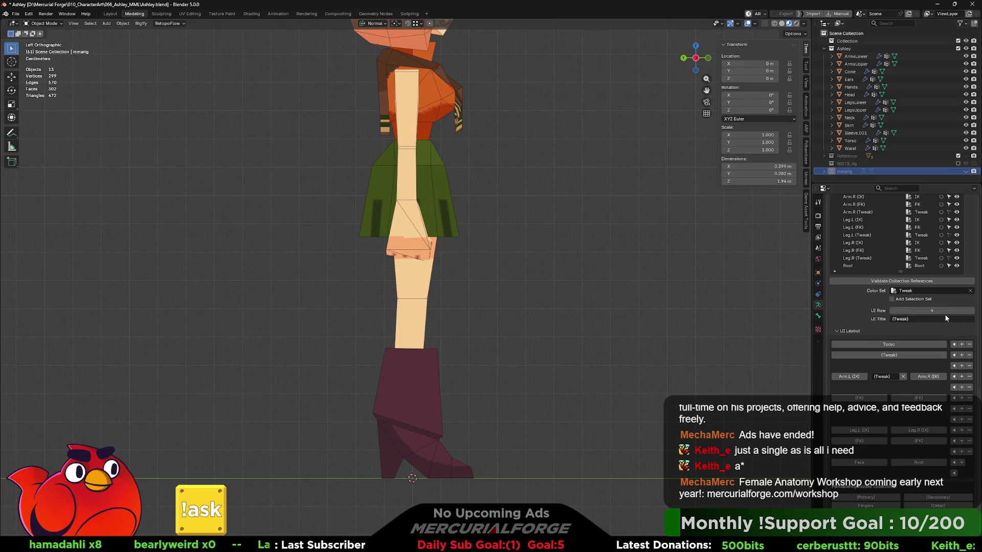
pyautogui.moveTo(944, 313)
pyautogui.mouseDown()
pyautogui.moveTo(895, 313)
pyautogui.moveTo(946, 313)
pyautogui.moveTo(921, 313)
pyautogui.mouseUp()
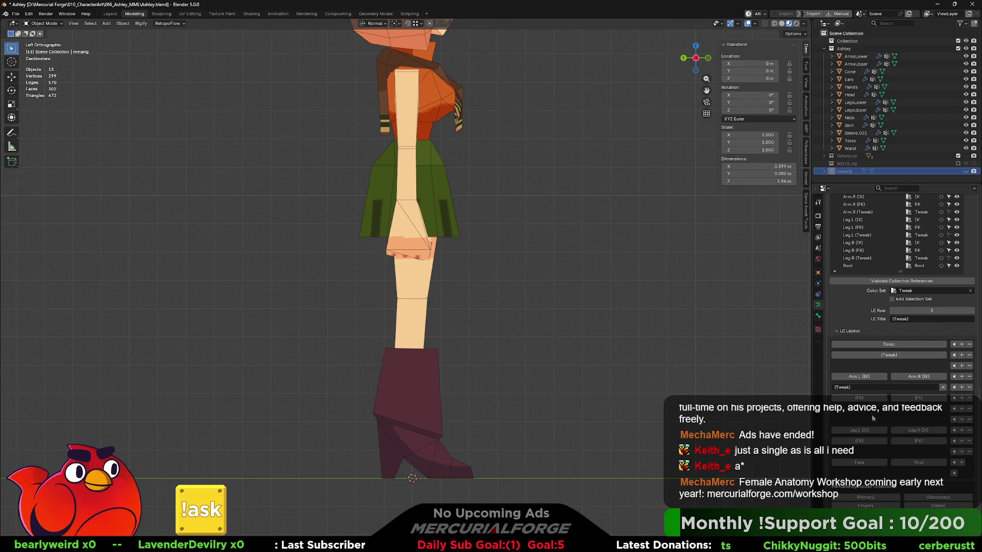
pyautogui.click(874, 398)
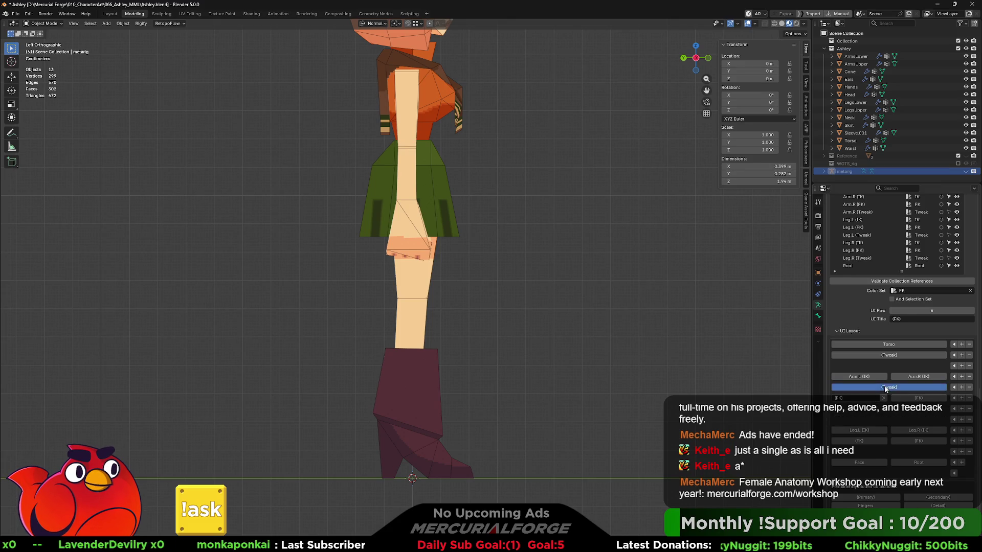
pyautogui.click(886, 388)
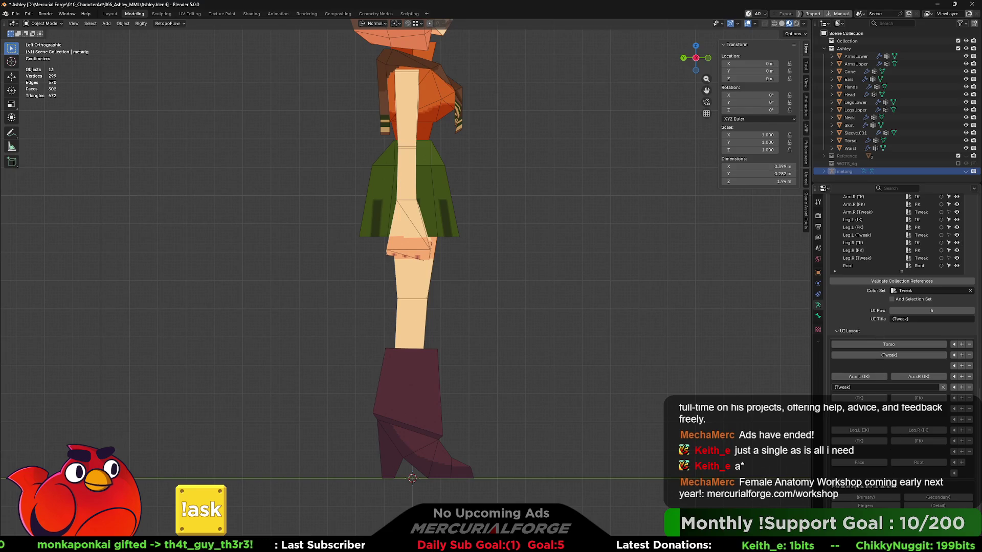
pyautogui.click(858, 212)
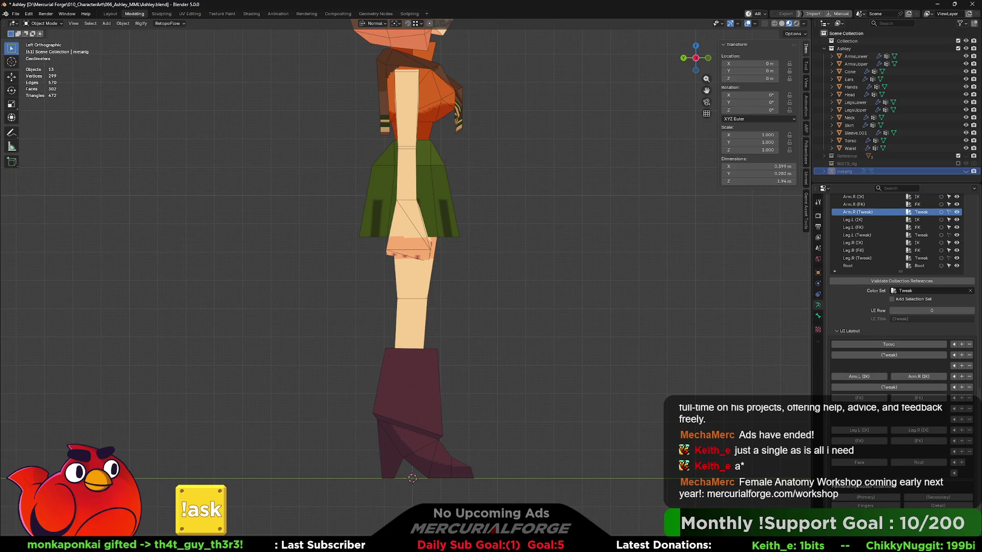
# - Set Arm.R (Tweak) to UI row 5
pyautogui.click(889, 387)
pyautogui.scroll(5, 895, 286)
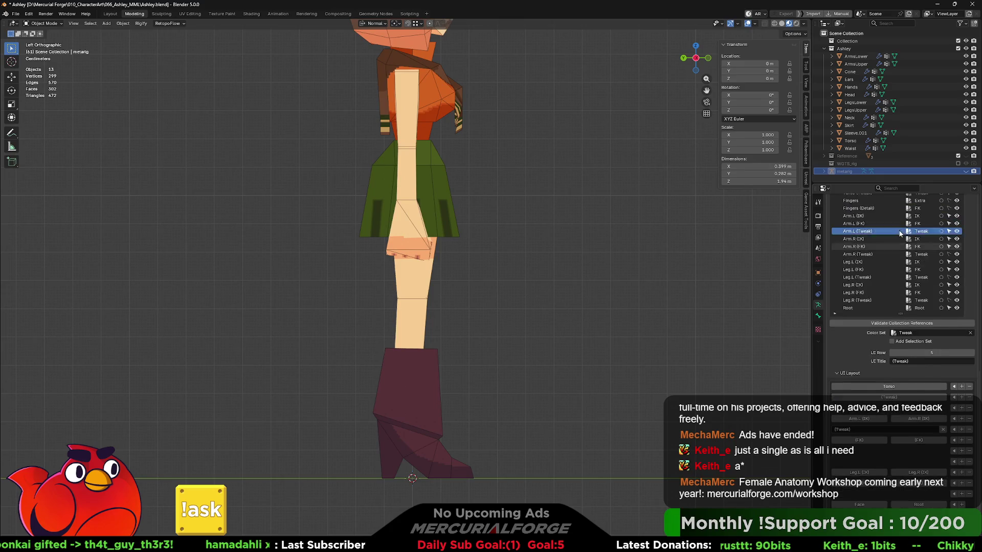
pyautogui.scroll(-3, 900, 254)
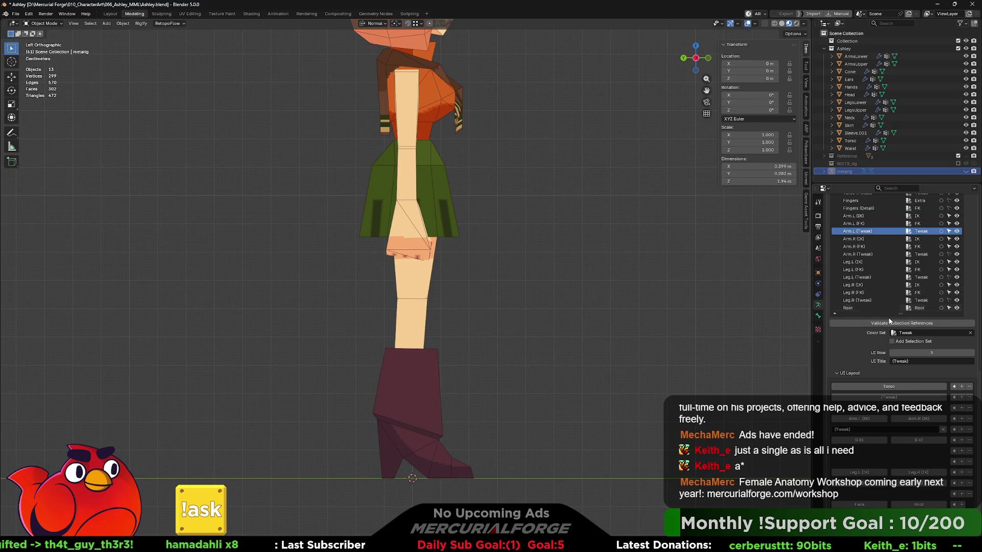
pyautogui.scroll(-2, 880, 449)
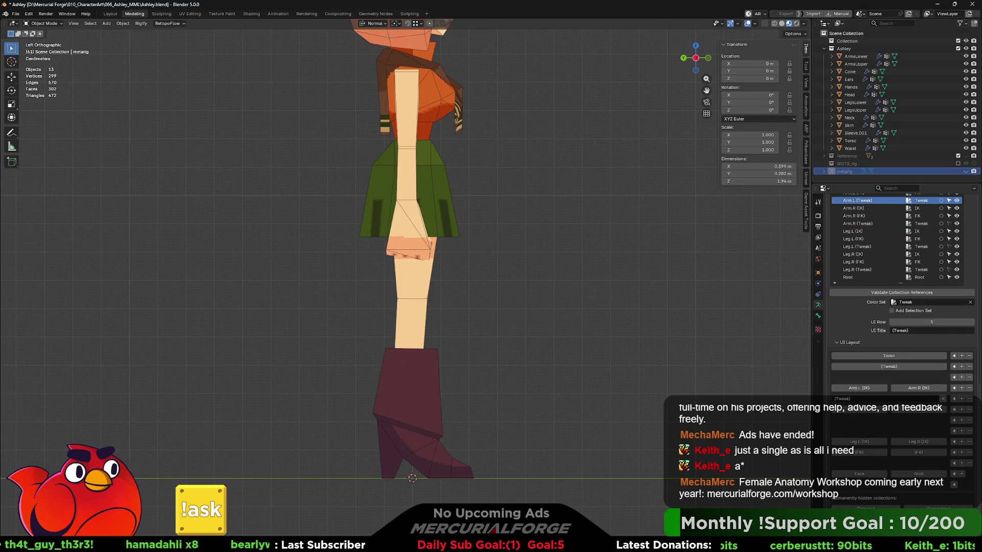
pyautogui.click(858, 224)
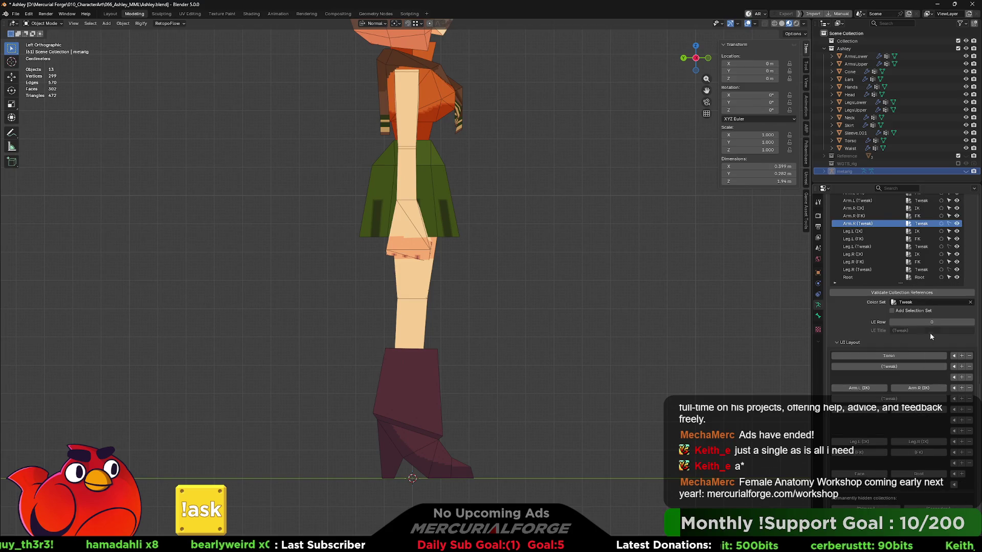
pyautogui.press('Return')
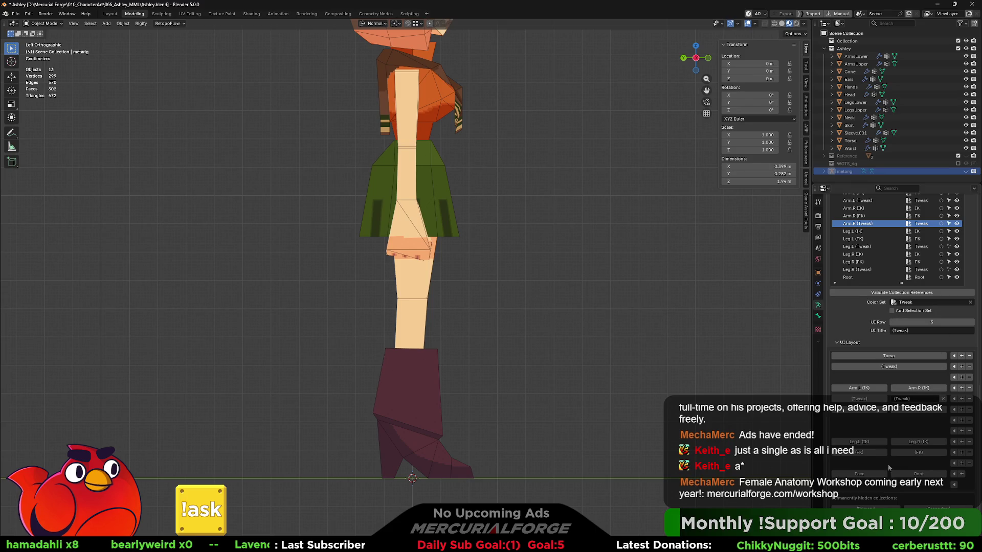
# - Insert an empty row below Leg IK and place Leg.L (Tweak) on row 11, then select Leg.R (Tweak)
pyautogui.click(961, 452)
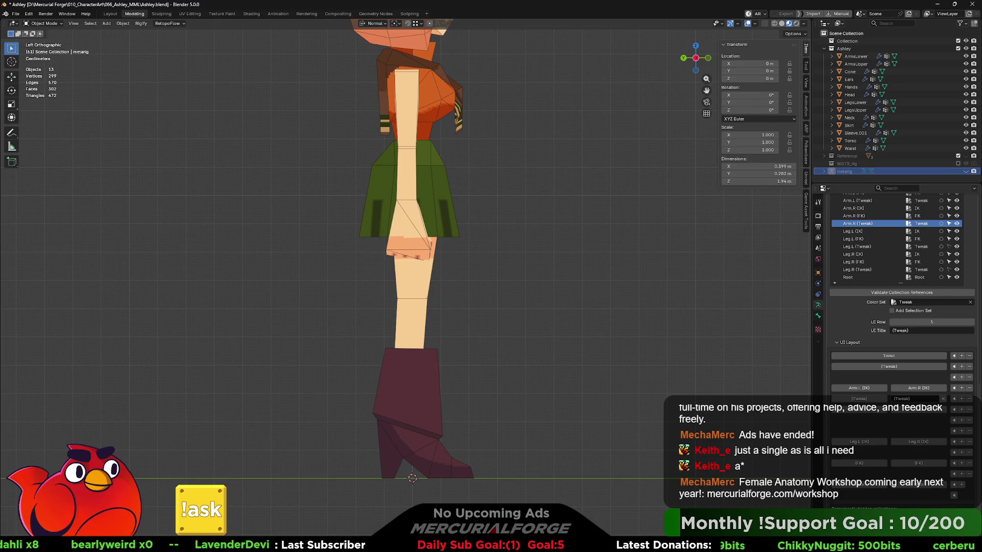
pyautogui.click(857, 247)
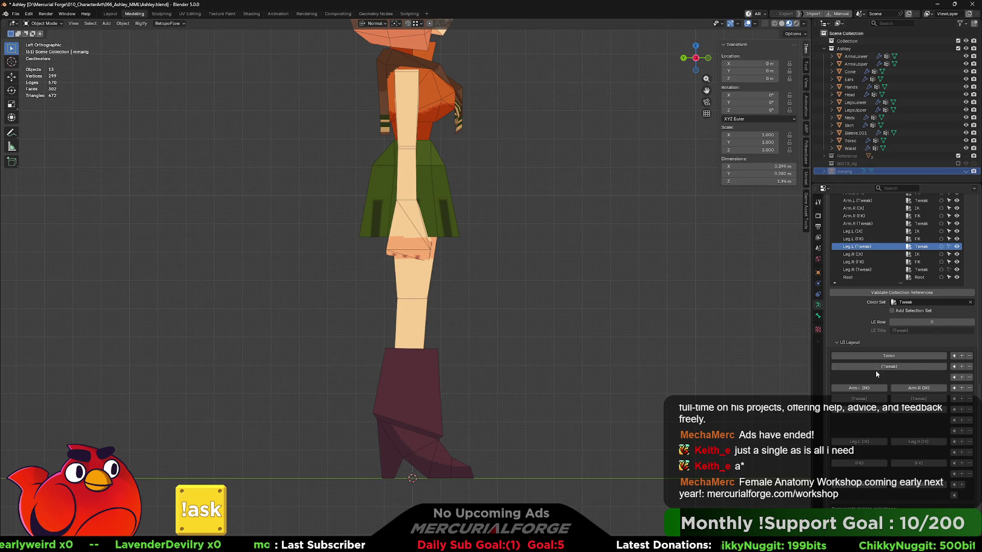
pyautogui.moveTo(913, 322); pyautogui.dragTo(933, 322)
pyautogui.click(859, 270)
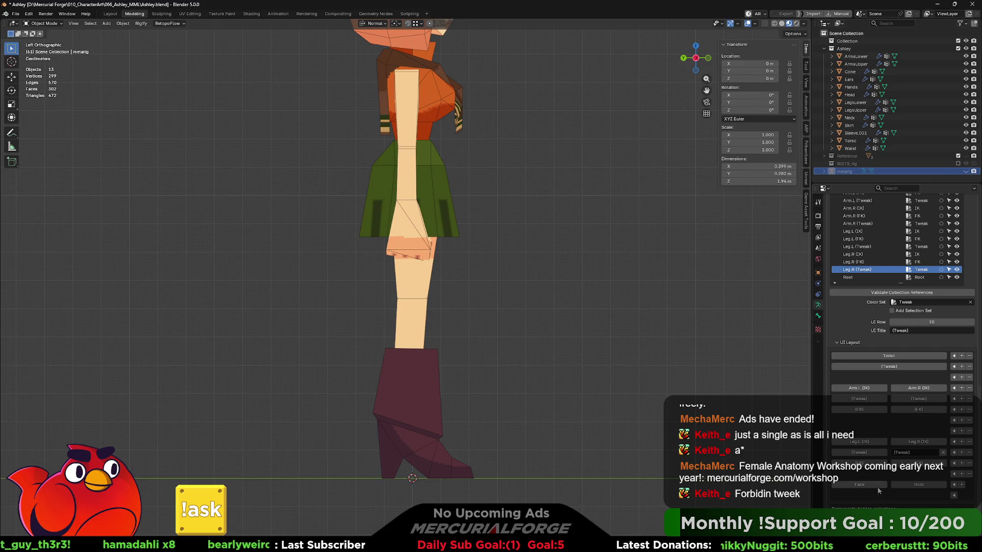
# - Remove the Face collection from the layout by setting its UI row to 0
pyautogui.click(881, 486)
pyautogui.click(883, 485)
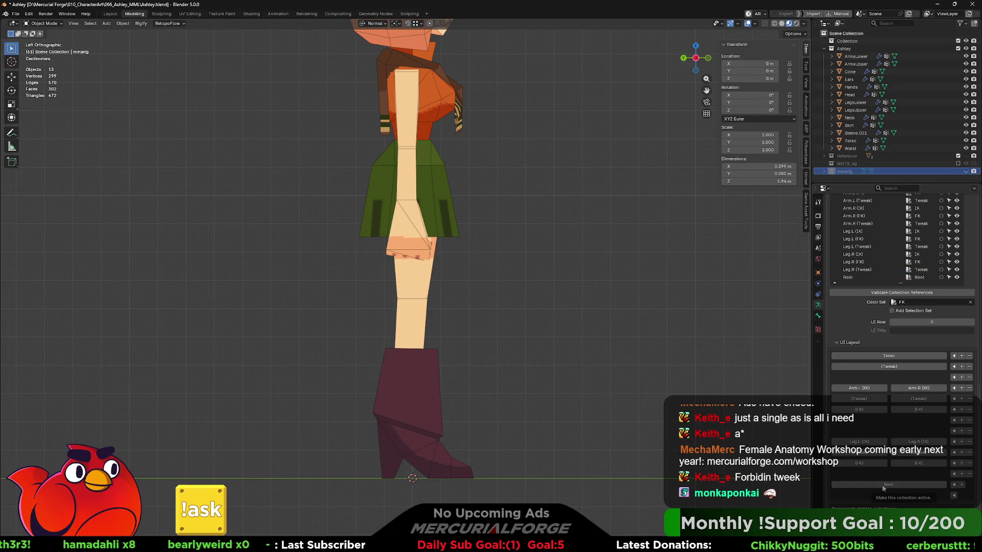
pyautogui.scroll(-2, 906, 499)
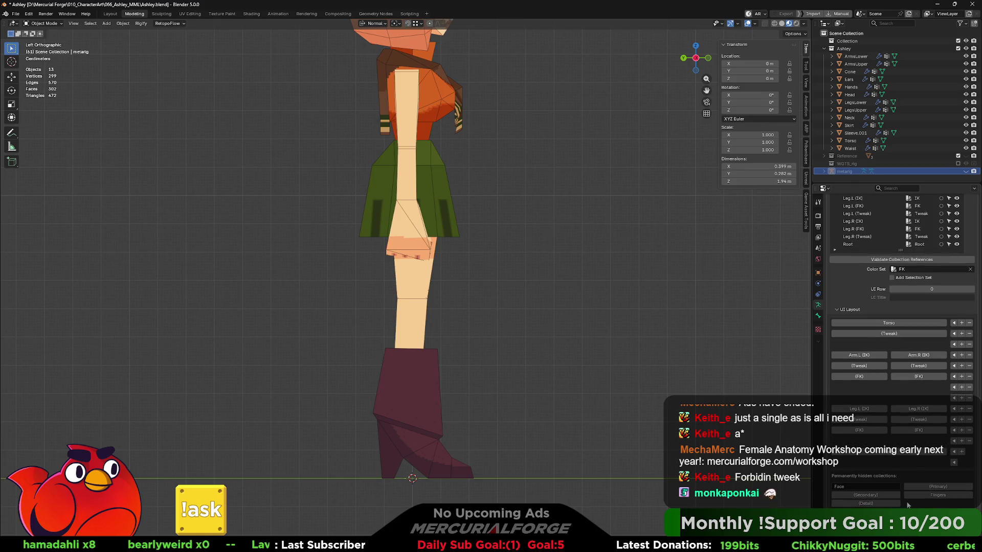
pyautogui.scroll(10, 874, 430)
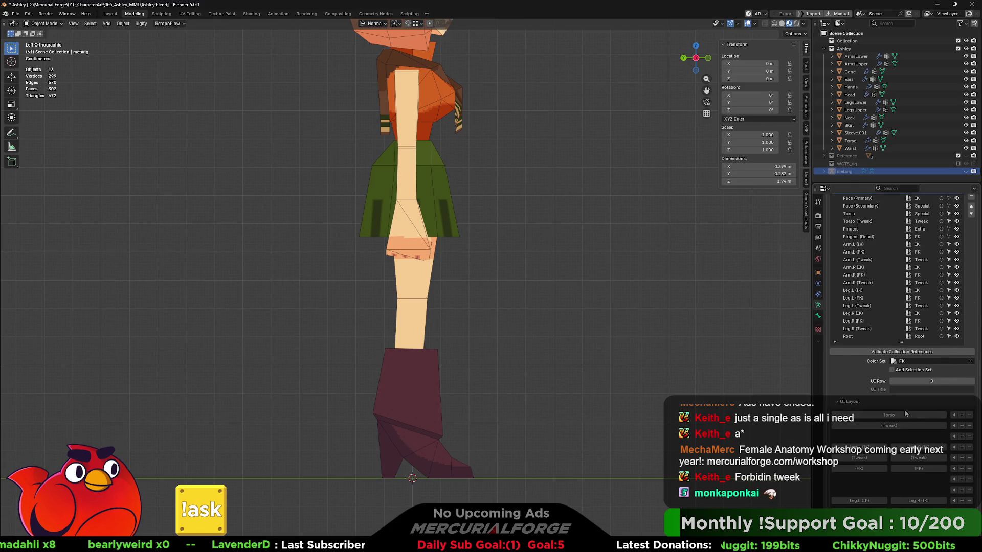
pyautogui.scroll(5, 836, 342)
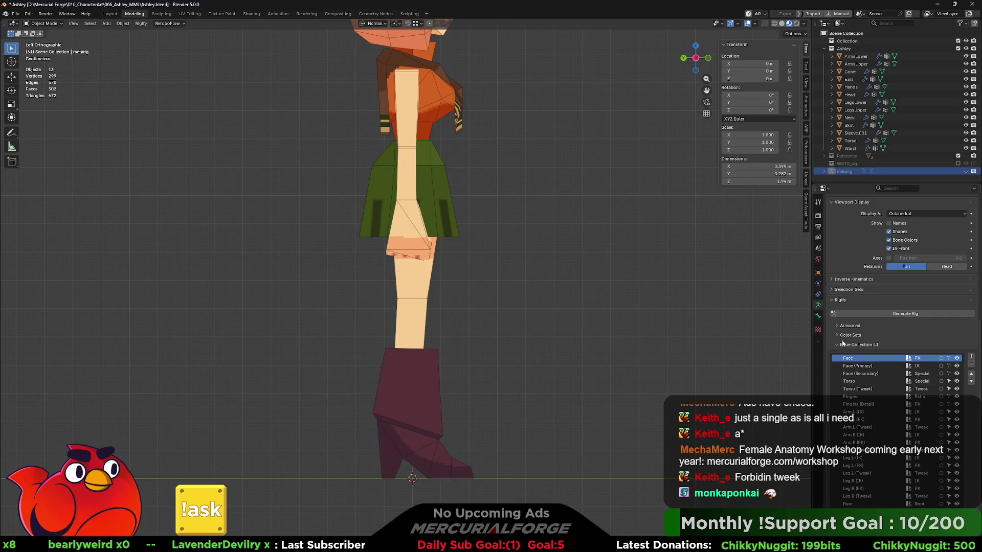
# - Generate a new rig from the reorganised metarig in the Rigify panel
pyautogui.scroll(10, 836, 343)
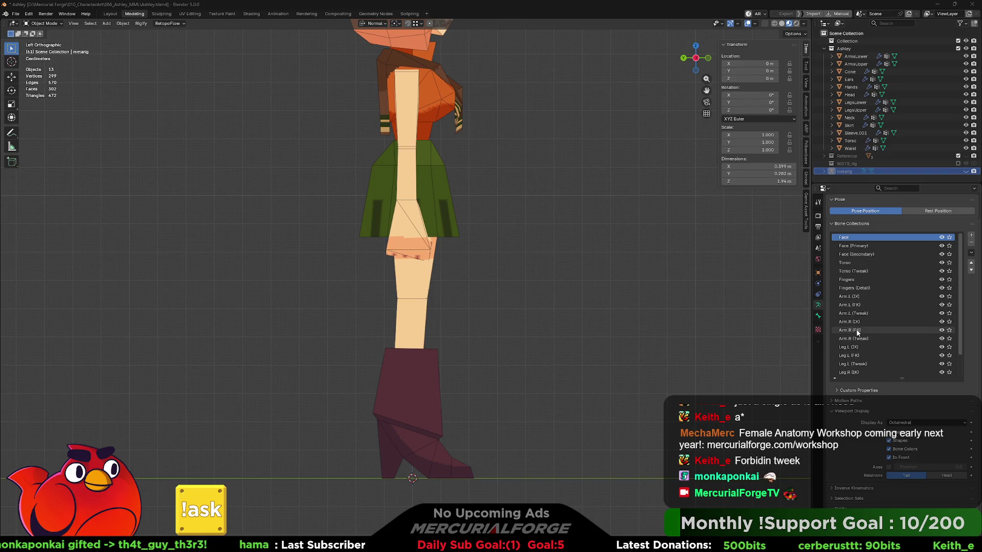
pyautogui.scroll(-2, 857, 443)
pyautogui.click(894, 474)
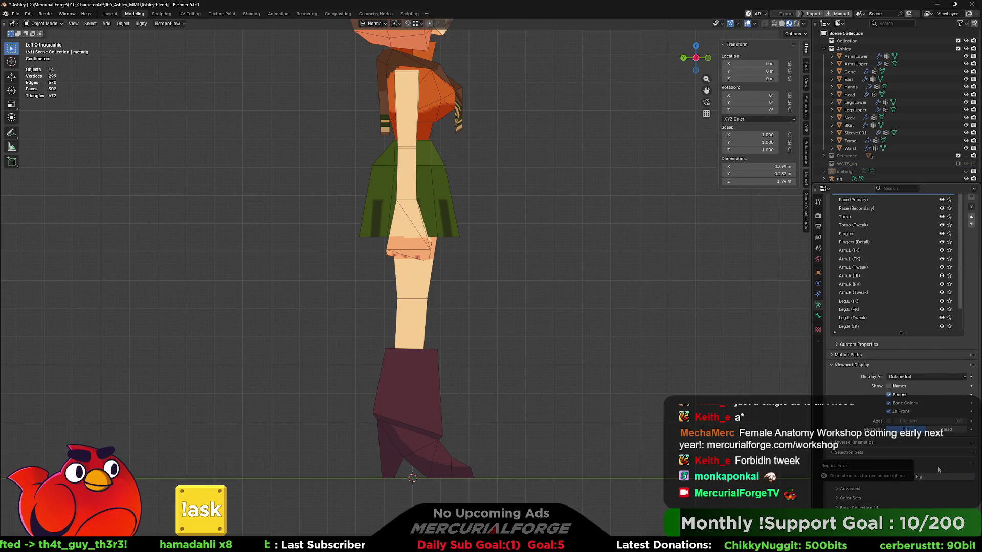
pyautogui.scroll(-1, 873, 173)
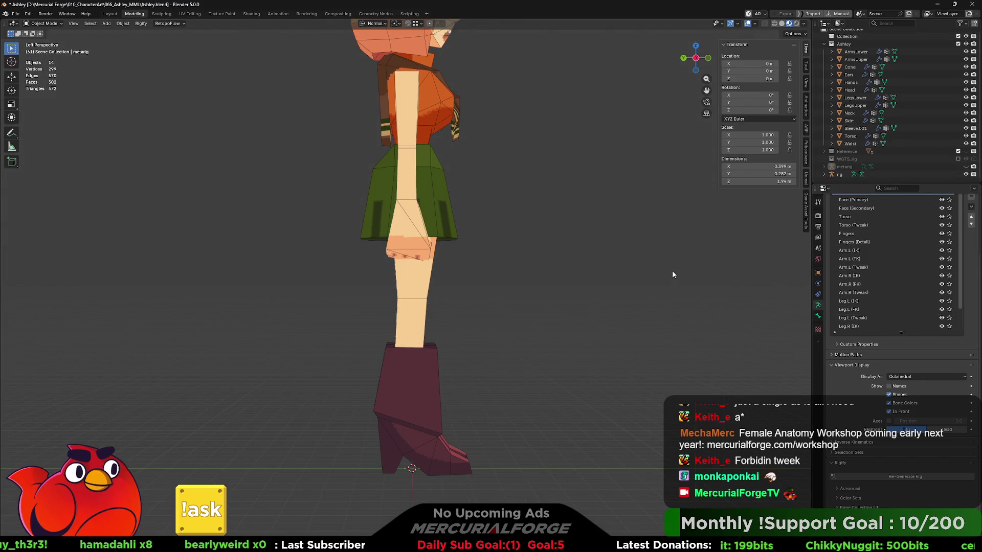
# - Delete the previous rig, generate a fresh one from the unhidden metarig, then hide the metarig
pyautogui.moveTo(672, 270); pyautogui.dragTo(578, 274, button='middle')
pyautogui.press('Delete')
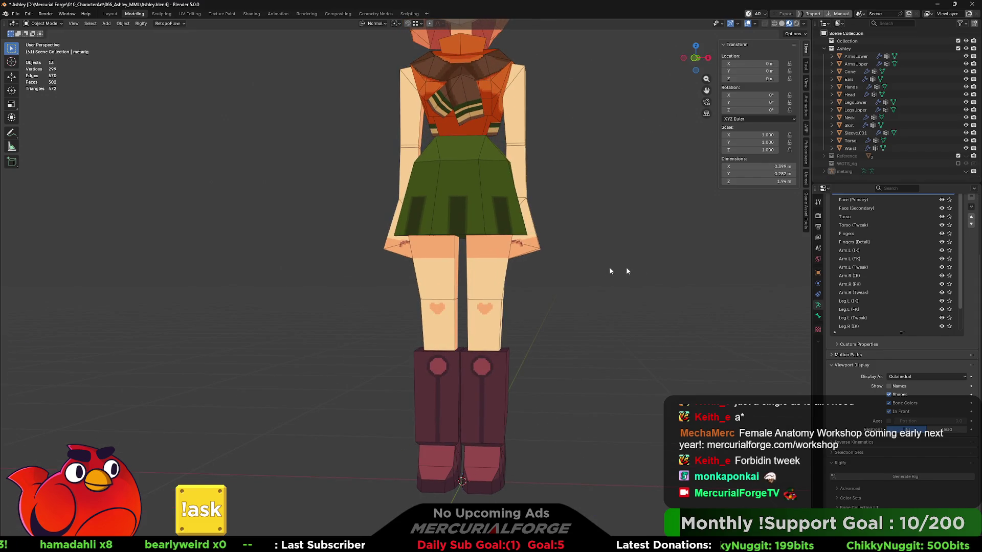
pyautogui.click(966, 171)
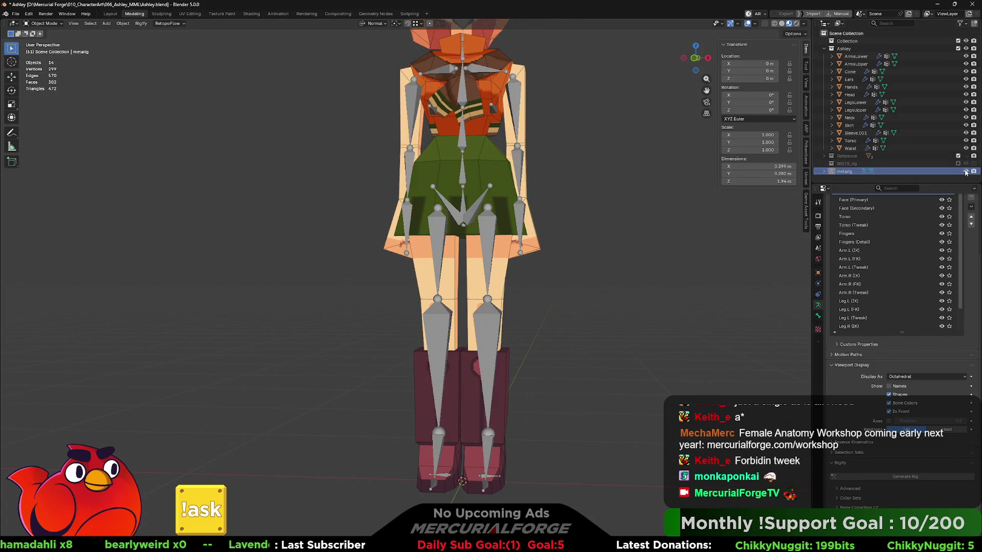
pyautogui.click(893, 477)
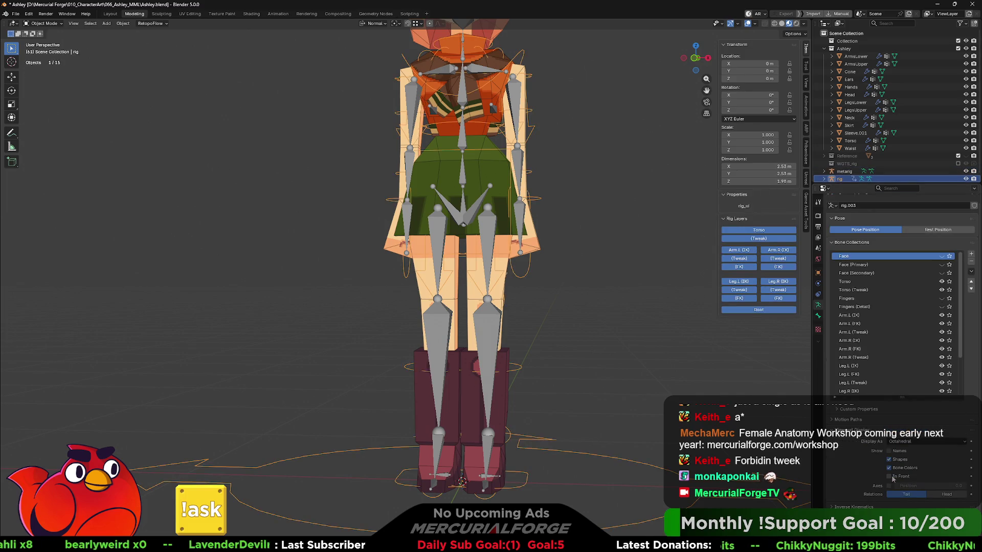
pyautogui.click(633, 335)
pyautogui.scroll(-3, 590, 347)
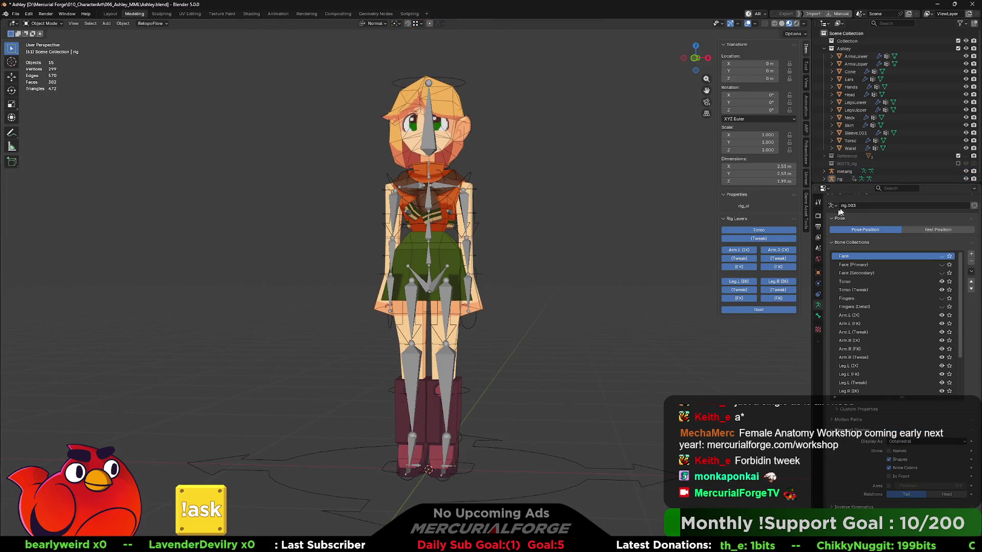
pyautogui.click(965, 171)
# - Parent all of Ashley's mesh pieces to the new rig, then deselect everything
pyautogui.moveTo(595, 220); pyautogui.dragTo(581, 243, button='middle')
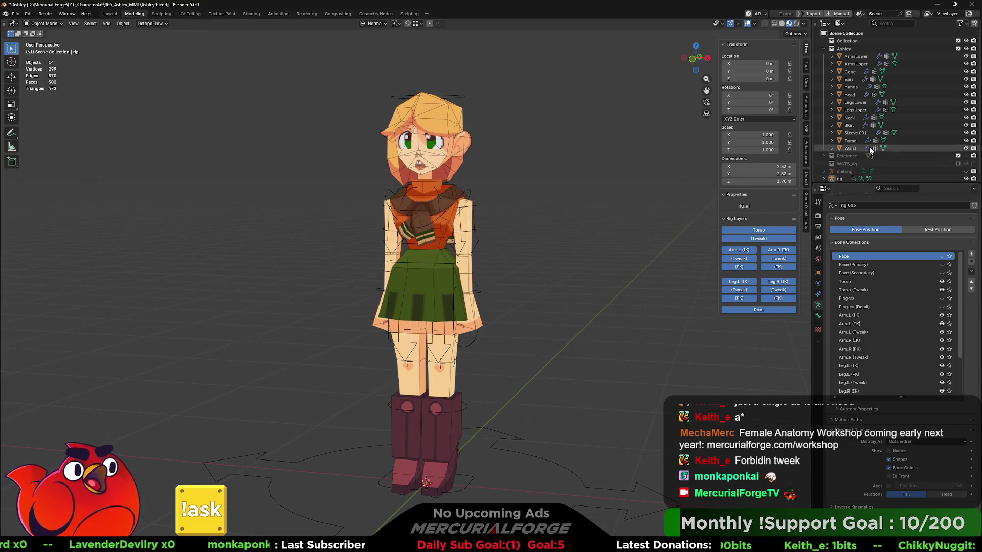
pyautogui.moveTo(864, 148); pyautogui.dragTo(857, 61)
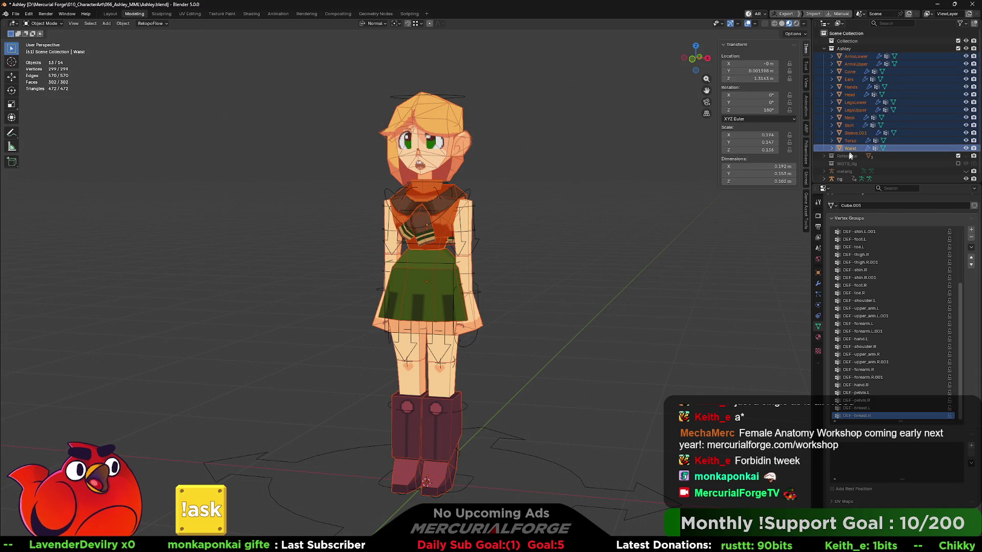
pyautogui.keyDown('ctrl'); pyautogui.click(844, 176); pyautogui.keyUp('ctrl')
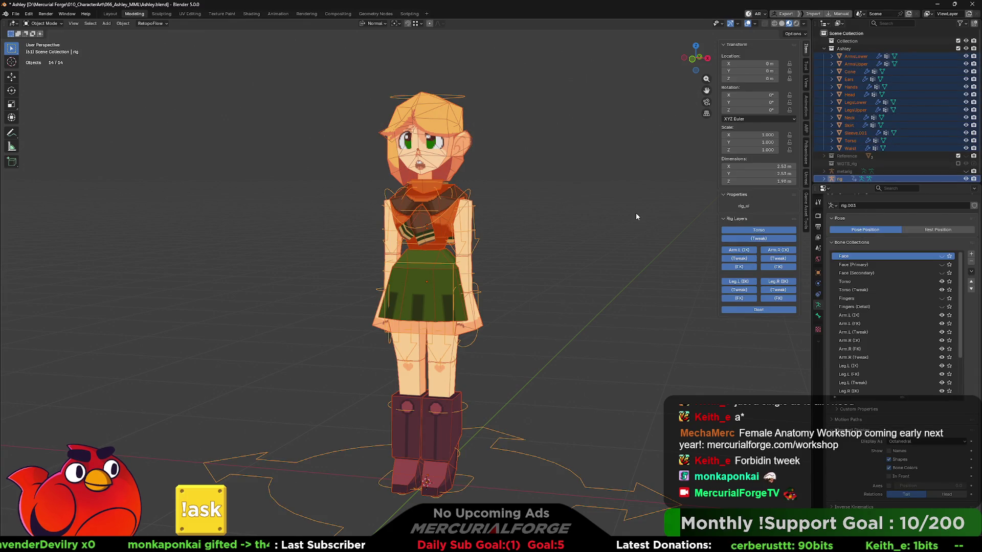
pyautogui.hotkey('ctrl', 'p')
pyautogui.click(616, 220)
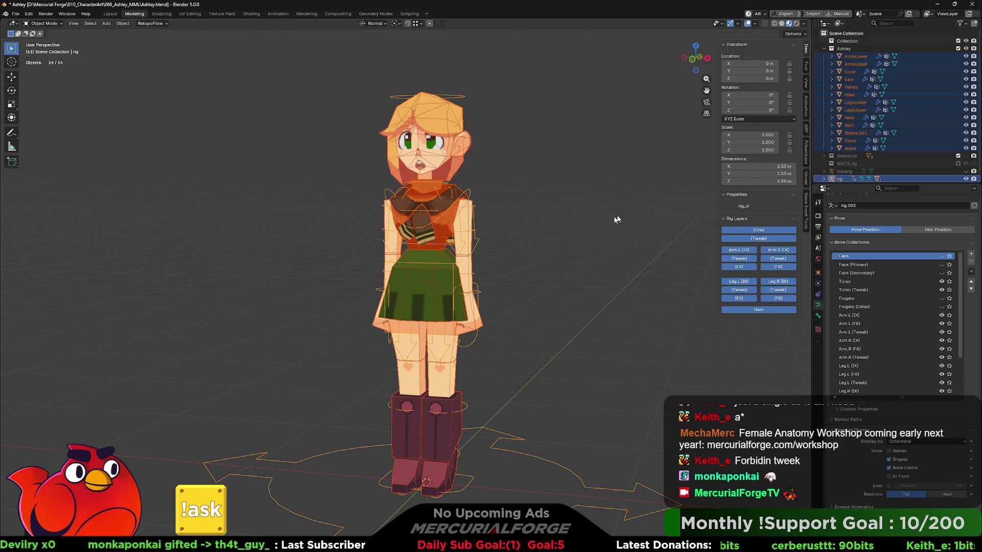
pyautogui.hotkey('alt', 'a')
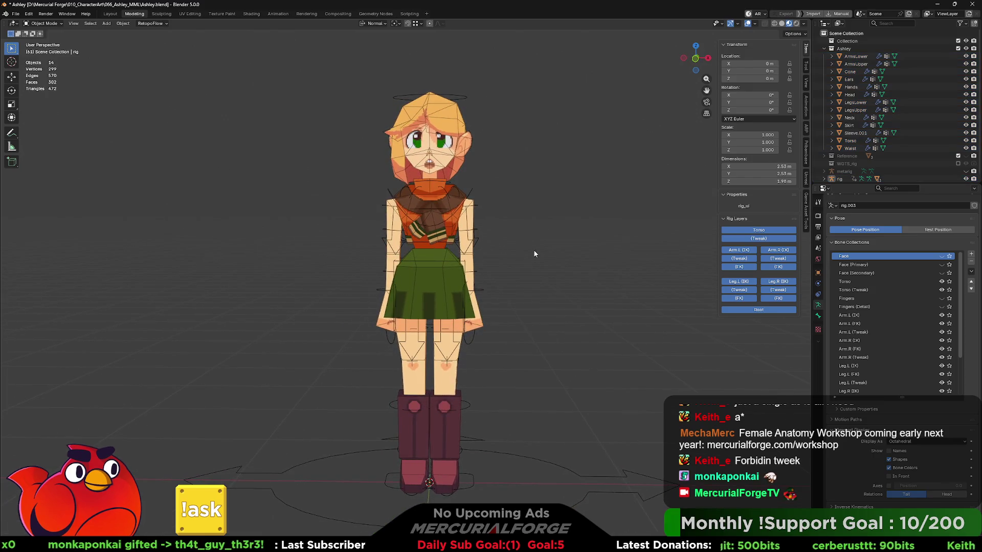
# - Delete the generated rig and make the metarig visible again
pyautogui.keyDown('shift'); pyautogui.moveTo(534, 254); pyautogui.dragTo(532, 270, button='middle'); pyautogui.keyUp('shift')
pyautogui.scroll(1, 532, 266)
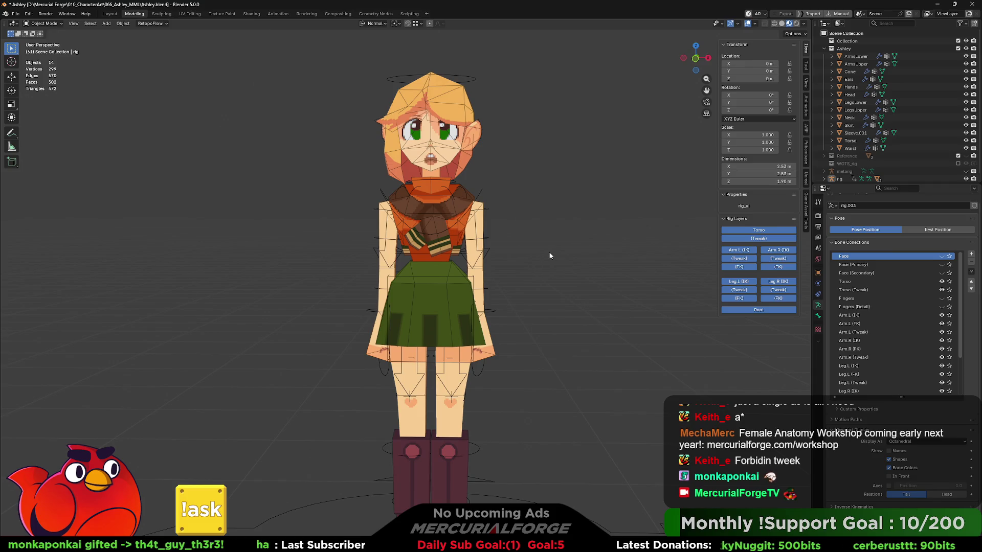
pyautogui.scroll(1, 535, 257)
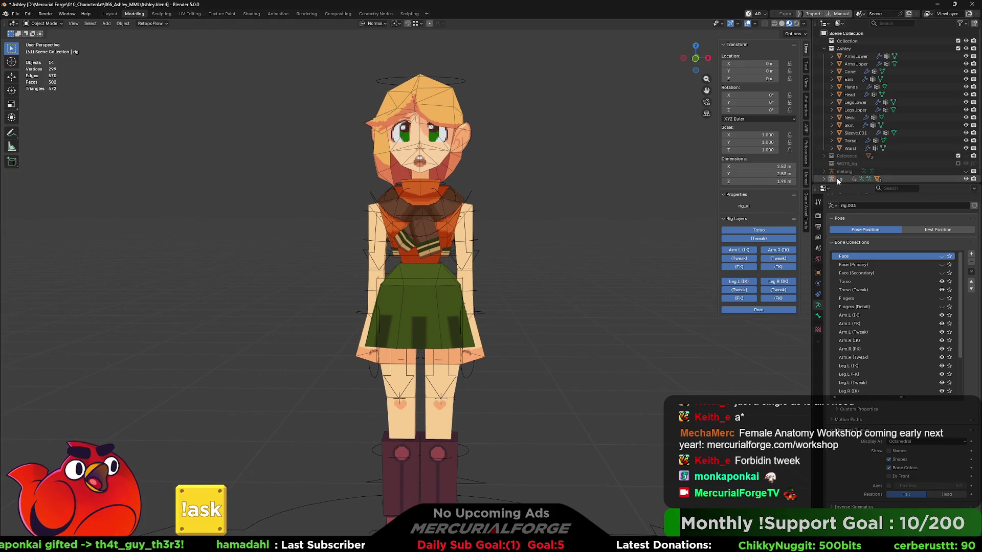
pyautogui.press('Delete')
pyautogui.click(848, 171)
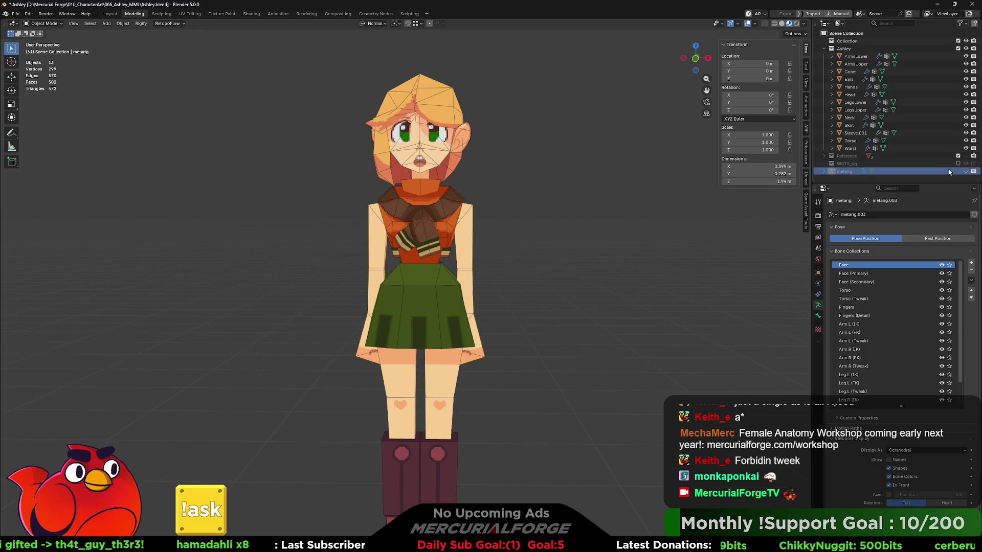
# - Put the arm FK buttons on UI row 5 and the arm Tweak buttons on row 6
pyautogui.click(965, 171)
pyautogui.scroll(-3, 913, 423)
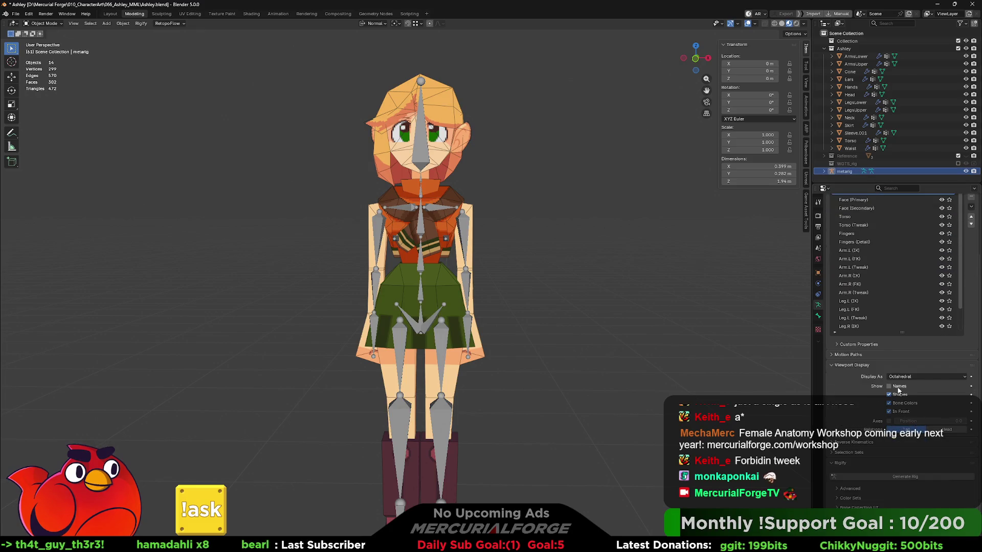
pyautogui.scroll(-9, 844, 491)
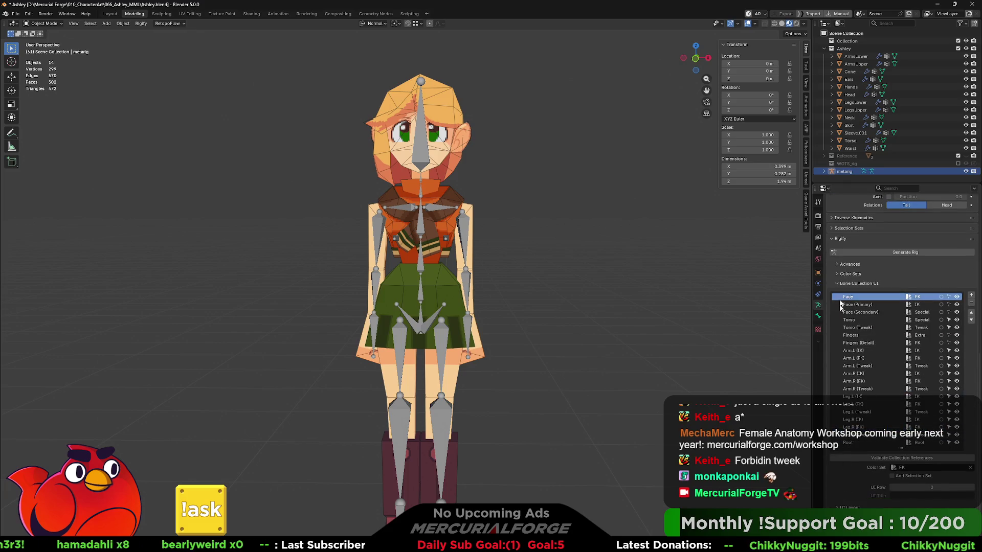
pyautogui.scroll(-8, 842, 459)
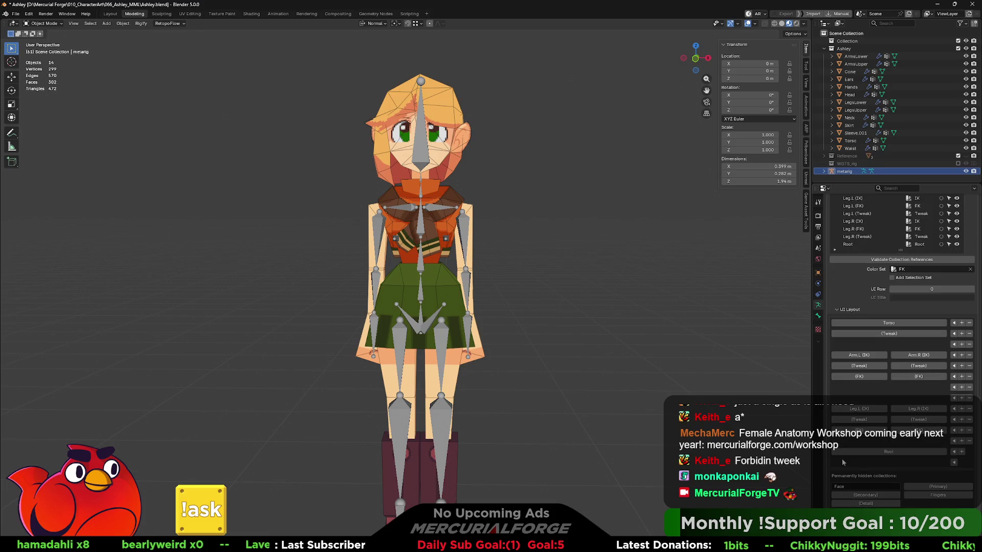
pyautogui.click(872, 376)
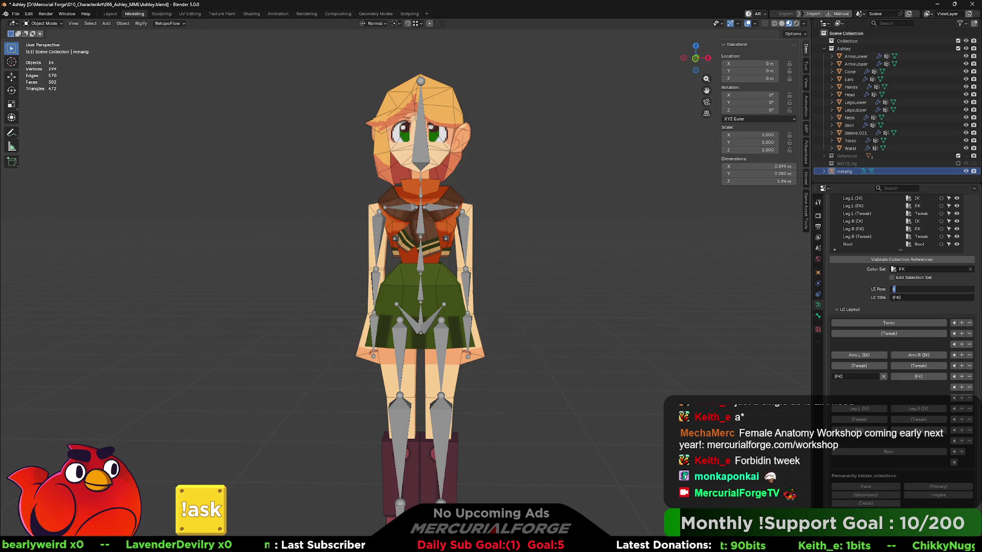
pyautogui.press('Return')
pyautogui.moveTo(933, 288)
pyautogui.mouseDown()
pyautogui.moveTo(920, 287)
pyautogui.moveTo(946, 290)
pyautogui.moveTo(926, 289)
pyautogui.mouseUp()
pyautogui.click(873, 367)
pyautogui.press('Return')
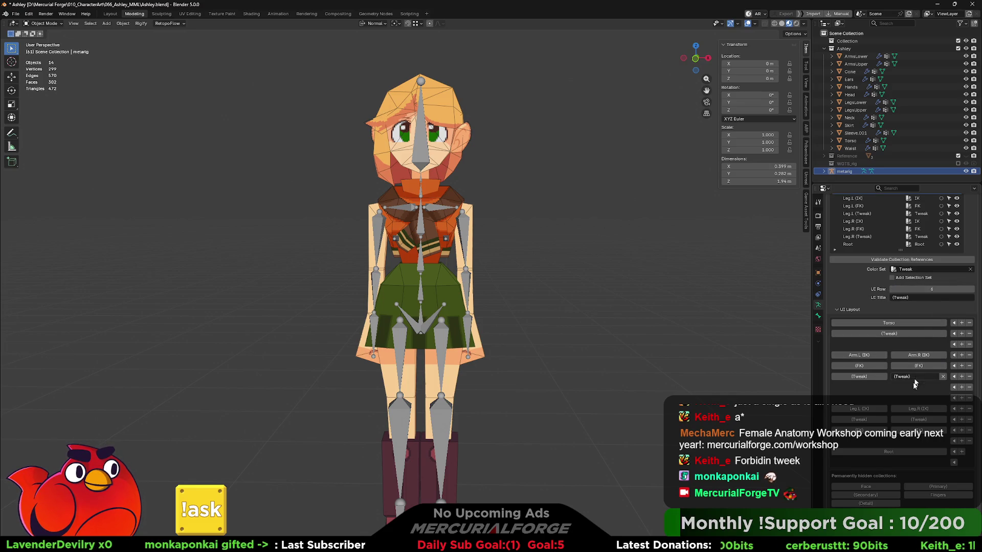
# - Place the Leg.L and Leg.R (Tweak) collections on UI row 11
pyautogui.click(879, 422)
pyautogui.write('11')
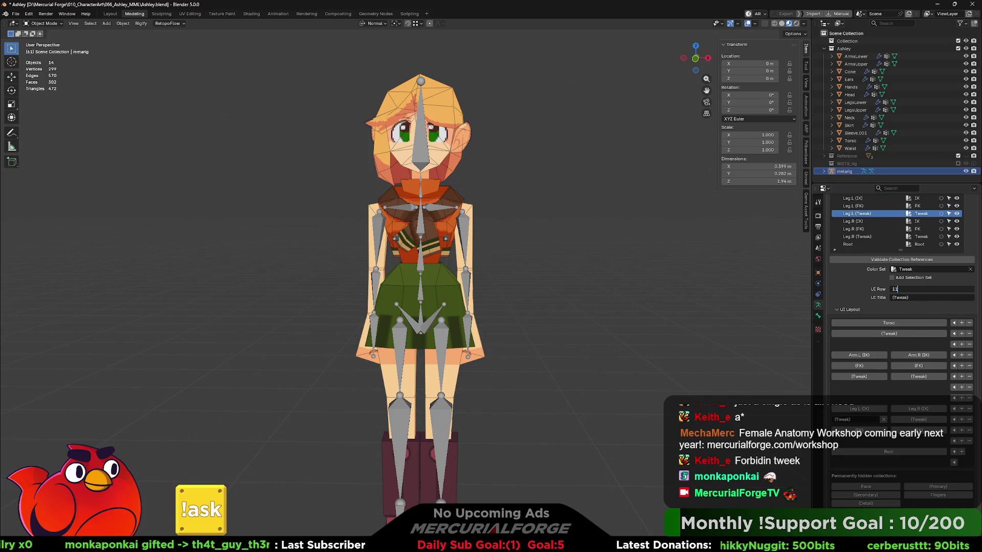
pyautogui.press('Return')
pyautogui.click(918, 419)
pyautogui.moveTo(932, 289); pyautogui.dragTo(932, 289)
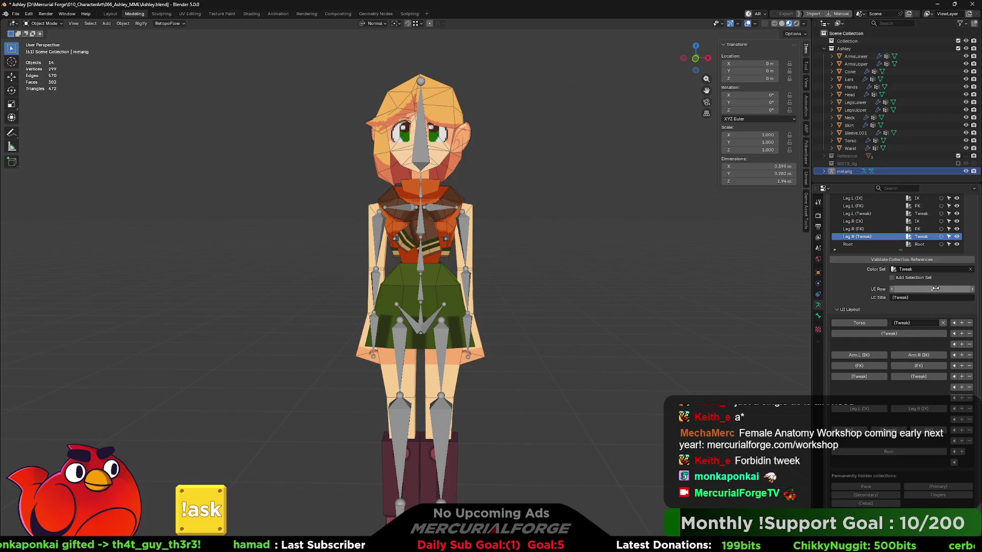
pyautogui.press('Return')
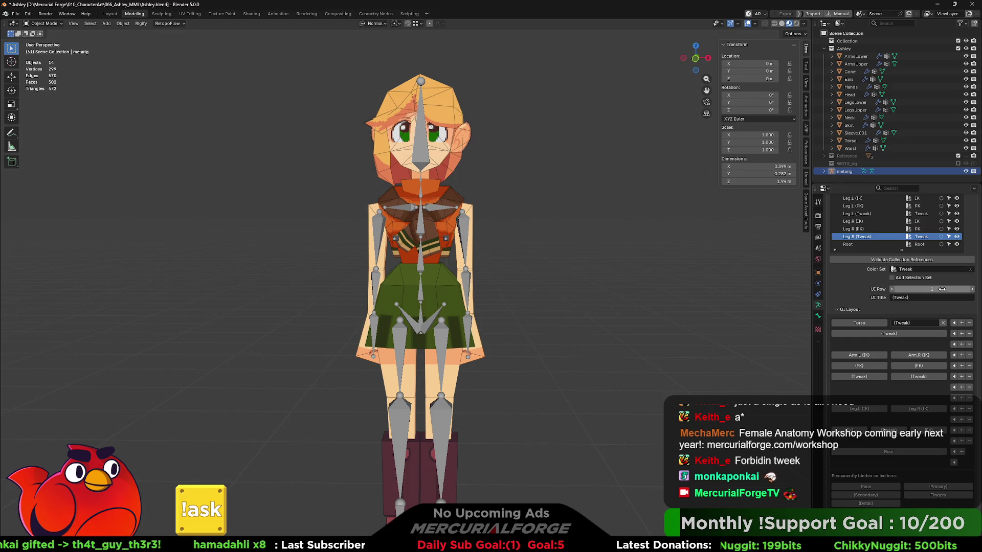
pyautogui.write('1')
pyautogui.press('Return')
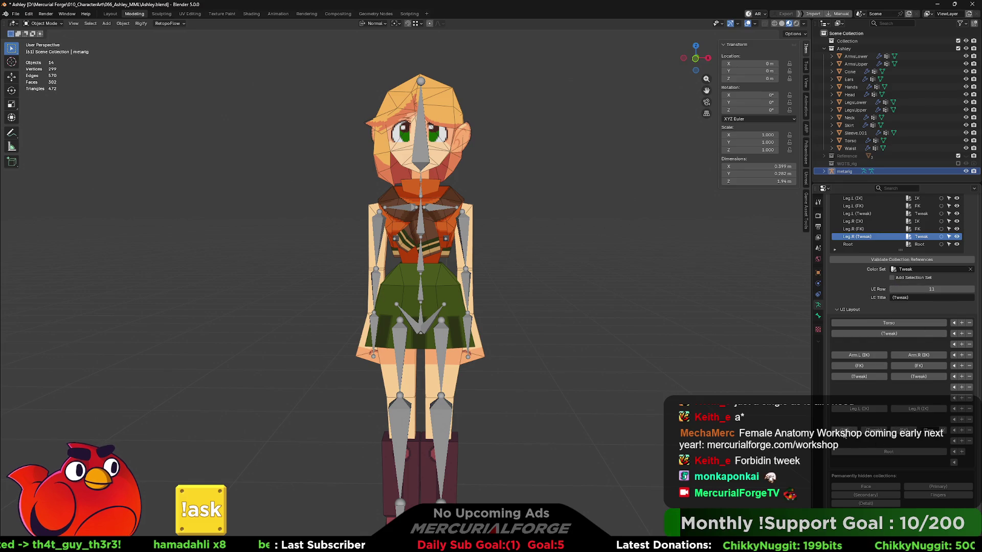
# - Set Leg.L (FK) to row 10 and Leg.R (FK) to row 9, then collapse the layout settings
pyautogui.click(859, 205)
pyautogui.write('0')
pyautogui.press('Return')
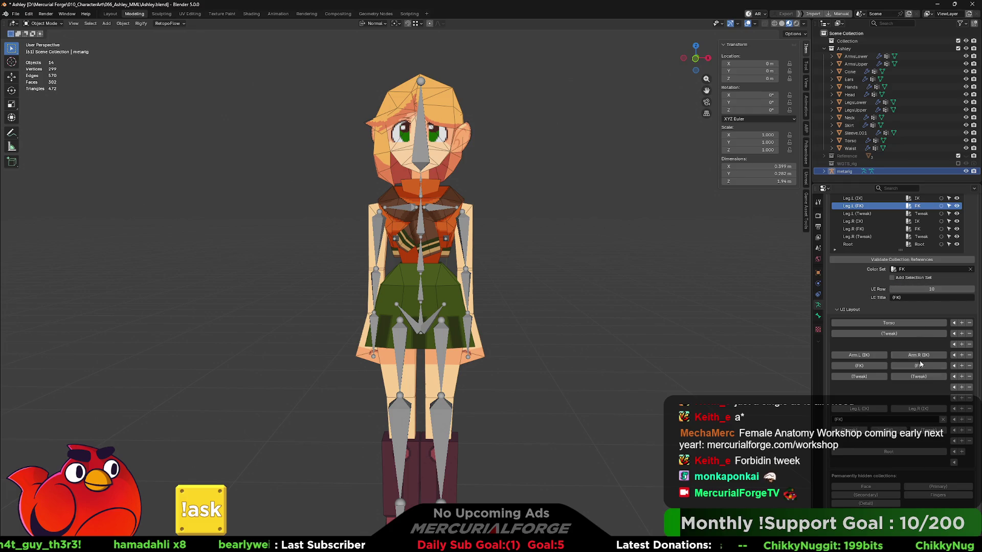
pyautogui.click(853, 229)
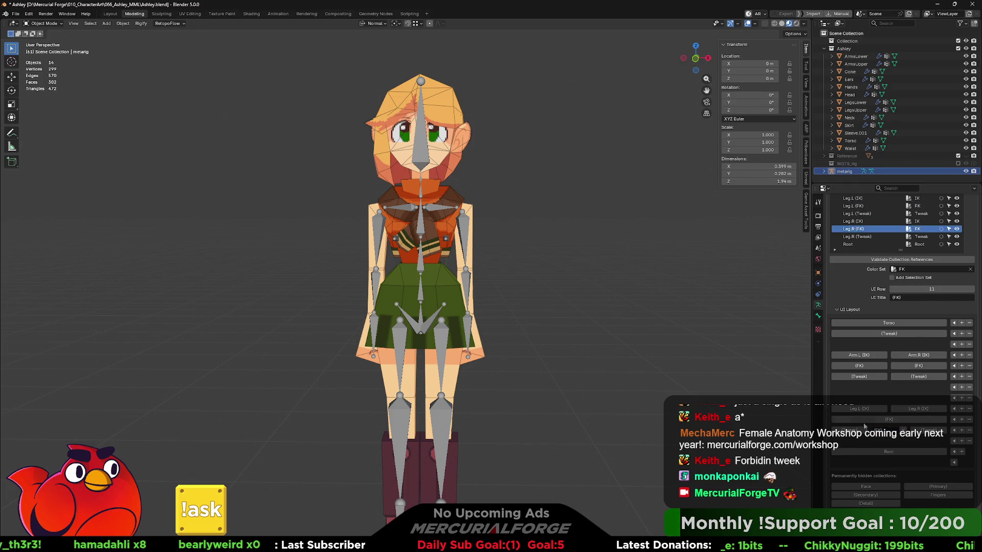
pyautogui.click(865, 424)
pyautogui.click(901, 419)
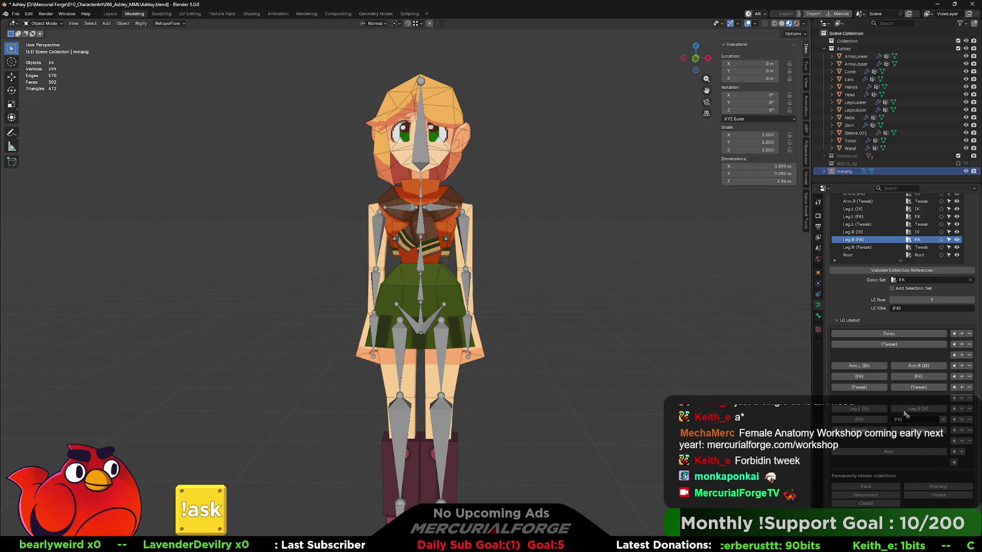
pyautogui.scroll(2, 896, 399)
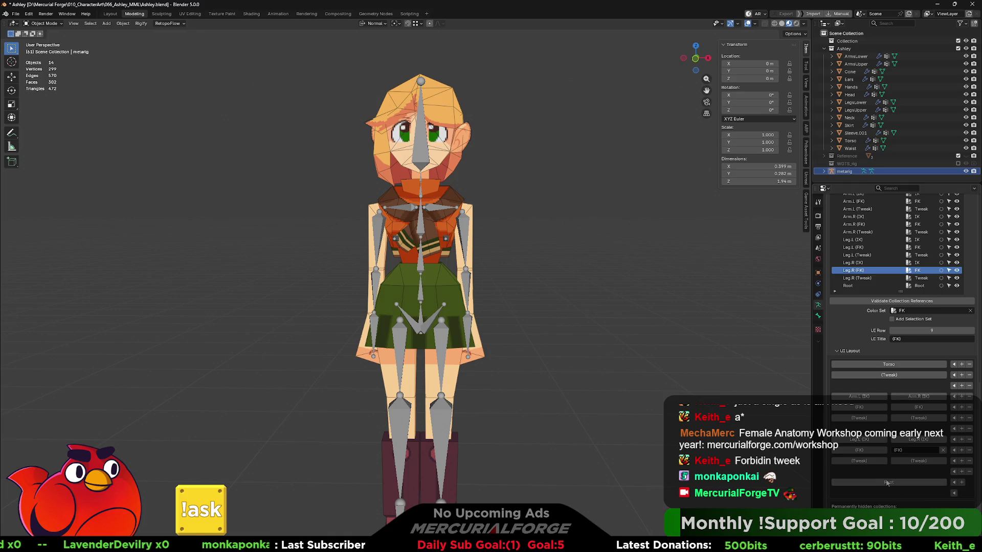
pyautogui.click(850, 351)
# - Regenerate the rig from the metarig and hide the metarig
pyautogui.click(843, 300)
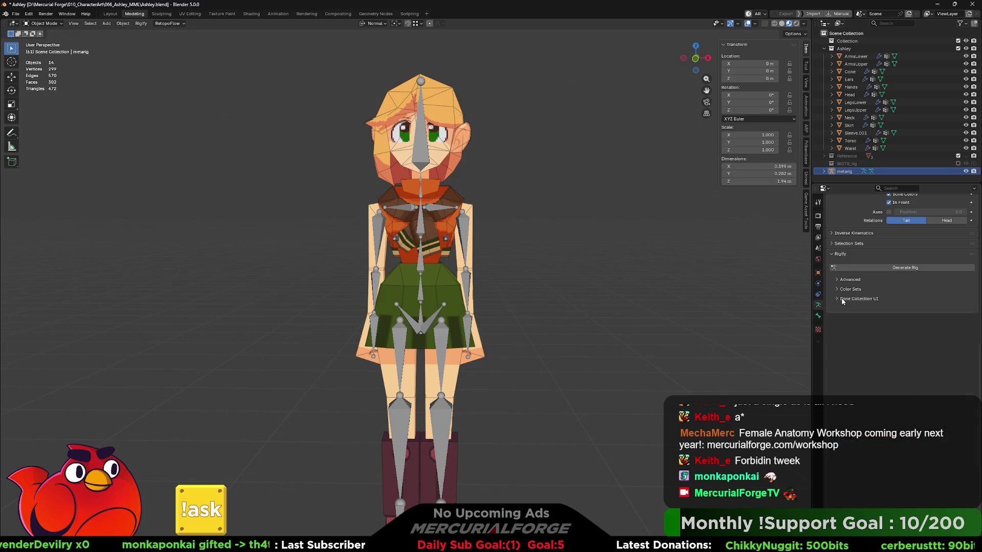
pyautogui.click(870, 267)
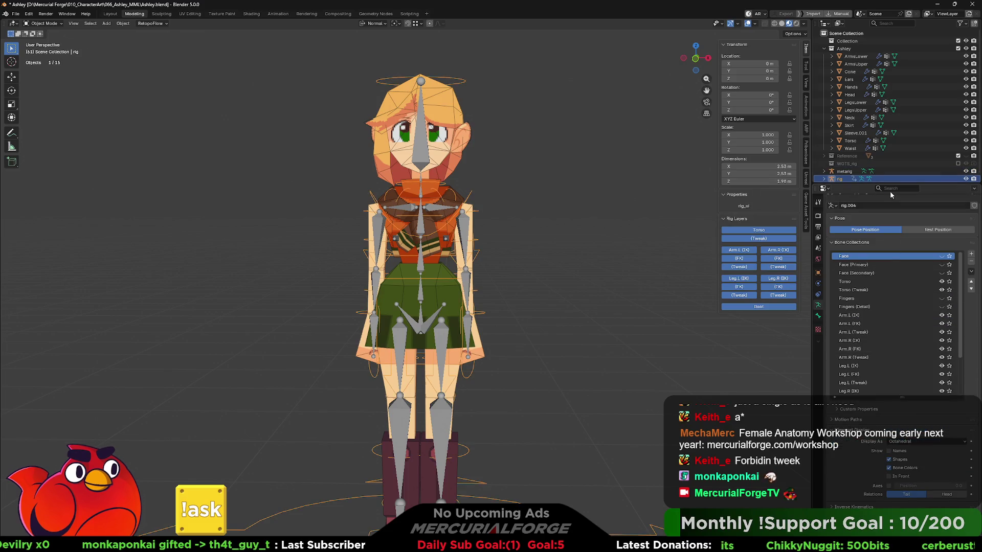
pyautogui.click(966, 172)
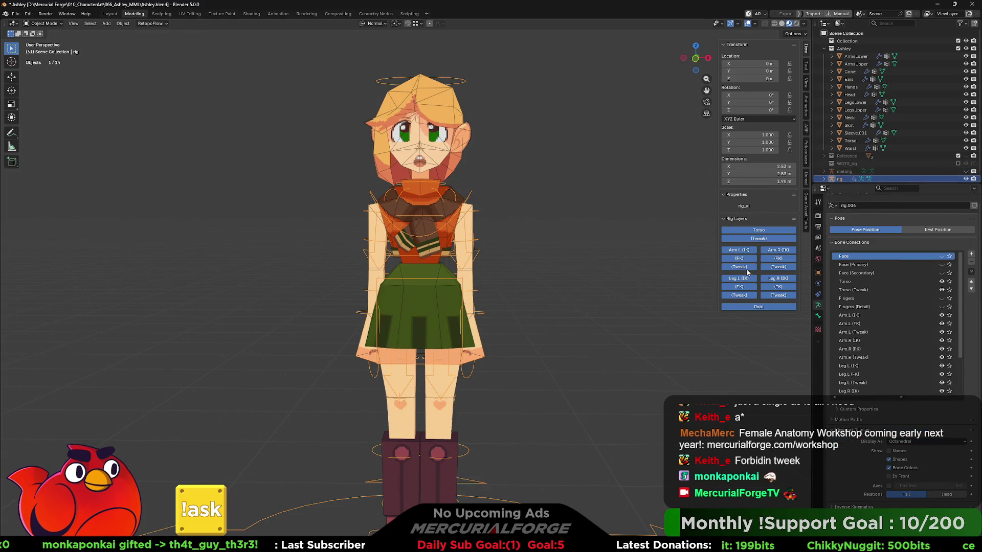
pyautogui.click(622, 333)
pyautogui.moveTo(598, 339)
pyautogui.keyDown('shift'); pyautogui.mouseDown(button='middle')
pyautogui.moveTo(613, 337)
pyautogui.moveTo(537, 321)
pyautogui.mouseUp(button='middle'); pyautogui.keyUp('shift')
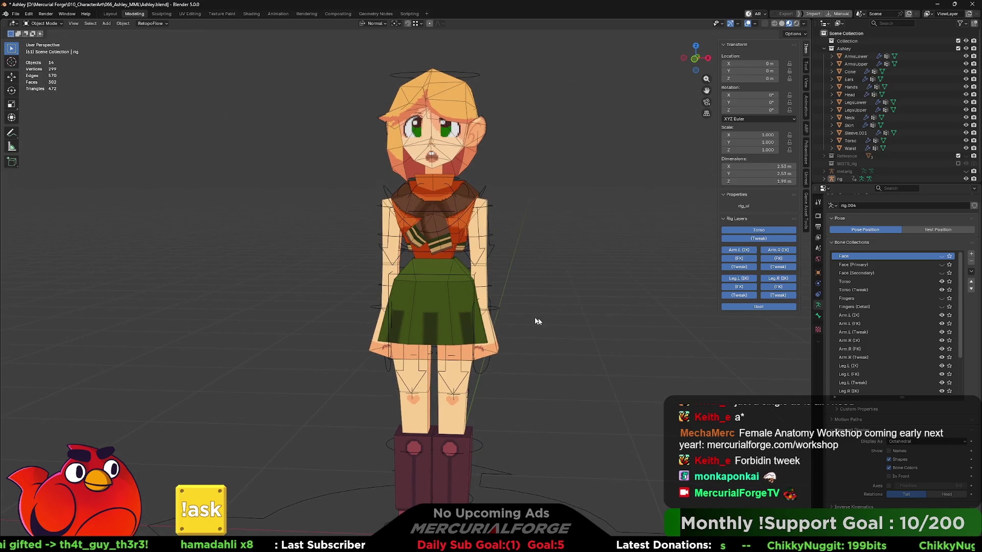
# - In Pose Mode on the new rig, tilt the torso, then undo it back to rest
pyautogui.click(501, 313)
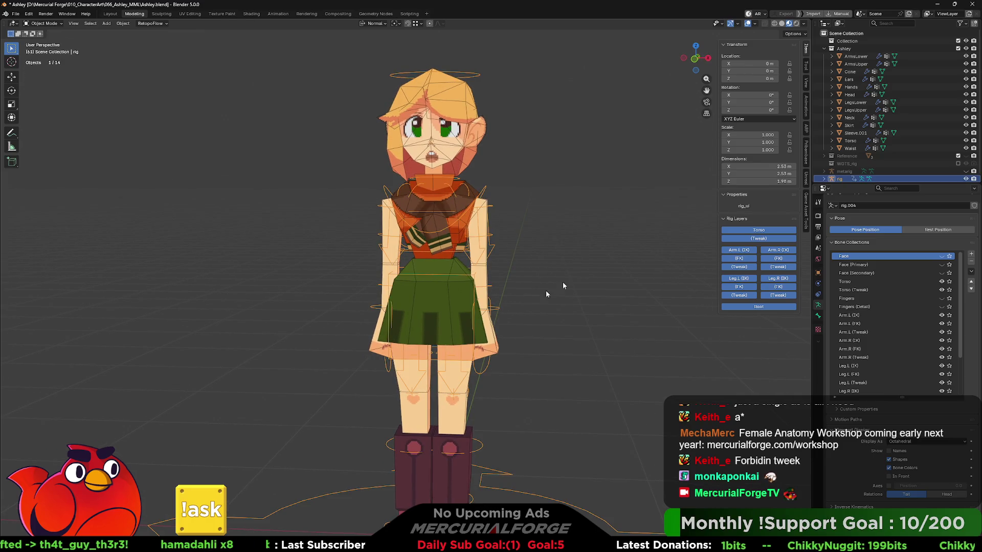
pyautogui.hotkey('ctrl', 'Tab')
pyautogui.click(490, 287)
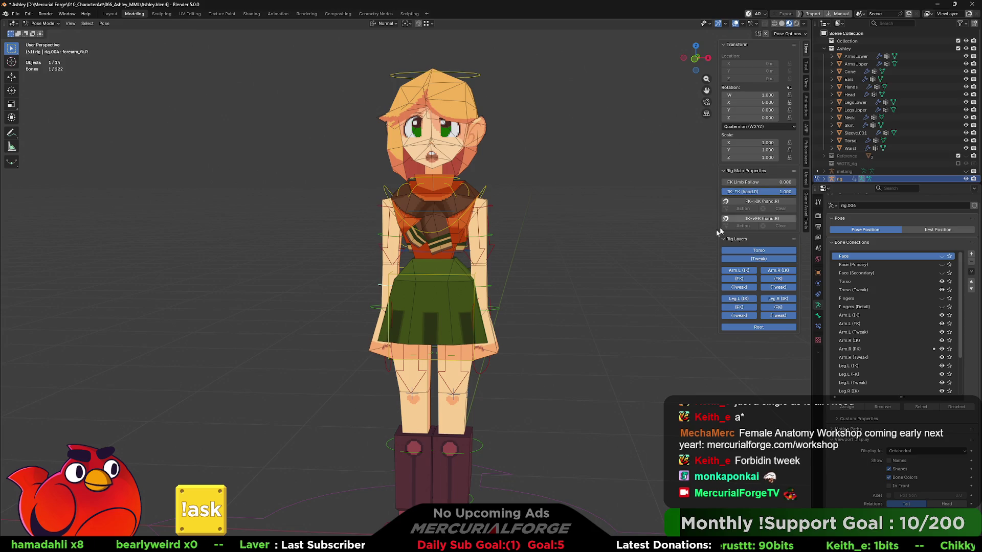
pyautogui.click(496, 274)
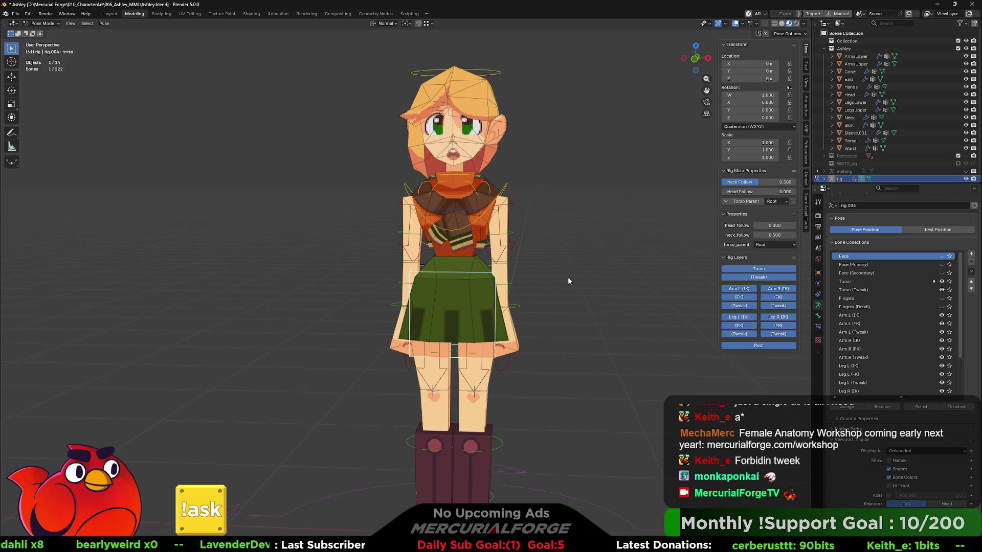
pyautogui.press('r')
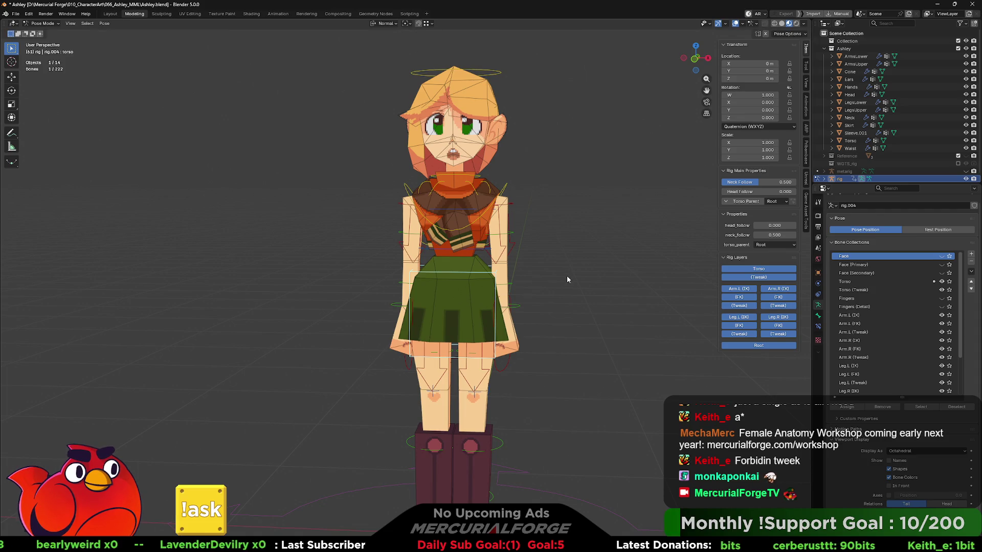
pyautogui.click(561, 261)
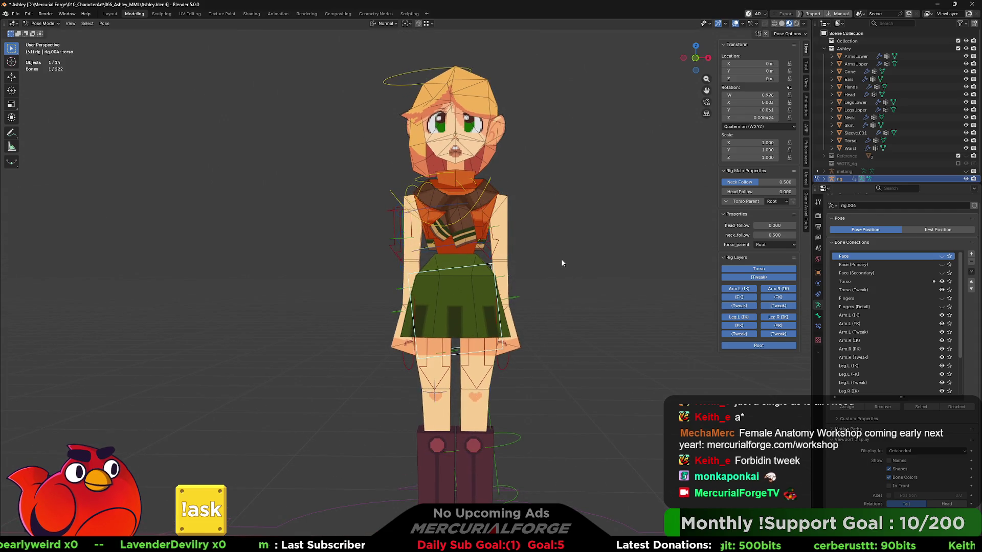
pyautogui.hotkey('ctrl', 'z')
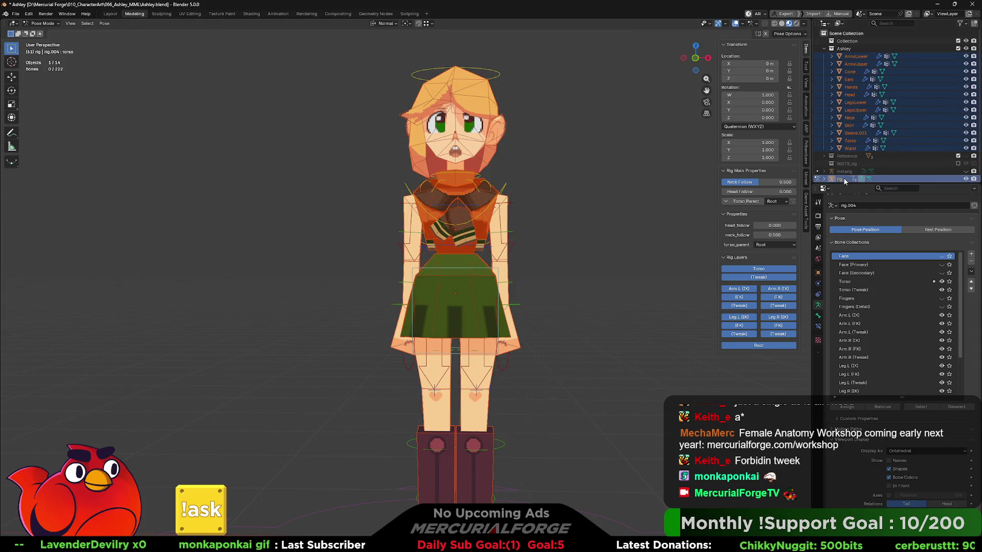
# - Parent the character meshes to the rig, then tilt the torso and chest
pyautogui.rightClick(602, 220)
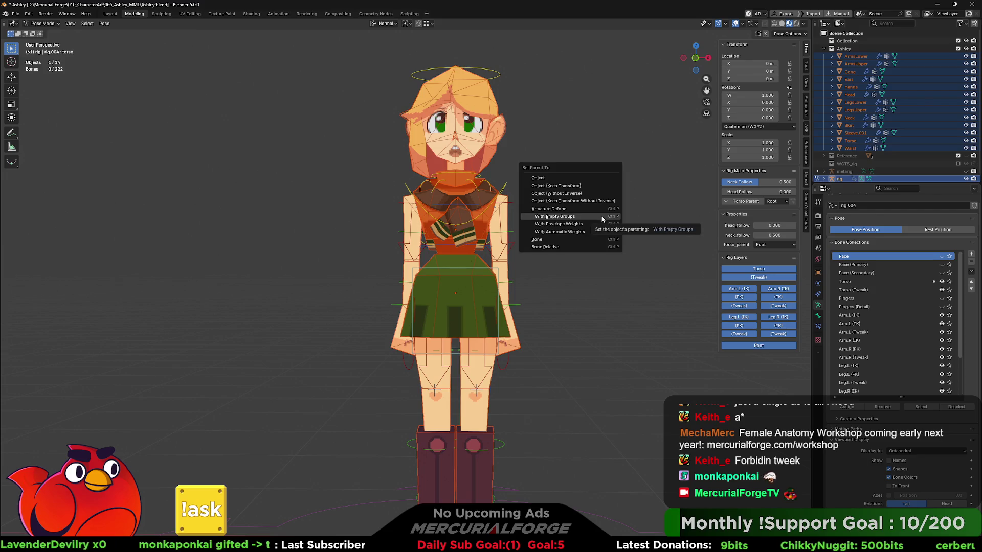
pyautogui.click(600, 216)
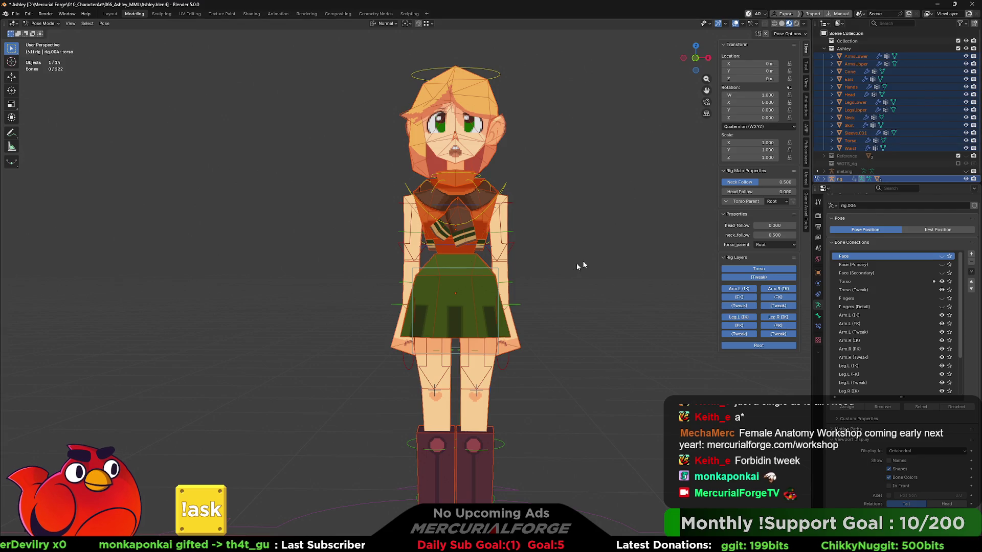
pyautogui.press('r')
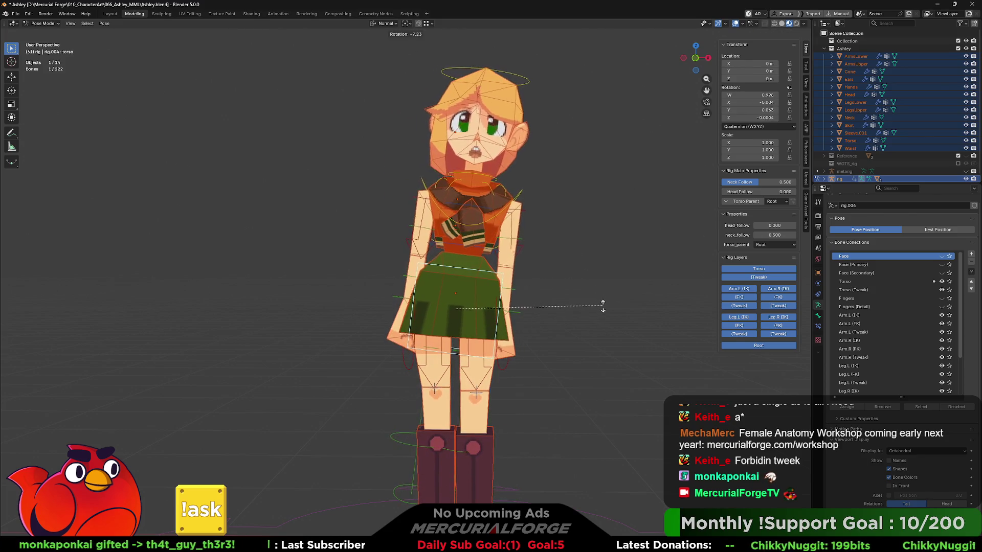
pyautogui.click(603, 309)
pyautogui.click(523, 198)
pyautogui.press('r')
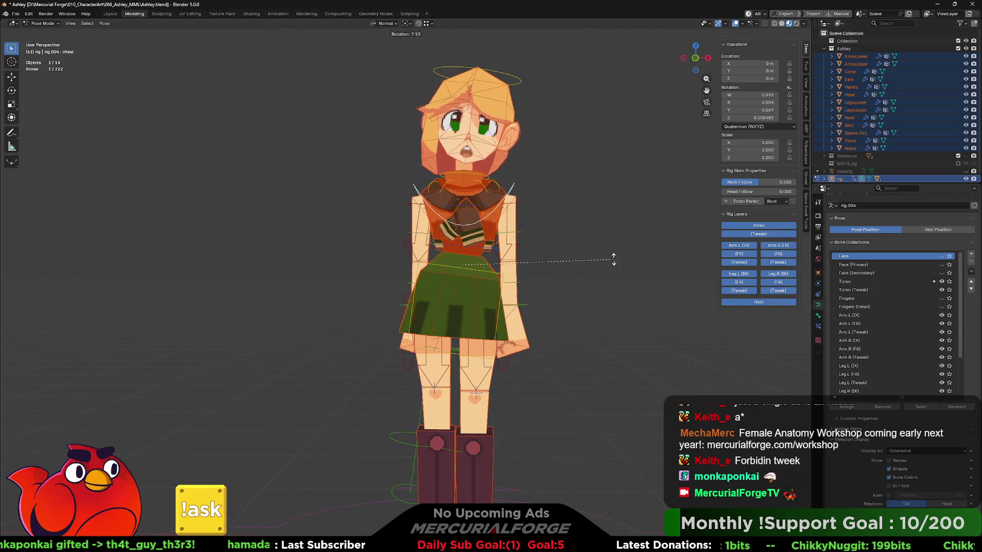
pyautogui.click(610, 241)
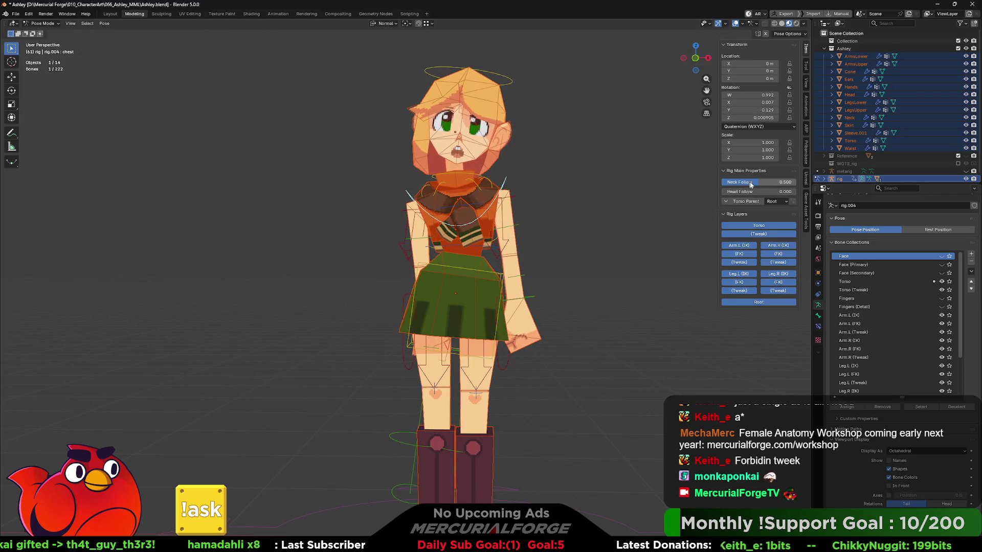
# - Raise Neck Follow and Head Follow to 1.000 and rotate the head into a slight tilt
pyautogui.moveTo(751, 185); pyautogui.dragTo(796, 192)
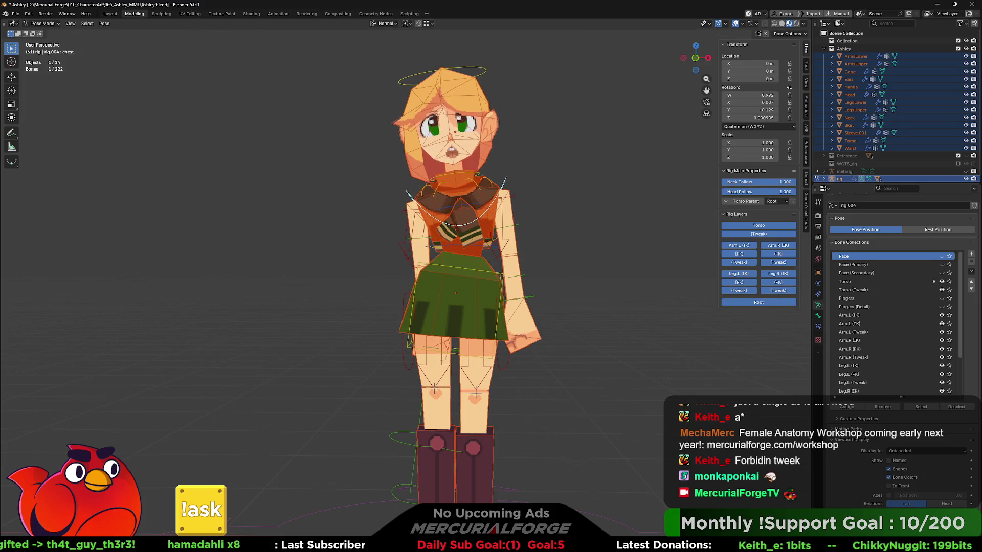
pyautogui.click(482, 72)
pyautogui.press('r')
pyautogui.click(484, 78)
pyautogui.press('r')
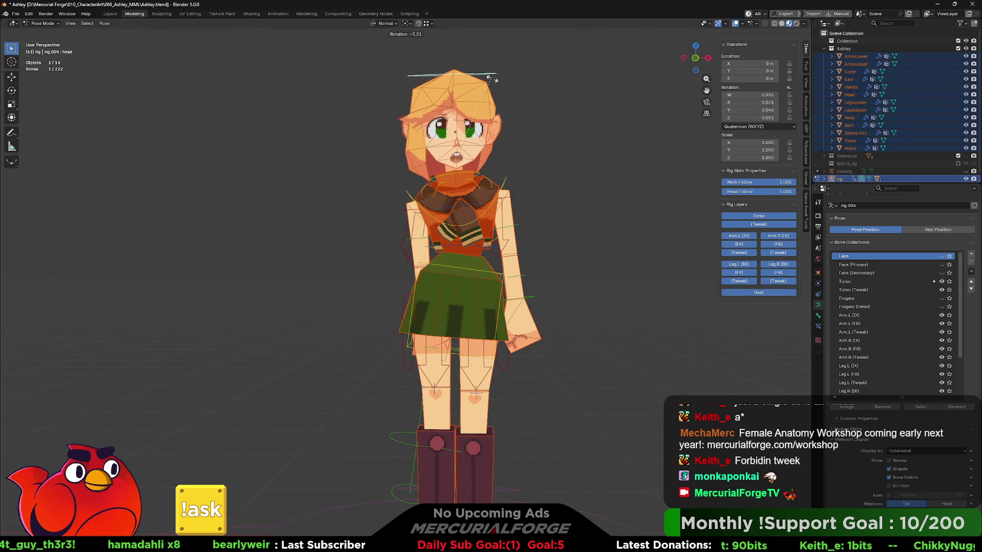
pyautogui.click(460, 160)
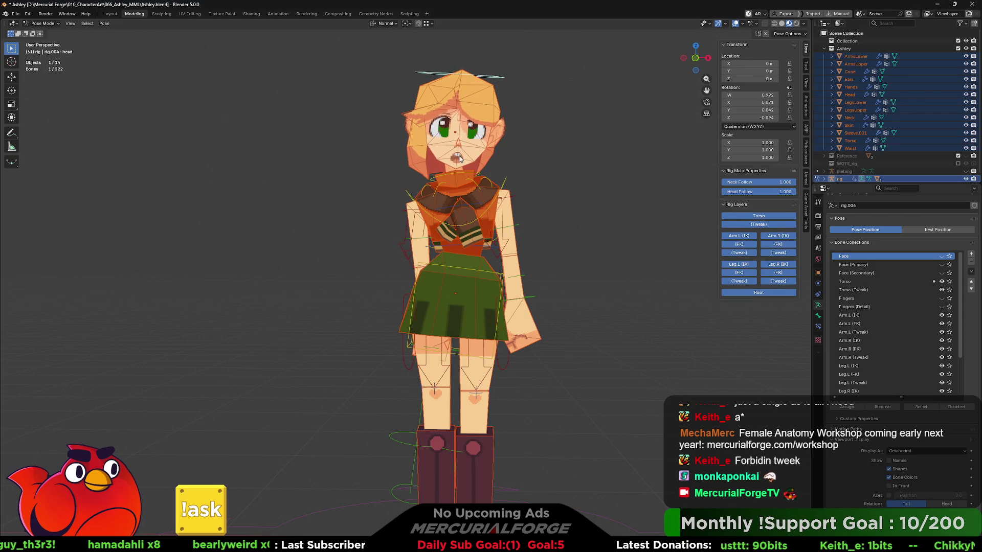
pyautogui.click(423, 241)
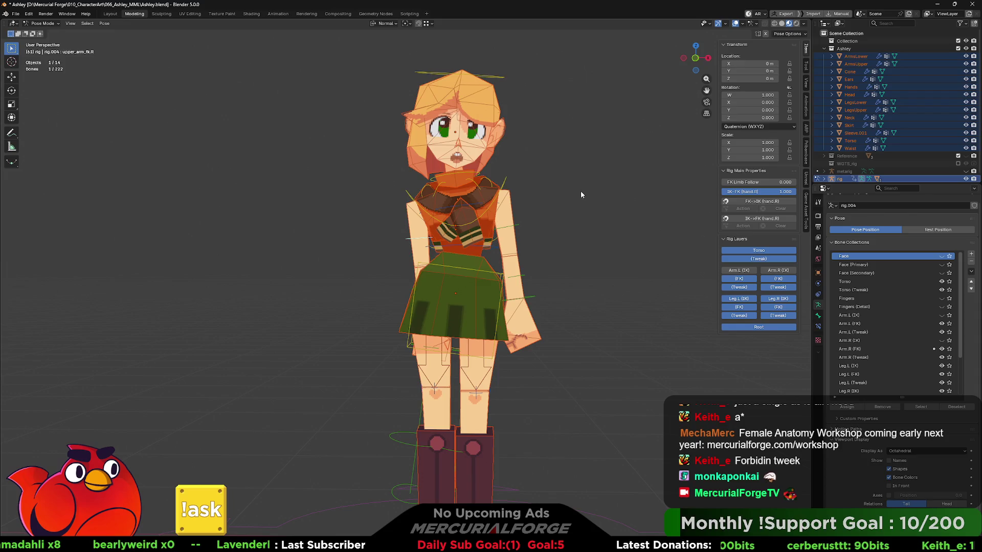
# - Swing the right upper arm outward, raise the right shoulder and bend the forearm toward the hip
pyautogui.press('r')
pyautogui.click(543, 378)
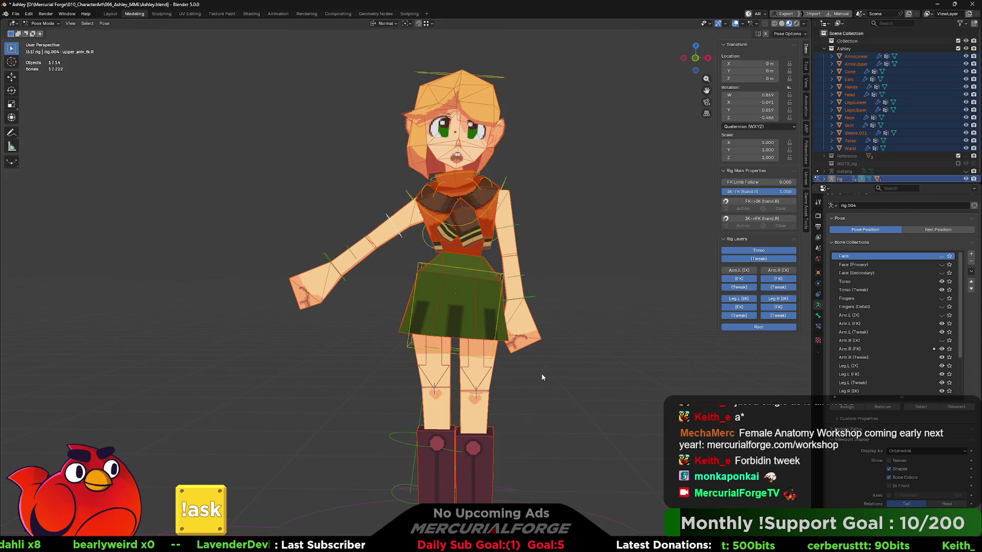
pyautogui.click(442, 186)
pyautogui.press('r')
pyautogui.click(646, 238)
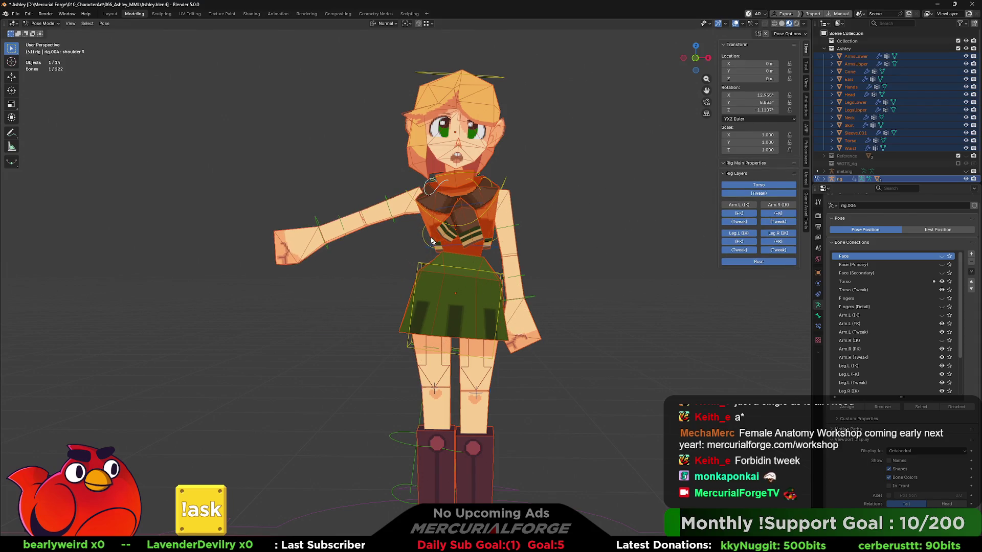
pyautogui.click(346, 228)
pyautogui.press('r')
pyautogui.click(418, 101)
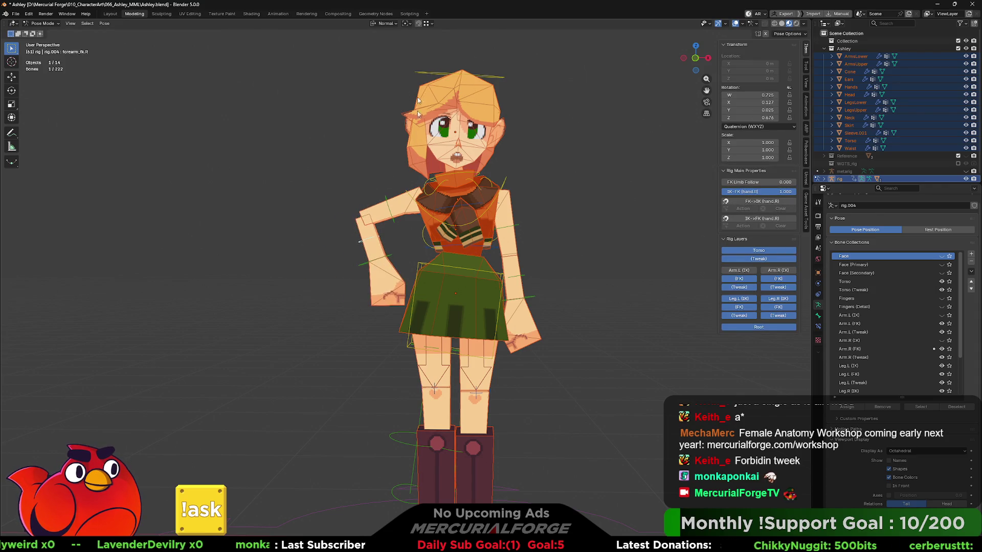
# - Turn the right hand about its local Y axis onto the hip
pyautogui.click(390, 259)
pyautogui.press('r')
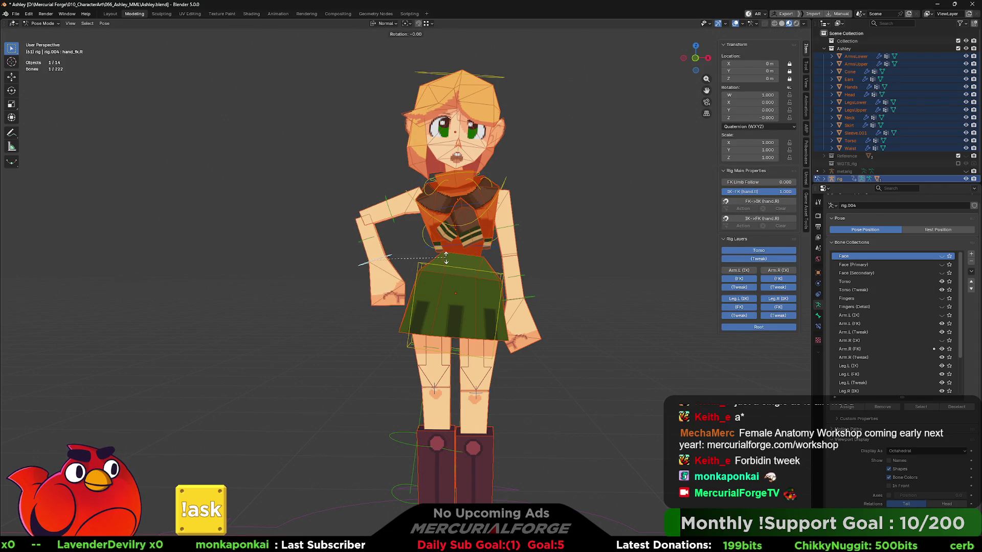
pyautogui.press('z')
pyautogui.press('y')
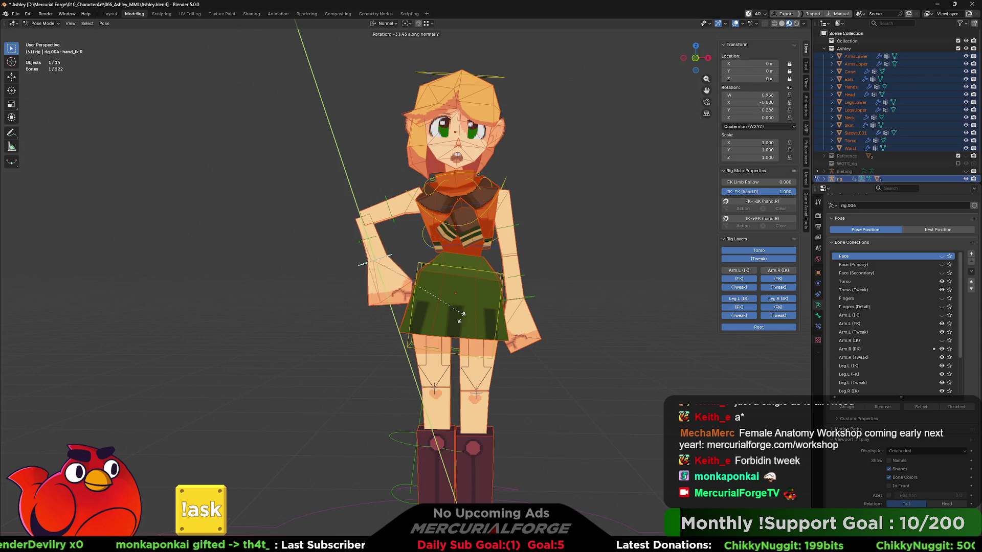
pyautogui.click(424, 328)
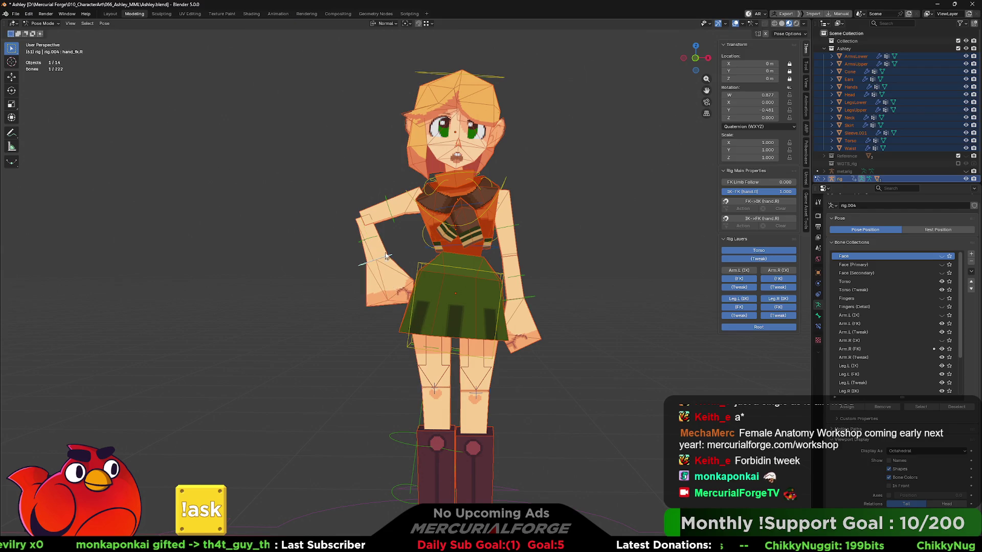
# - Fine-tune the right forearm, shoulder and hand angles so the hand rests on the hip
pyautogui.click(375, 240)
pyautogui.press('r')
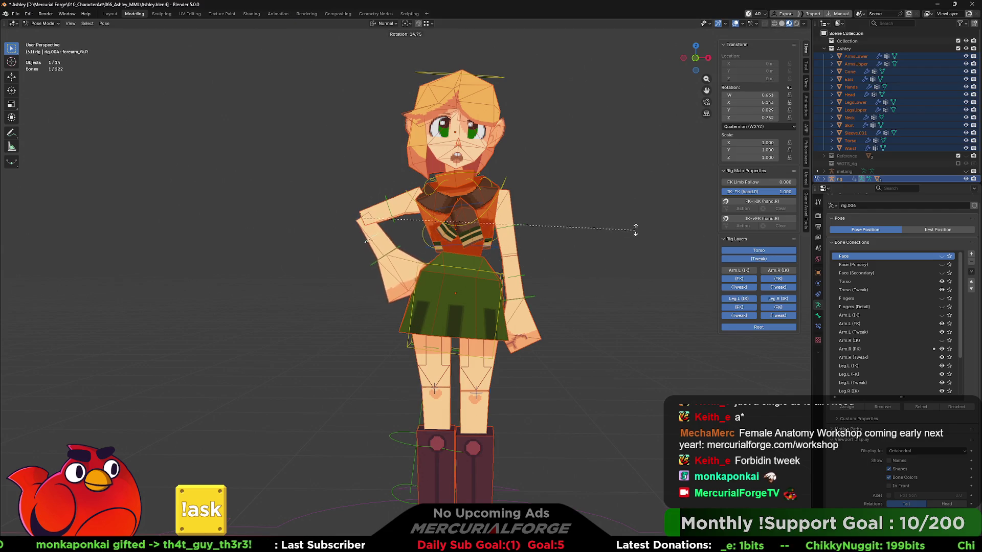
pyautogui.click(636, 177)
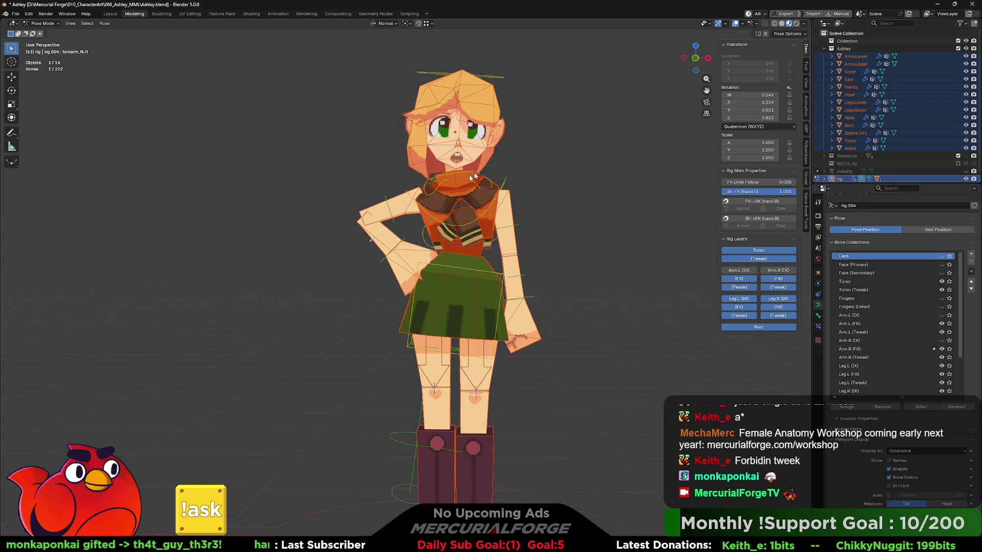
pyautogui.click(439, 185)
pyautogui.press('r')
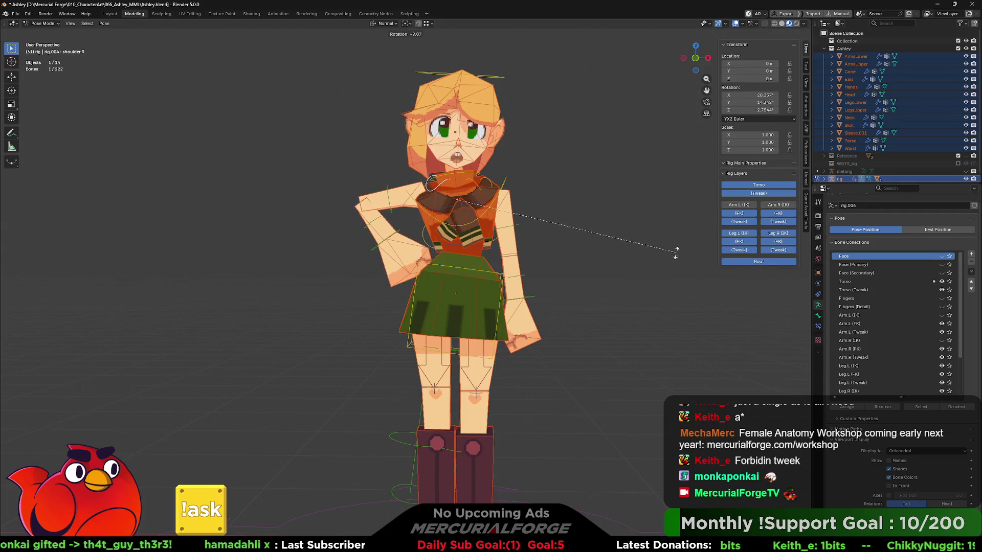
pyautogui.click(428, 245)
pyautogui.click(399, 237)
pyautogui.press('r')
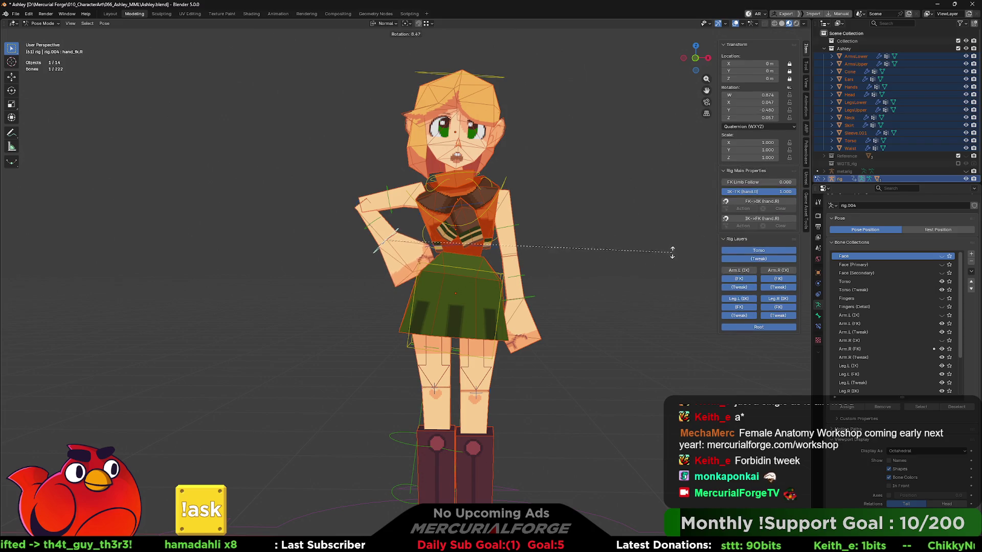
pyautogui.click(663, 187)
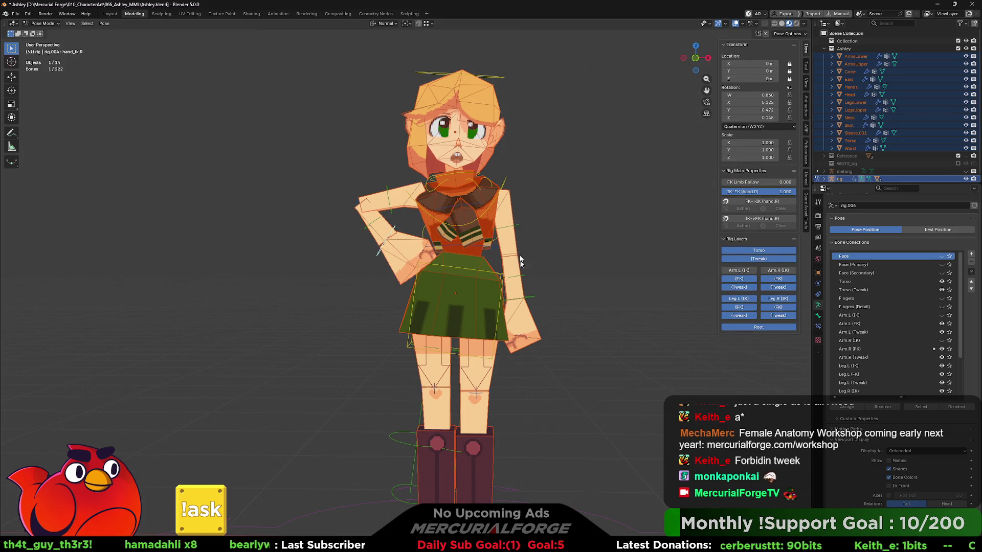
pyautogui.click(521, 279)
pyautogui.moveTo(521, 279); pyautogui.dragTo(624, 220, button='middle')
# - Pose the left arm by rotating its forearm, upper arm and shoulder
pyautogui.press('r')
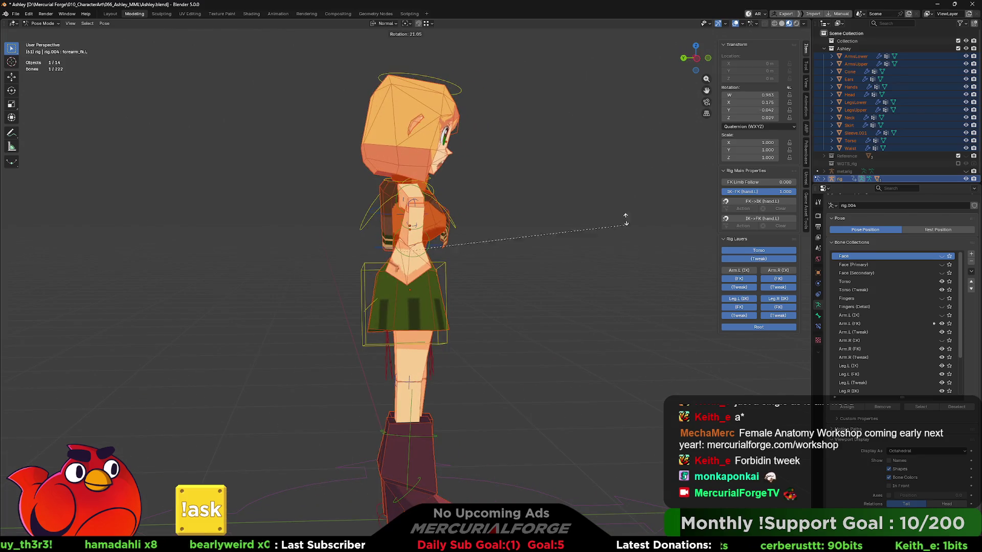
pyautogui.moveTo(567, 133); pyautogui.dragTo(587, 260, button='middle')
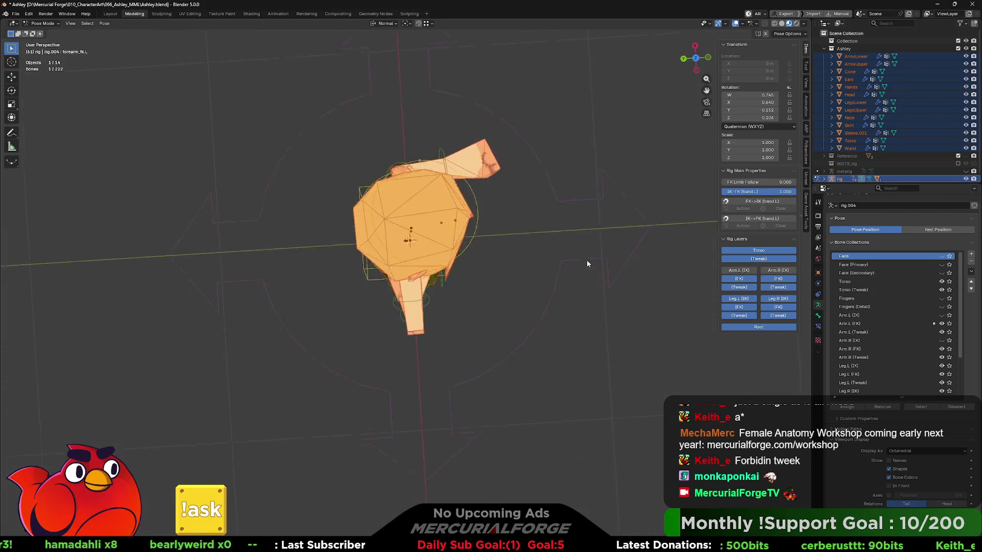
pyautogui.click(588, 210)
pyautogui.moveTo(588, 210)
pyautogui.mouseDown(button='middle')
pyautogui.moveTo(349, 276)
pyautogui.moveTo(363, 274)
pyautogui.moveTo(322, 267)
pyautogui.moveTo(434, 272)
pyautogui.mouseUp(button='middle')
pyautogui.moveTo(513, 217); pyautogui.dragTo(501, 219, button='middle')
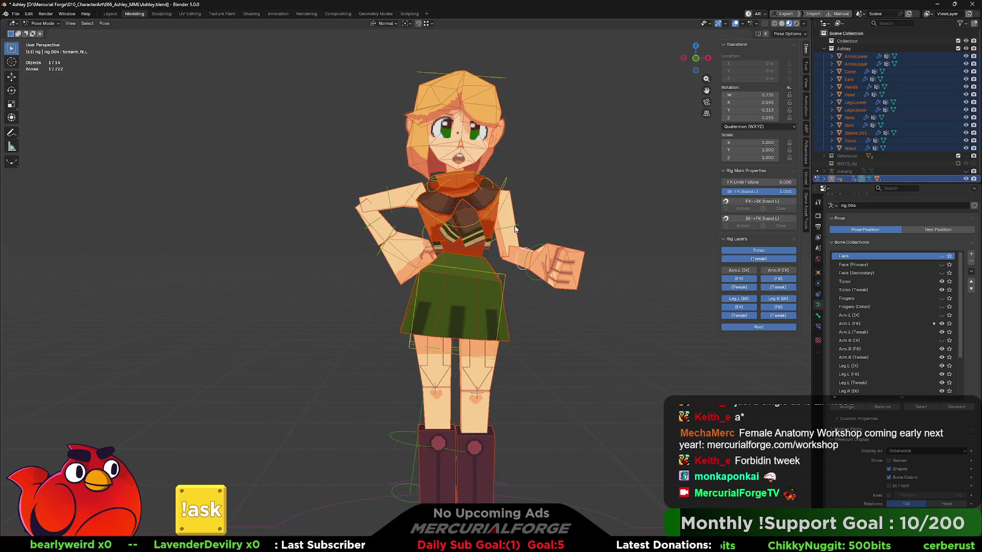
pyautogui.click(515, 228)
pyautogui.press('r')
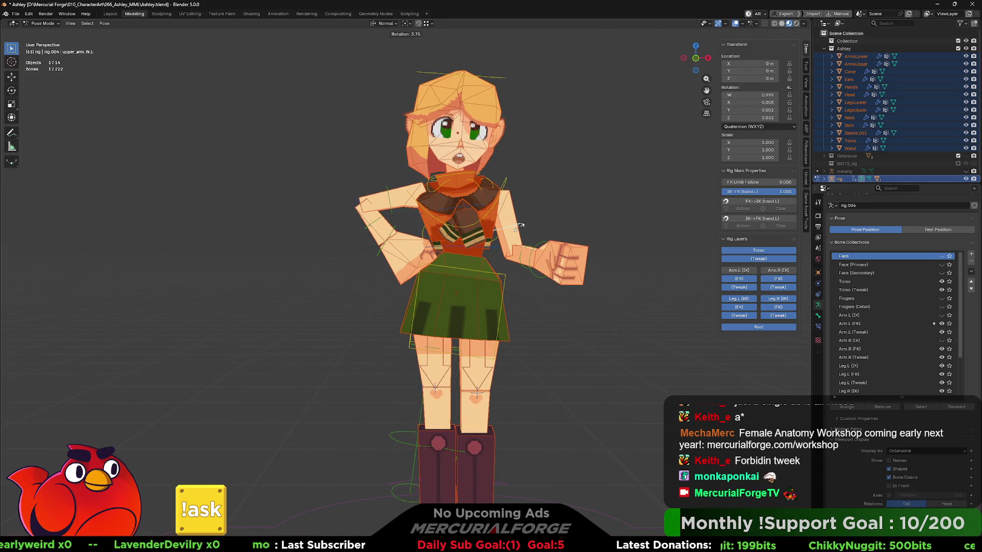
pyautogui.click(520, 225)
pyautogui.moveTo(520, 224)
pyautogui.mouseDown(button='middle')
pyautogui.moveTo(399, 219)
pyautogui.moveTo(400, 268)
pyautogui.moveTo(557, 287)
pyautogui.mouseUp(button='middle')
pyautogui.click(394, 206)
pyautogui.press('r')
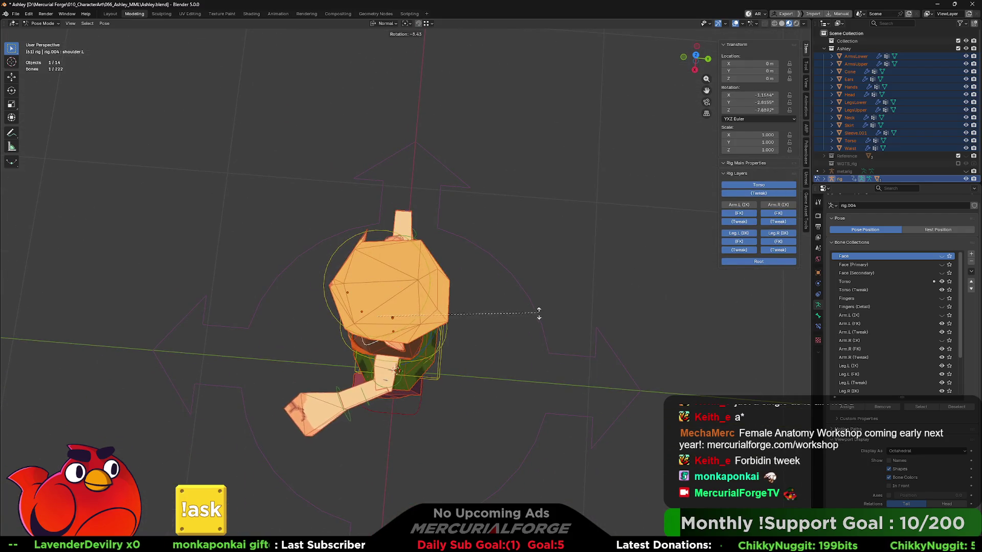
pyautogui.click(484, 320)
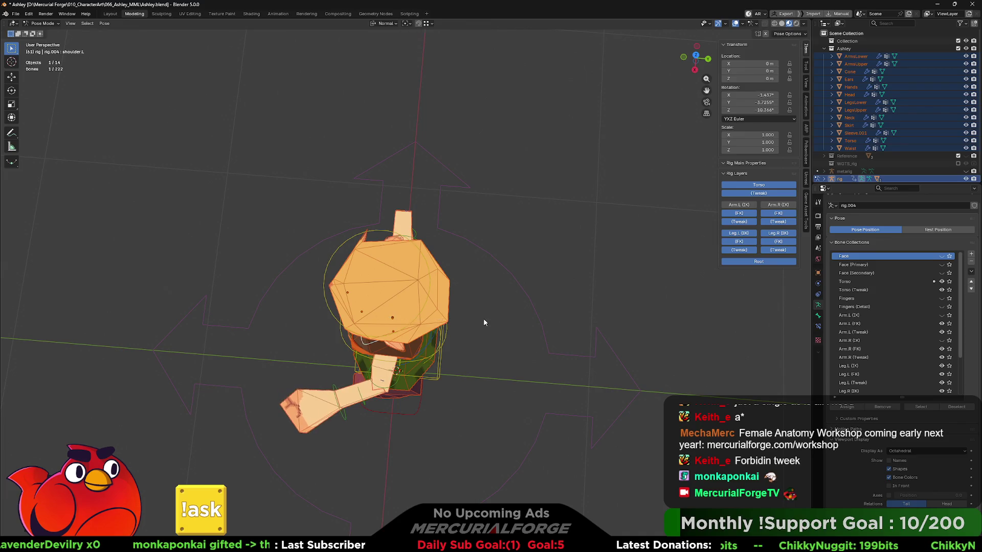
pyautogui.moveTo(484, 322)
pyautogui.mouseDown(button='middle')
pyautogui.moveTo(550, 257)
pyautogui.moveTo(490, 196)
pyautogui.moveTo(511, 238)
pyautogui.moveTo(533, 250)
pyautogui.moveTo(504, 241)
pyautogui.mouseUp(button='middle')
# - Twist the chest about 18° and the torso about 13° around the vertical Z axis
pyautogui.click(497, 208)
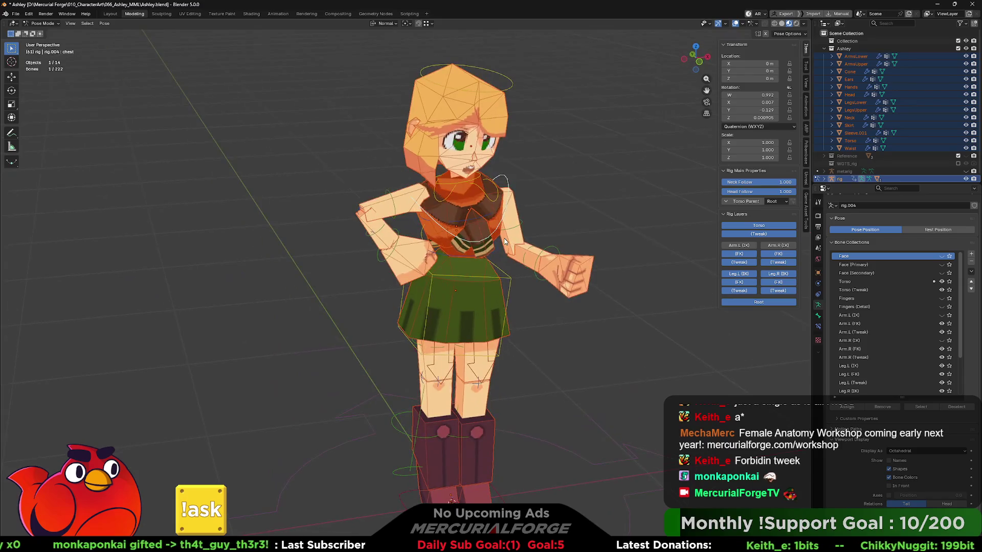
pyautogui.press('r')
pyautogui.press('y')
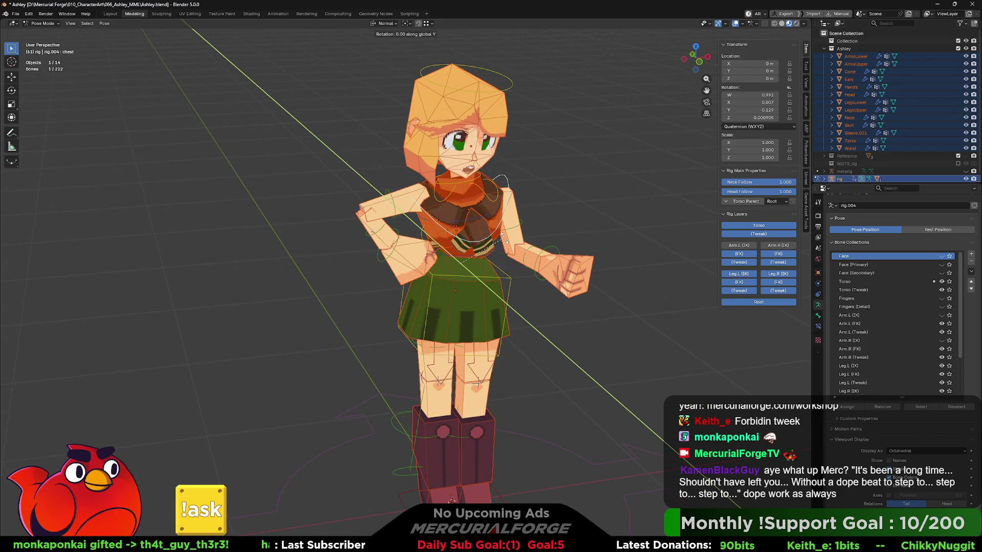
pyautogui.press('z')
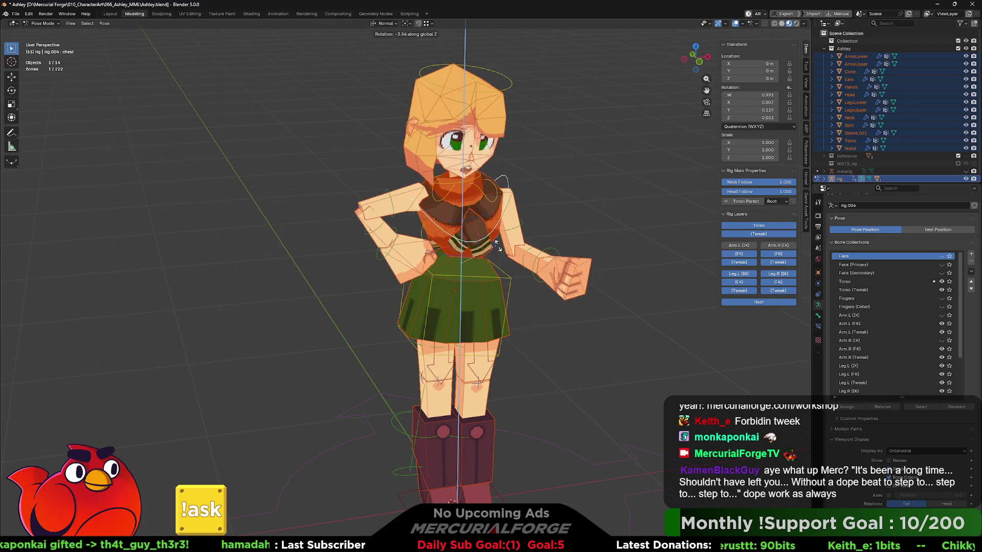
pyautogui.click(527, 245)
pyautogui.click(502, 277)
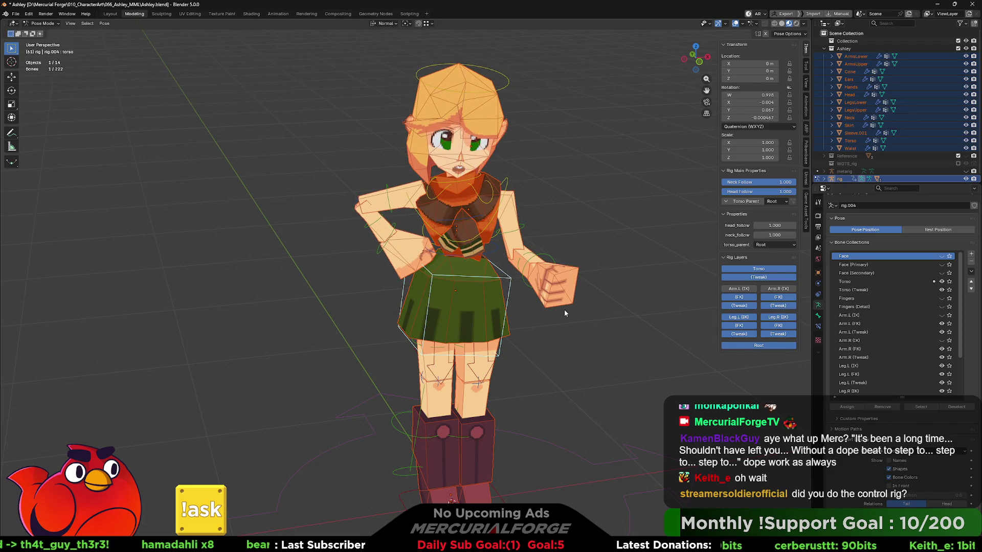
pyautogui.press('r')
pyautogui.press('z')
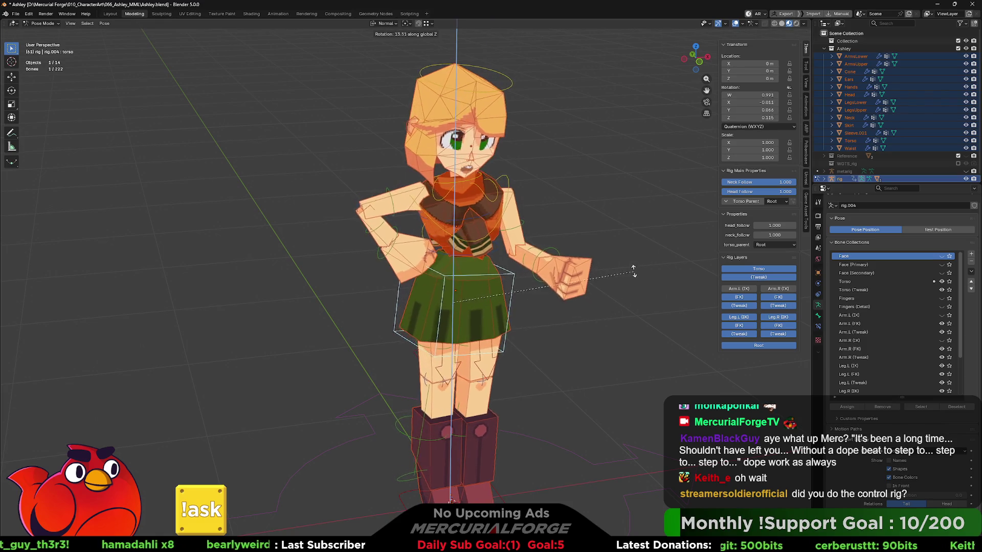
pyautogui.click(624, 282)
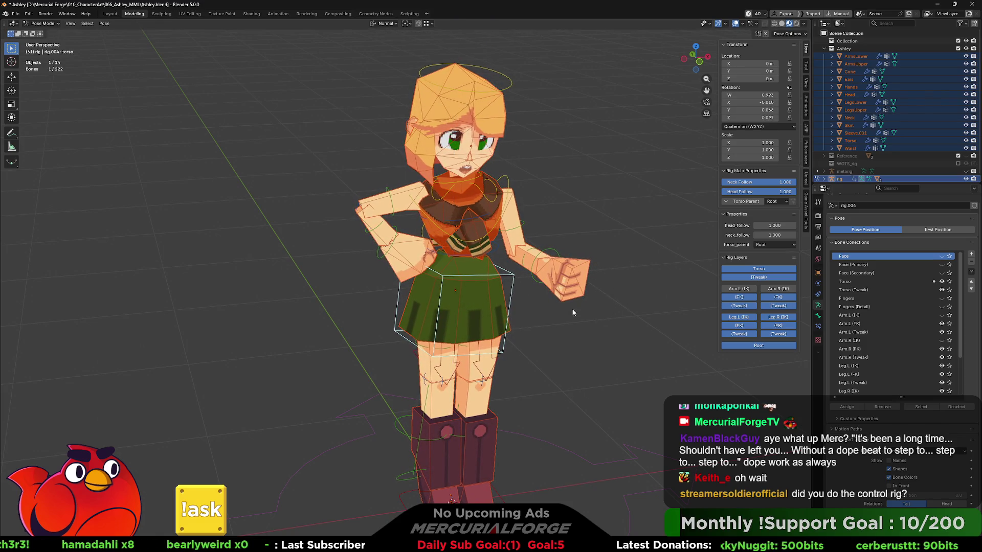
pyautogui.moveTo(624, 281)
pyautogui.mouseDown(button='middle')
pyautogui.moveTo(574, 318)
pyautogui.moveTo(555, 259)
pyautogui.moveTo(500, 302)
pyautogui.moveTo(516, 324)
pyautogui.mouseUp(button='middle')
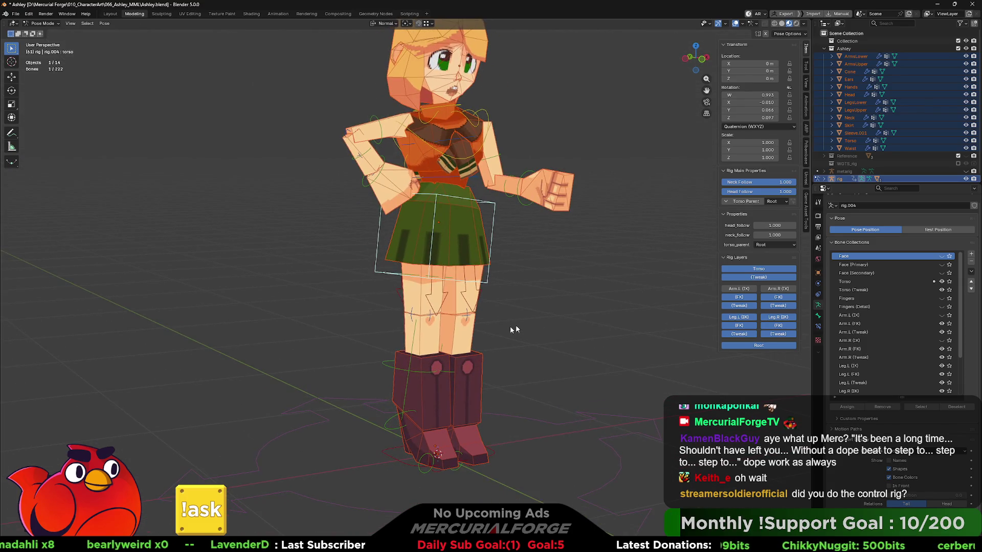
pyautogui.click(401, 468)
pyautogui.moveTo(401, 467); pyautogui.dragTo(452, 459, button='middle')
# - Move and rotate the right foot IK control, checking it in front and side orthographic views
pyautogui.press('KP_1')
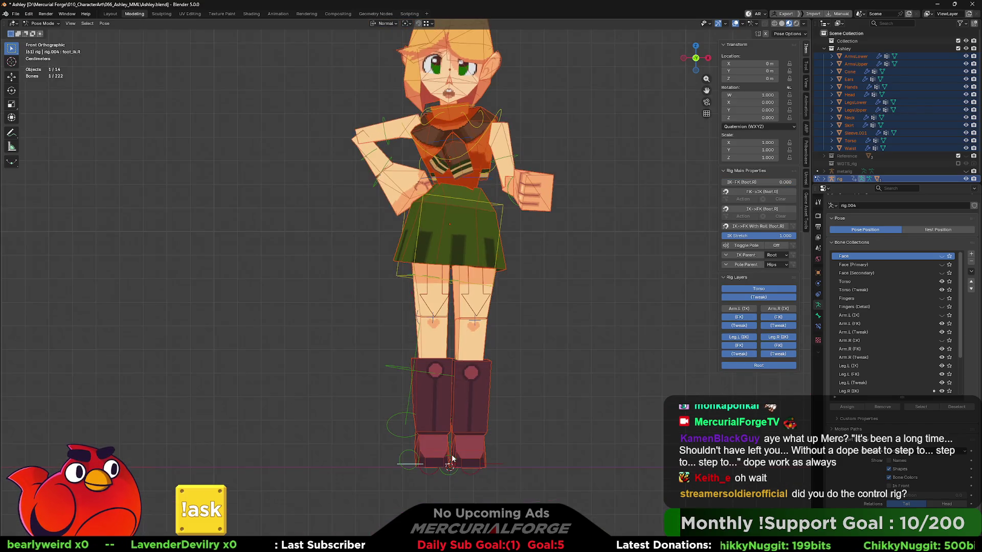
pyautogui.press('KP_3')
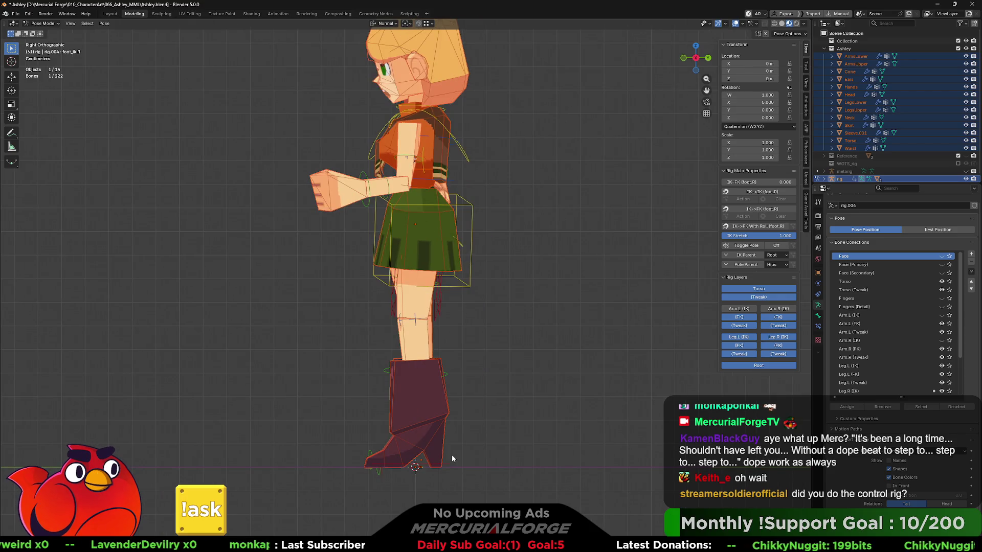
pyautogui.press('ctrl+KP_3')
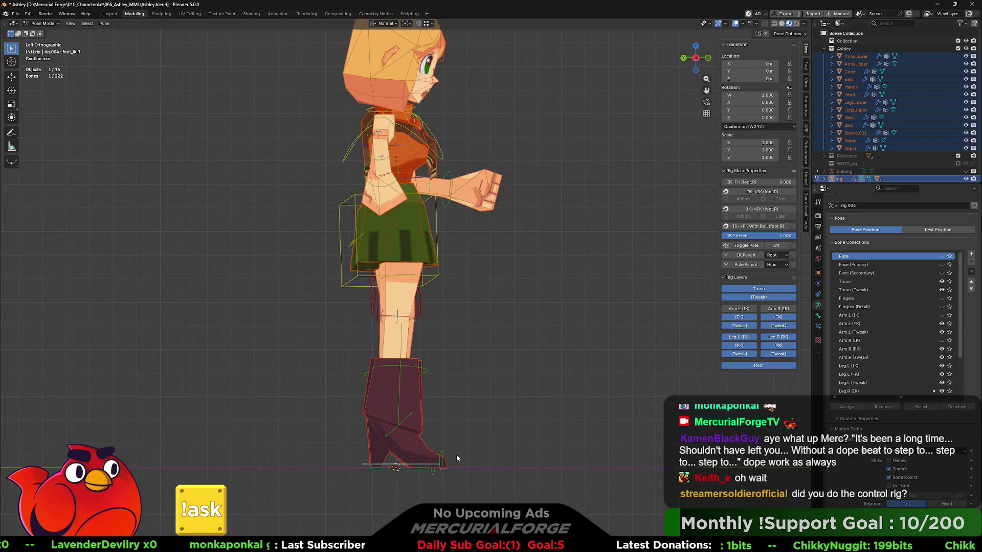
pyautogui.press('g')
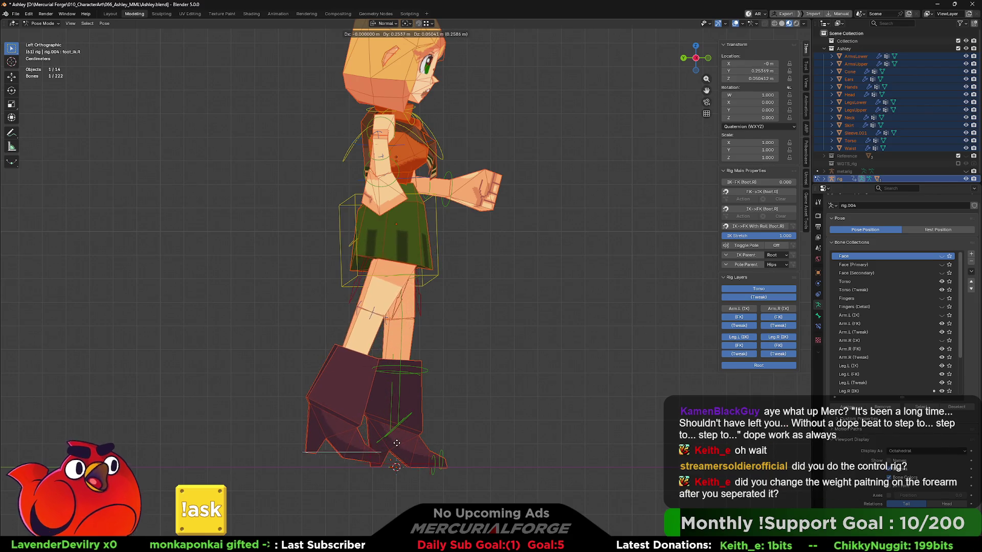
pyautogui.press('r')
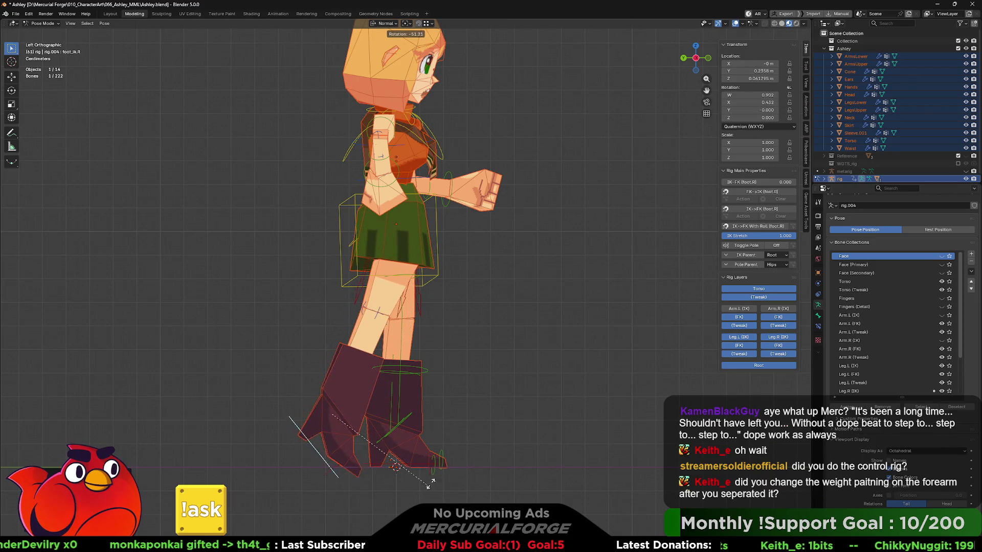
pyautogui.press('g')
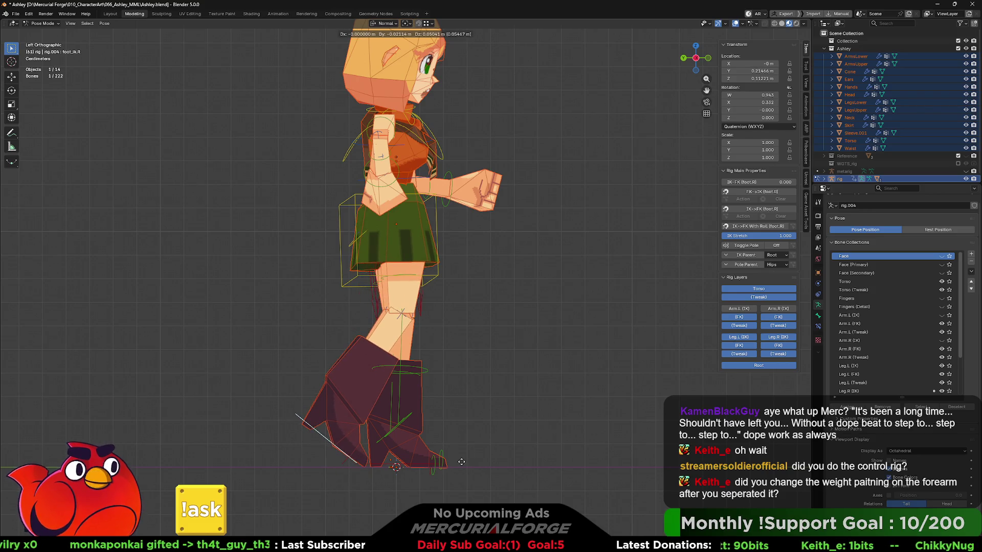
pyautogui.click(457, 462)
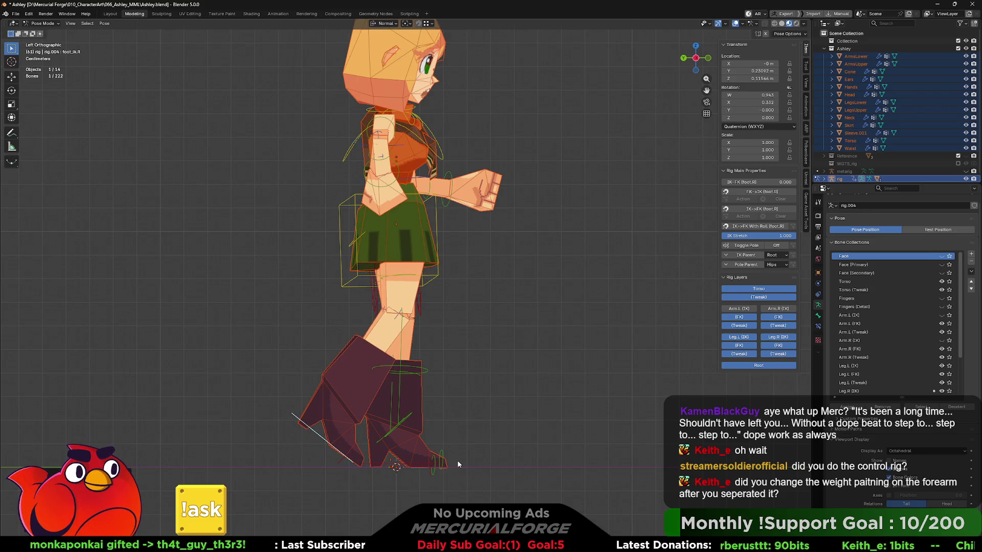
pyautogui.press('KP_1')
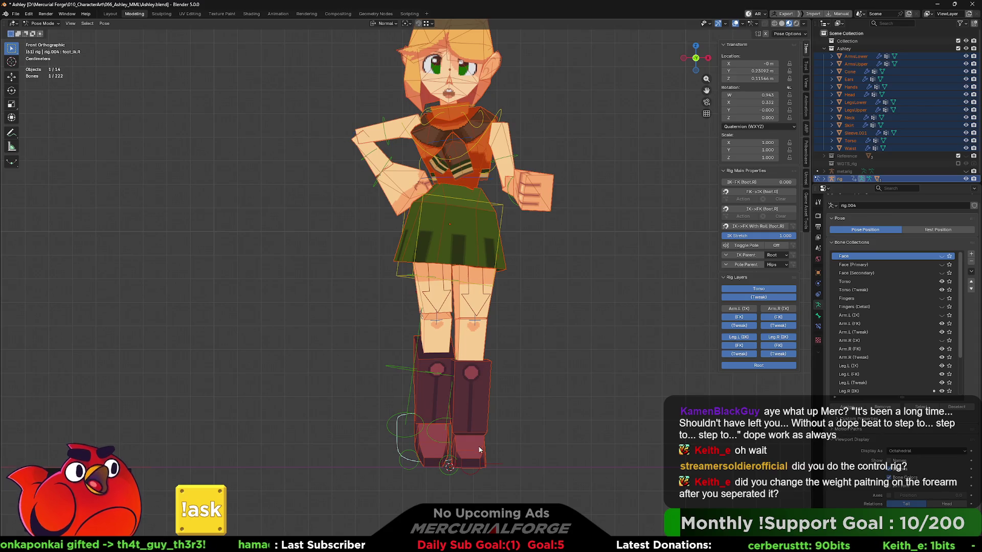
pyautogui.press('g')
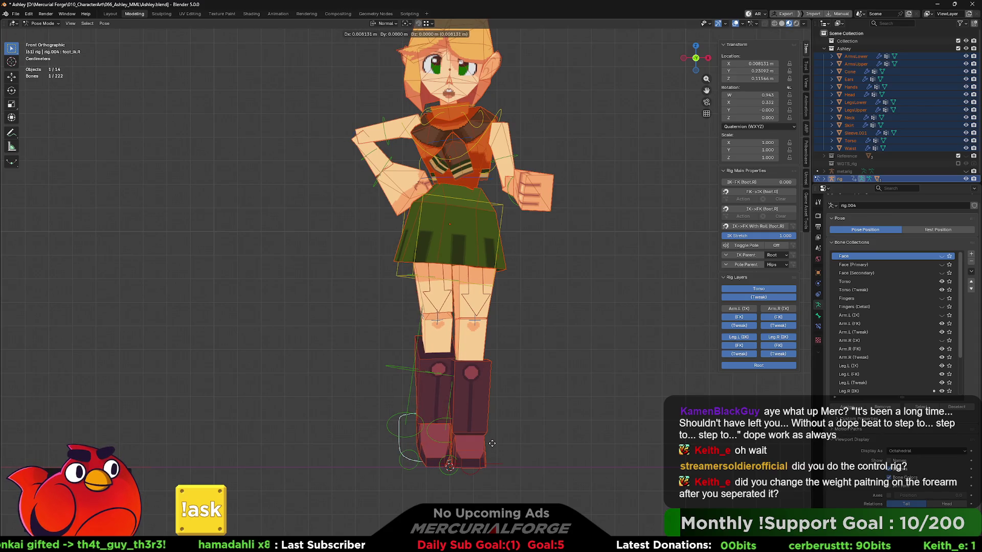
pyautogui.click(493, 445)
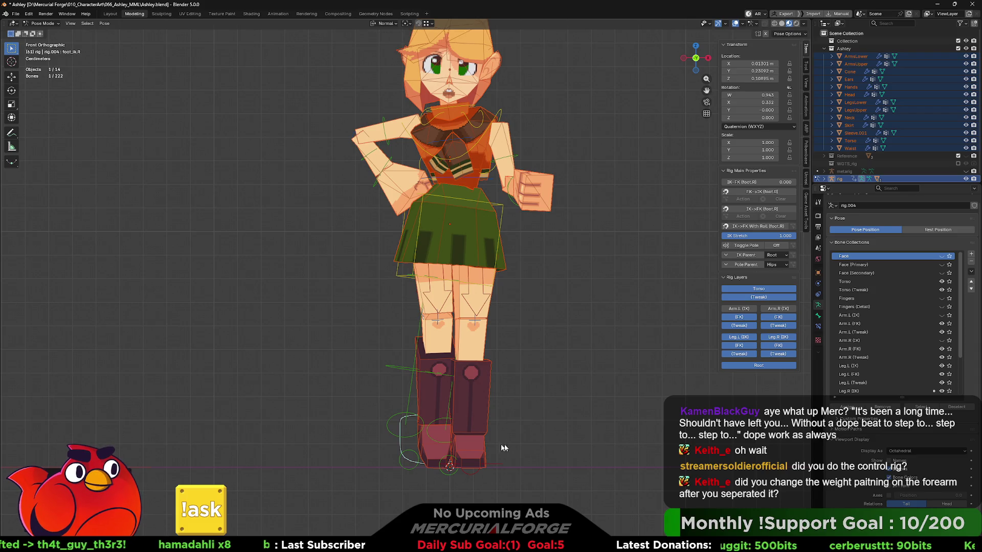
pyautogui.press('r')
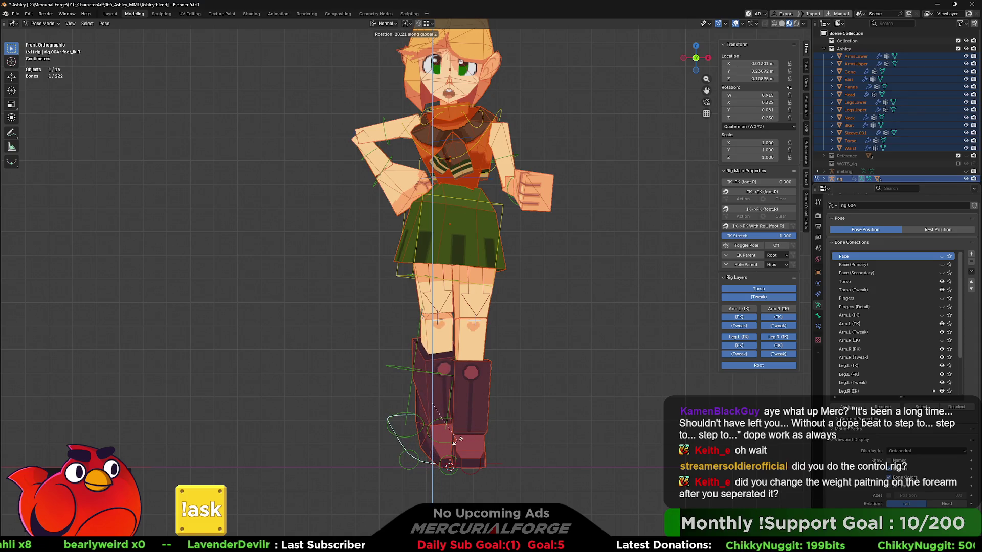
pyautogui.click(620, 438)
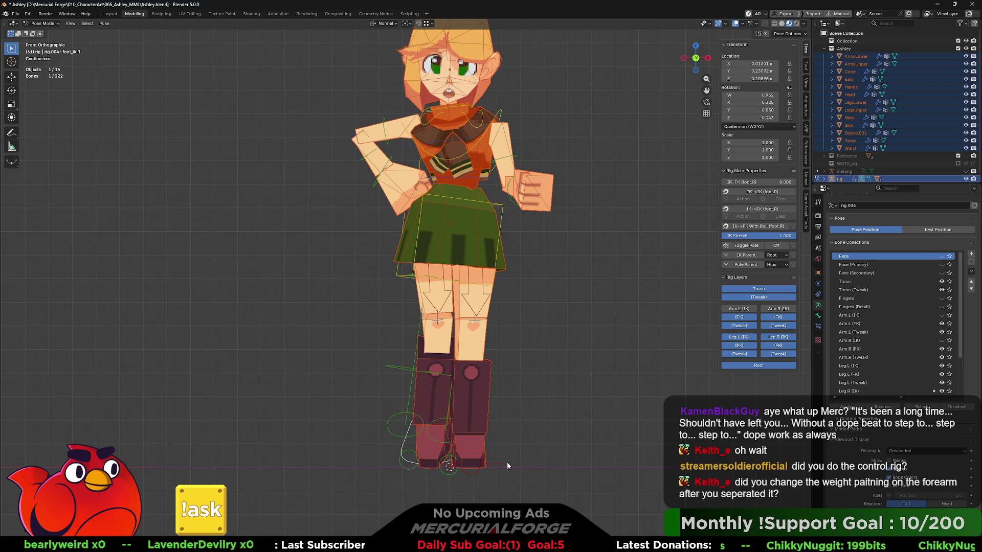
pyautogui.press('g')
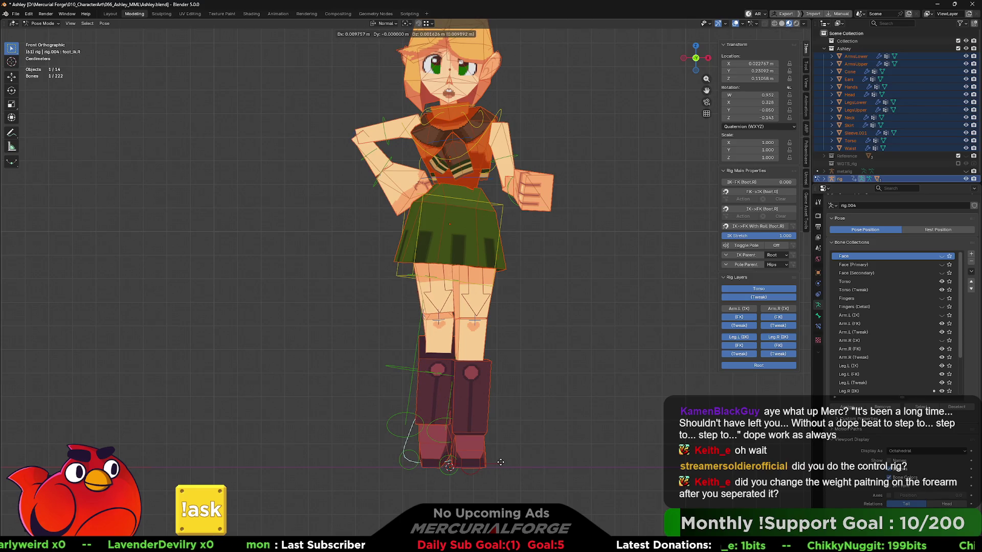
pyautogui.rightClick(501, 462)
# - Move the left foot IK control and turn it outward about 27° on Z
pyautogui.click(497, 463)
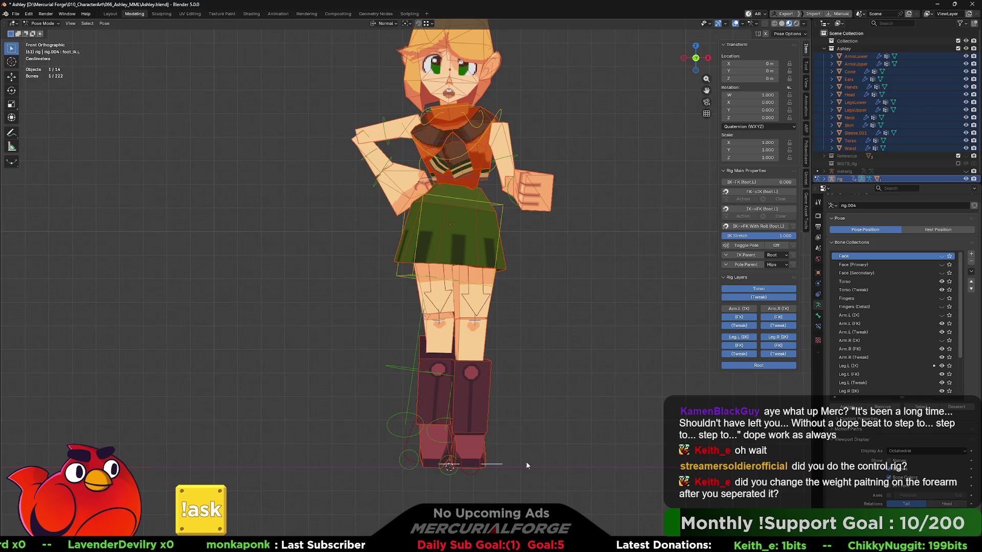
pyautogui.press('g')
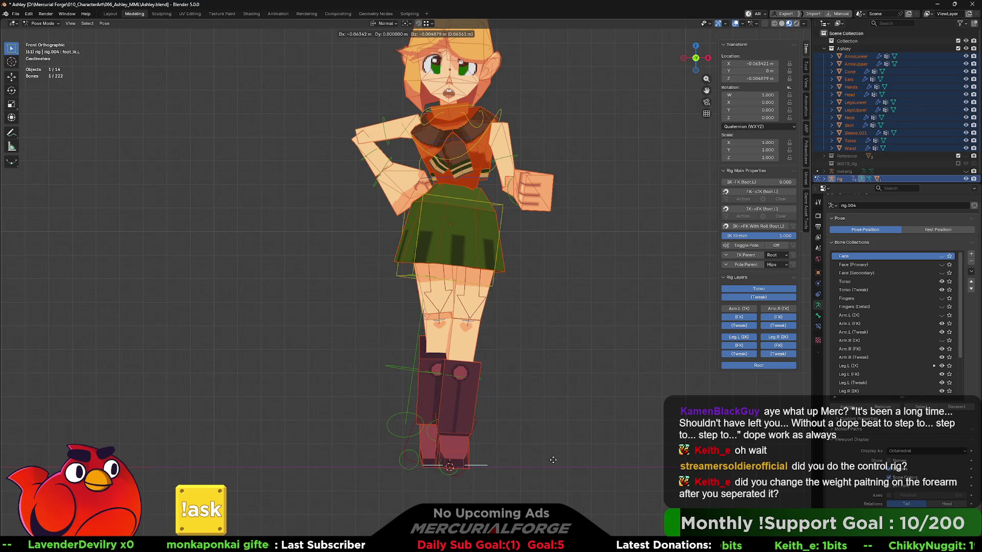
pyautogui.click(554, 459)
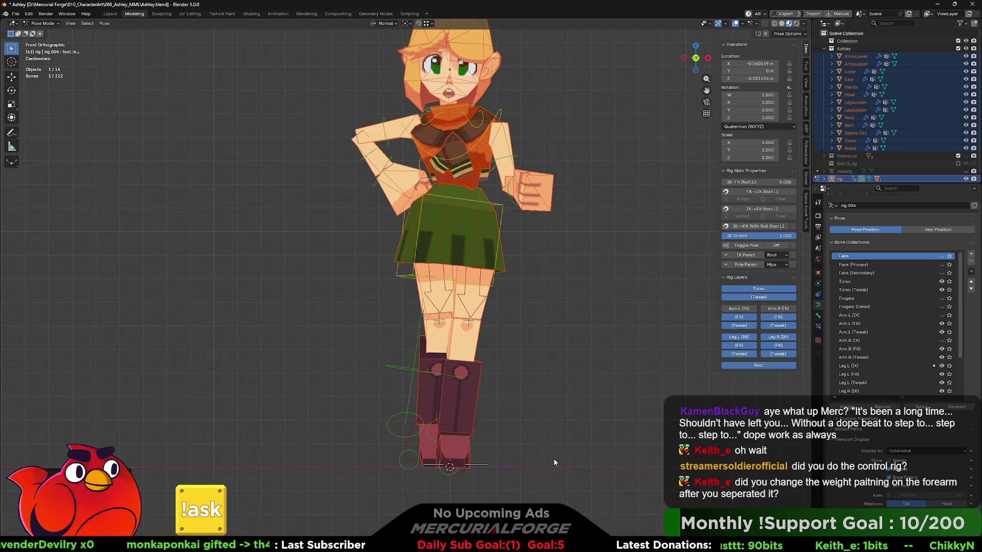
pyautogui.press('r')
pyautogui.press('z')
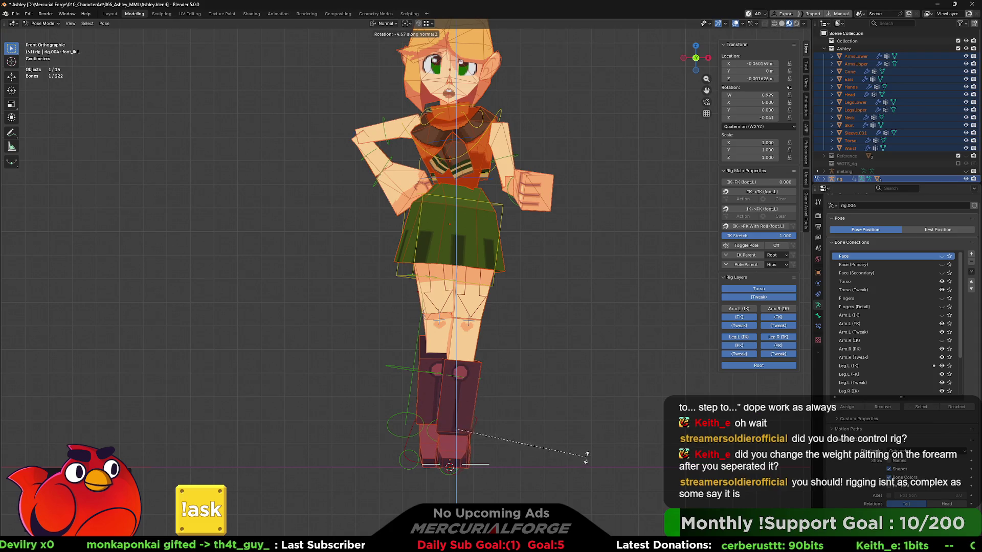
pyautogui.click(484, 457)
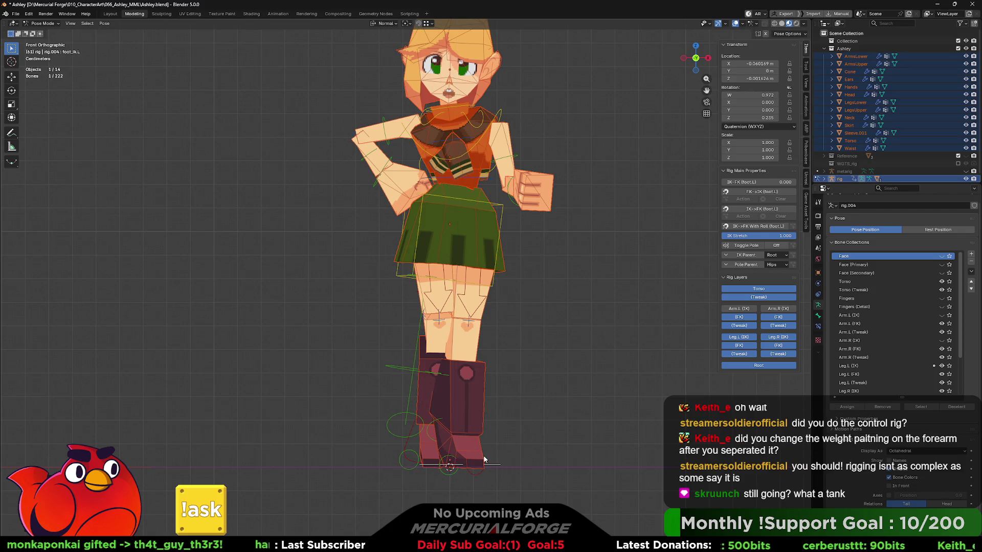
pyautogui.keyDown('shift'); pyautogui.scroll(3, 516, 355); pyautogui.keyUp('shift')
pyautogui.click(492, 243)
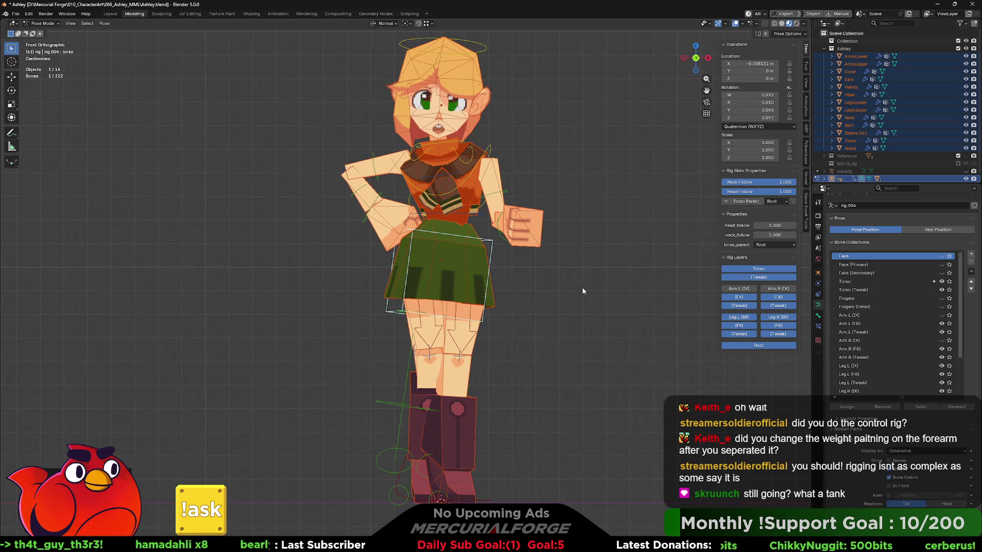
# - In side orthographic view, tilt the torso, chest and head
pyautogui.press('KP_3')
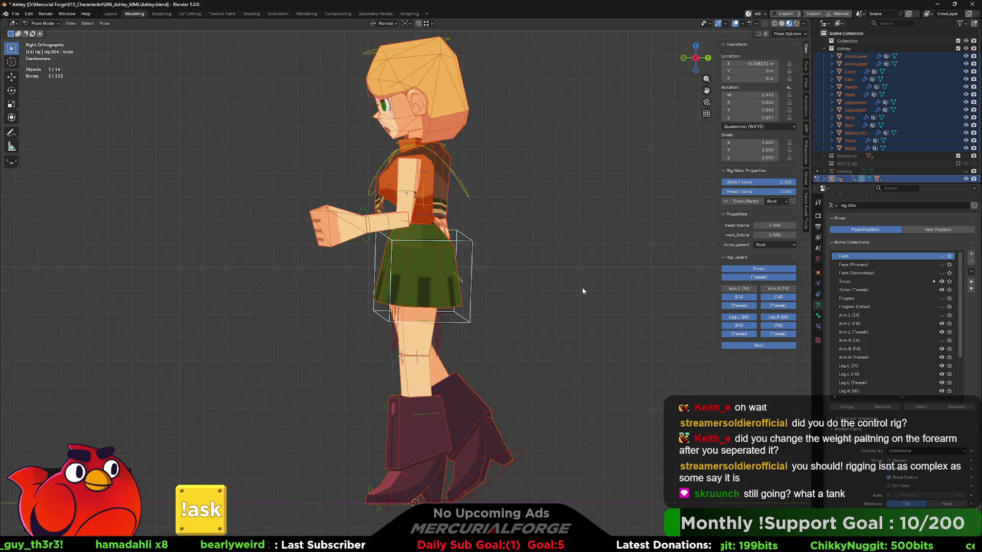
pyautogui.press('ctrl+KP_3')
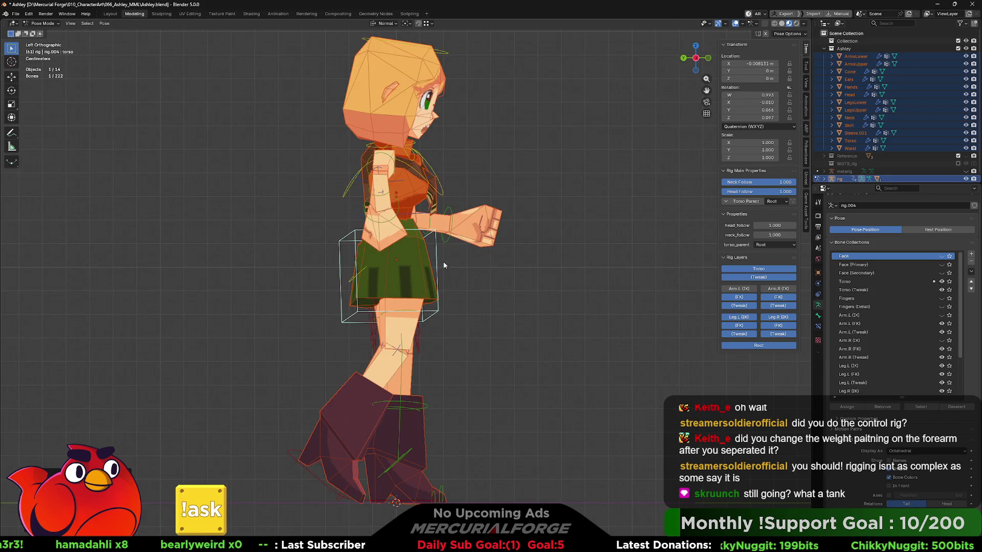
pyautogui.press('r')
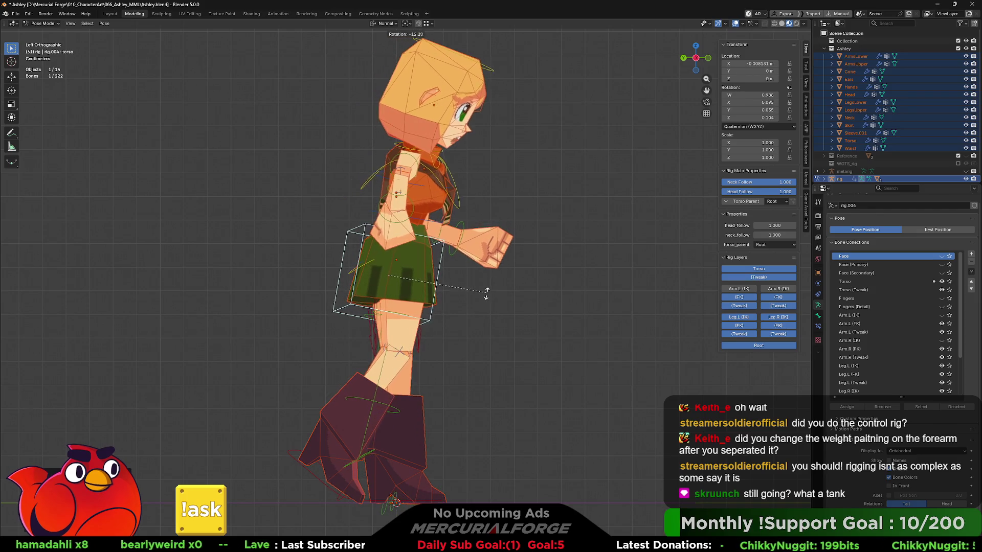
pyautogui.click(486, 296)
pyautogui.click(467, 211)
pyautogui.press('r')
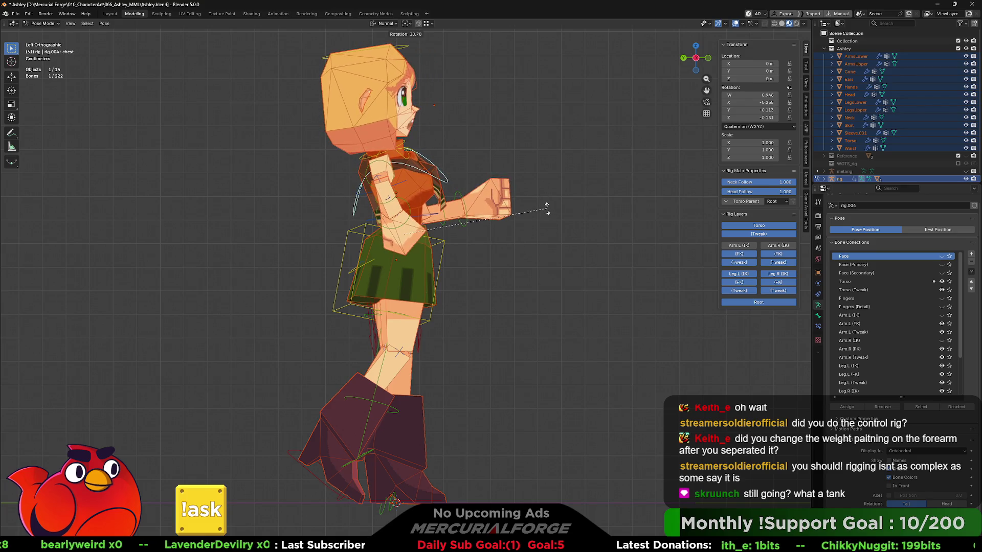
pyautogui.click(411, 60)
pyautogui.press('r')
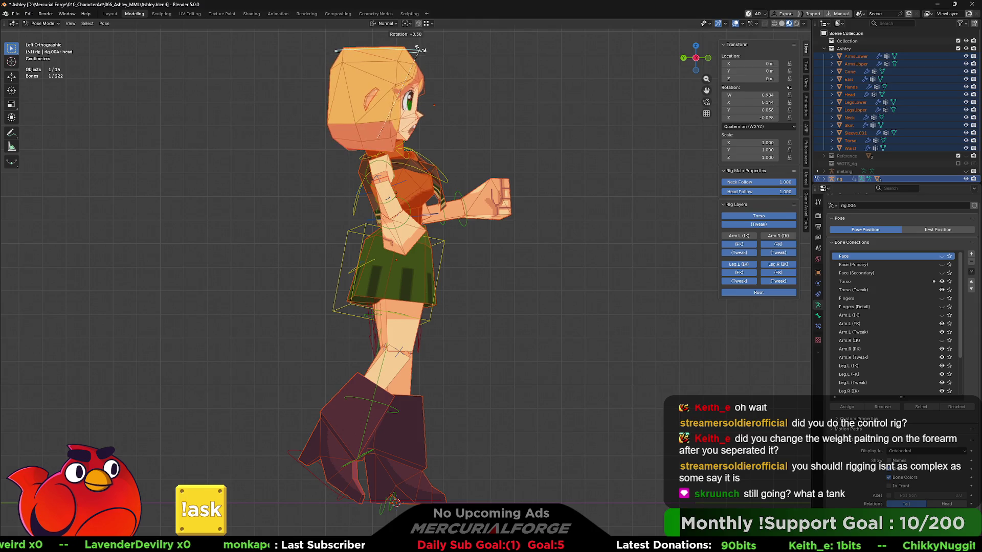
# - Trackball-rotate the right upper arm and chest, bend the left forearm, then switch to perspective
pyautogui.click(394, 178)
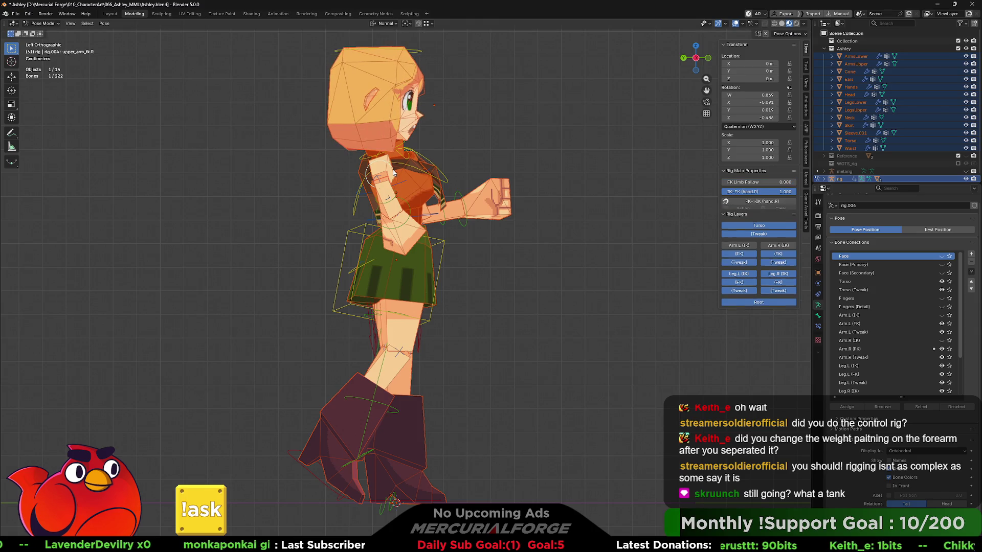
pyautogui.press('r')
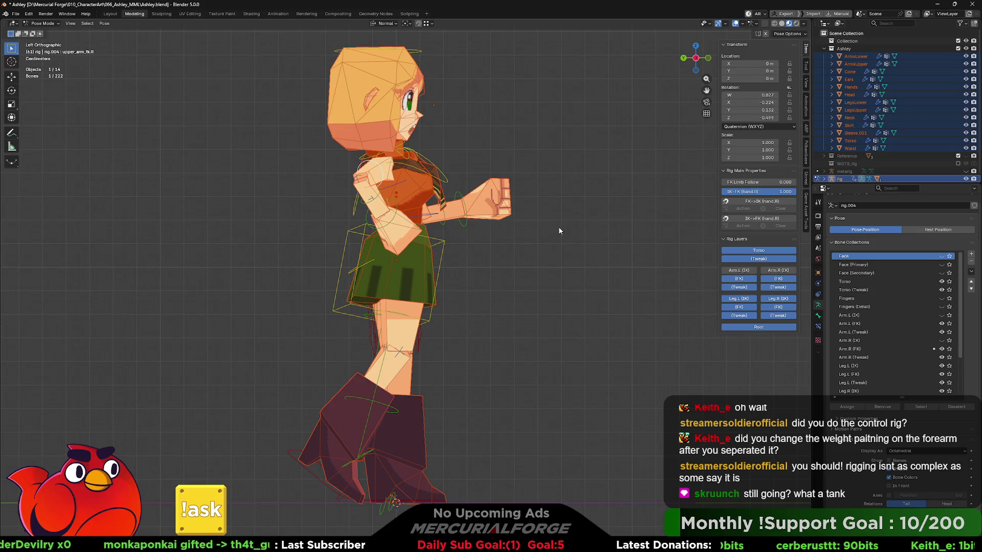
pyautogui.click(448, 181)
pyautogui.press('r')
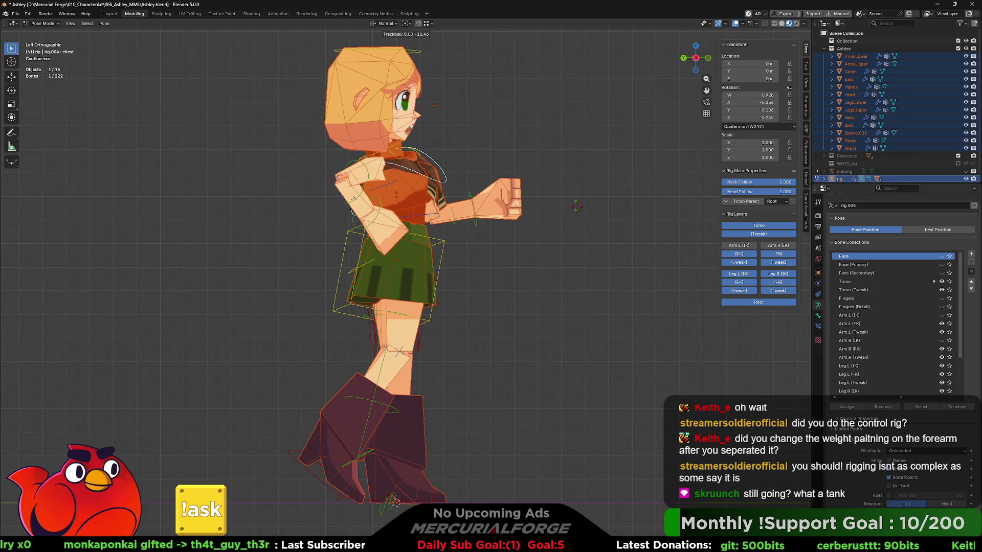
pyautogui.click(459, 207)
pyautogui.press('r')
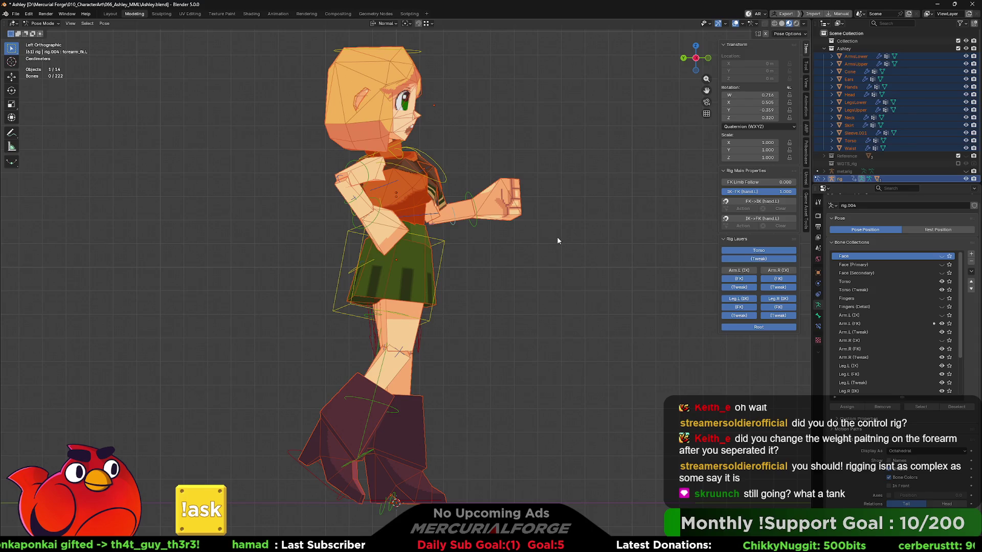
pyautogui.press('KP_5')
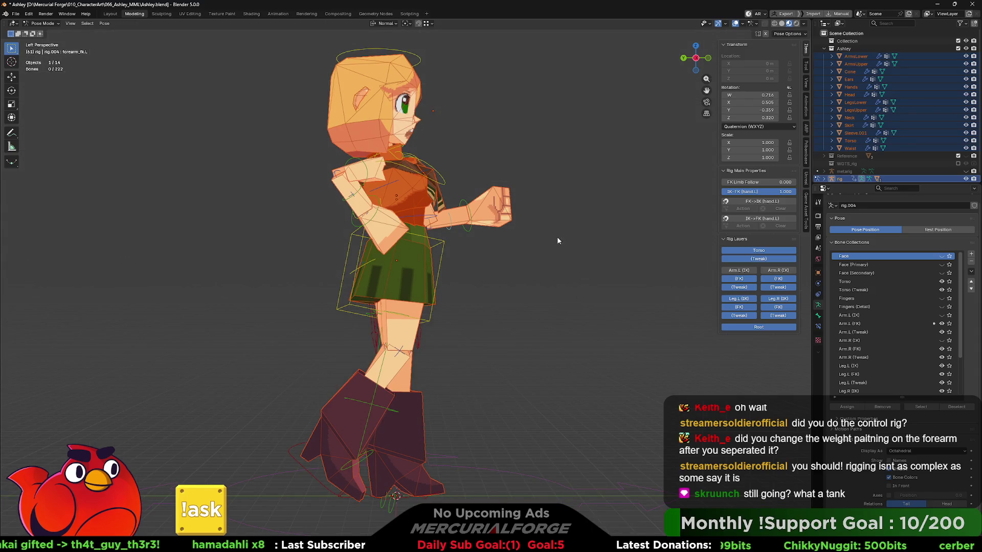
# - Hide overlays to view the clean model, undo five pose changes, then show the bones again
pyautogui.click(735, 23)
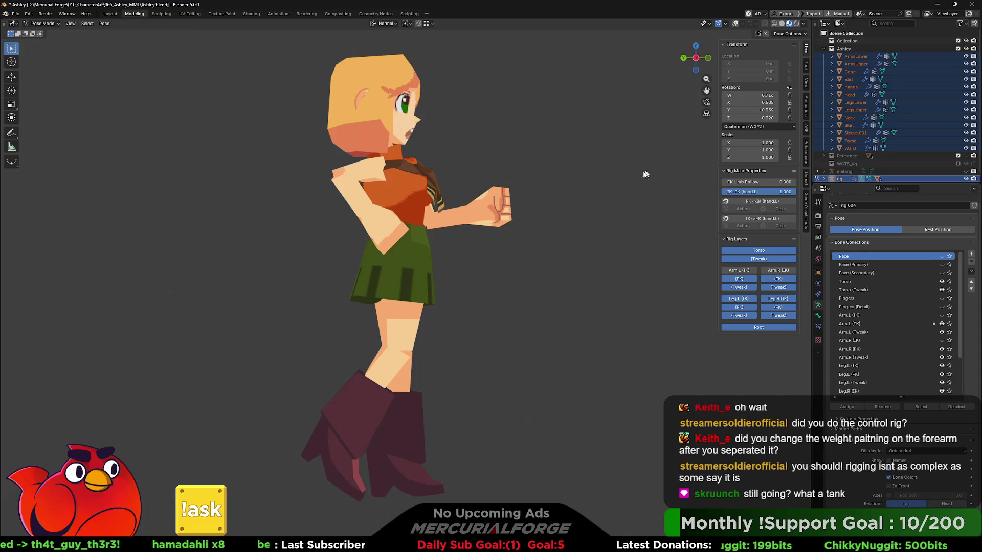
pyautogui.moveTo(643, 175); pyautogui.dragTo(580, 180, button='middle')
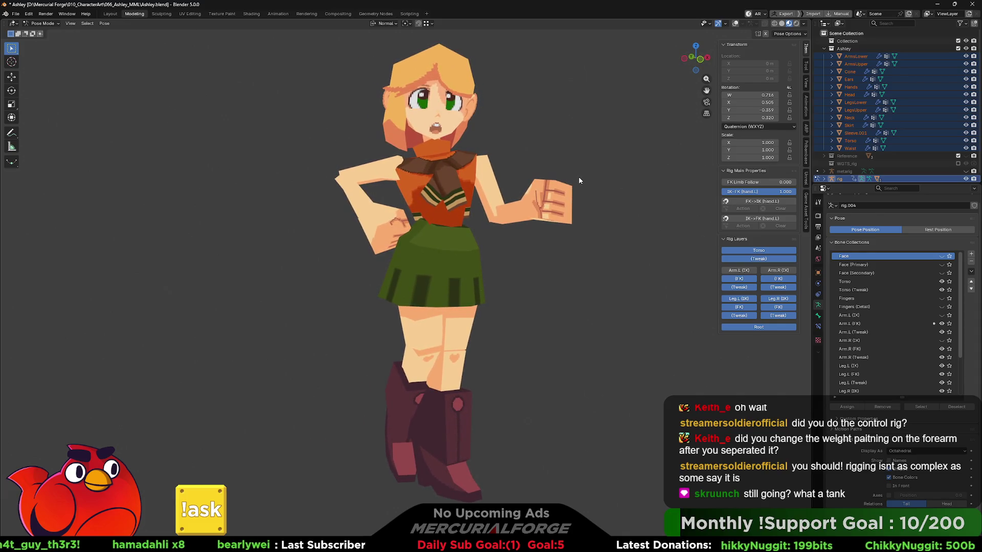
pyautogui.hotkey('ctrl', 'z')
pyautogui.hotkey('ctrl', 'z')
pyautogui.hotkey('ctrl', 'z')
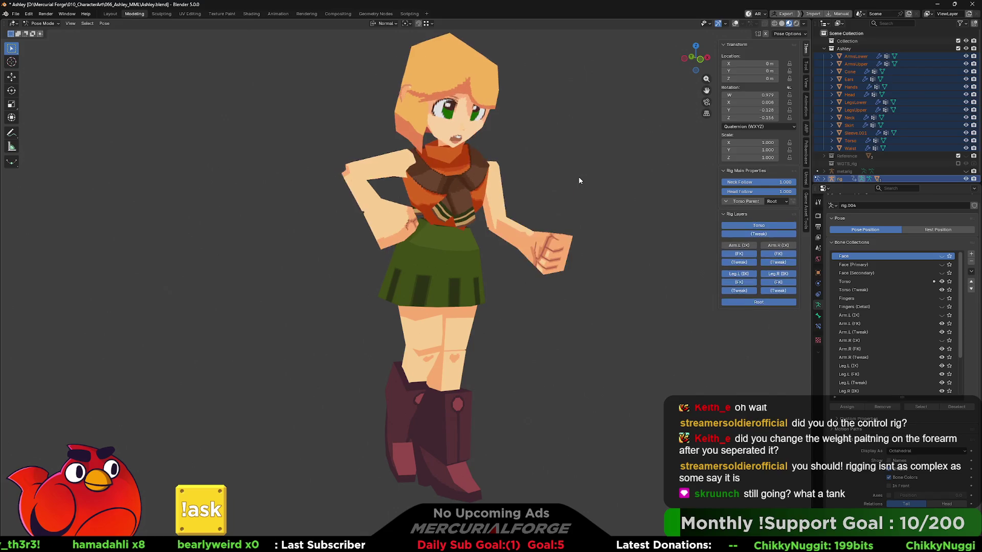
pyautogui.hotkey('ctrl', 'z')
pyautogui.hotkey('ctrl', 'z')
pyautogui.hotkey('ctrl', 'z')
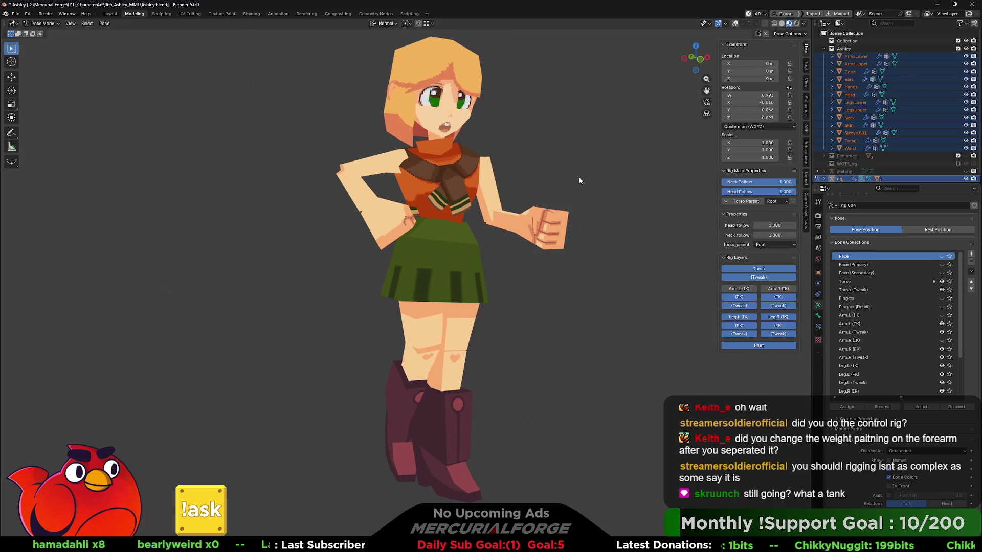
pyautogui.hotkey('ctrl', 'z')
pyautogui.hotkey('ctrl', 'z')
pyautogui.moveTo(530, 183)
pyautogui.mouseDown(button='middle')
pyautogui.moveTo(499, 228)
pyautogui.moveTo(531, 229)
pyautogui.mouseUp(button='middle')
pyautogui.hotkey('ctrl', 'z')
pyautogui.hotkey('ctrl', 'z')
pyautogui.hotkey('ctrl', 'z')
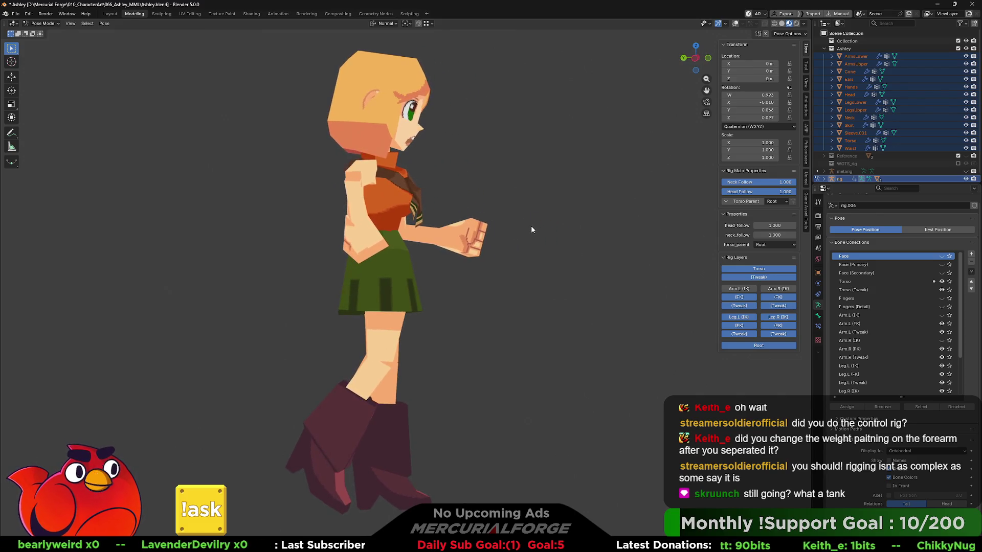
pyautogui.hotkey('ctrl', 'z')
pyautogui.hotkey('ctrl', 'z')
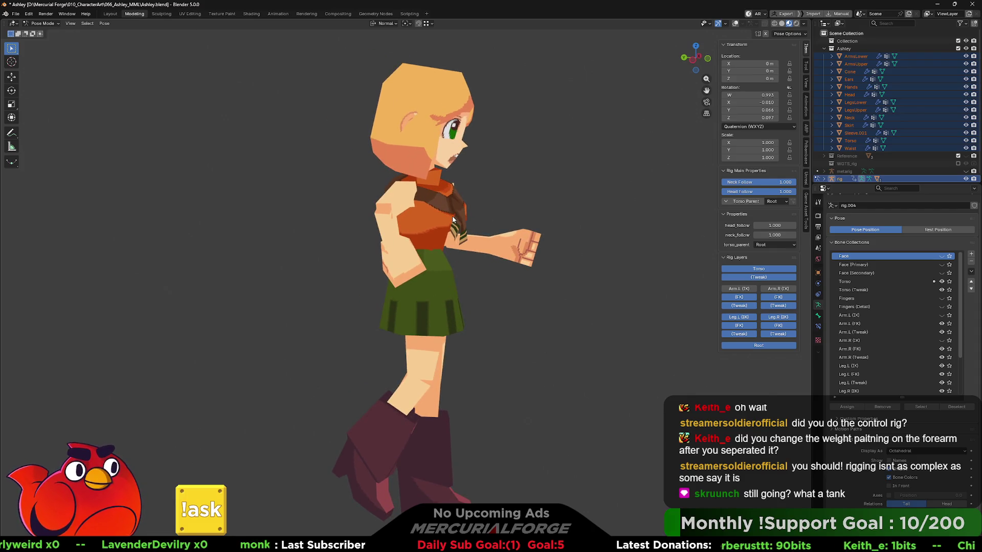
pyautogui.click(735, 24)
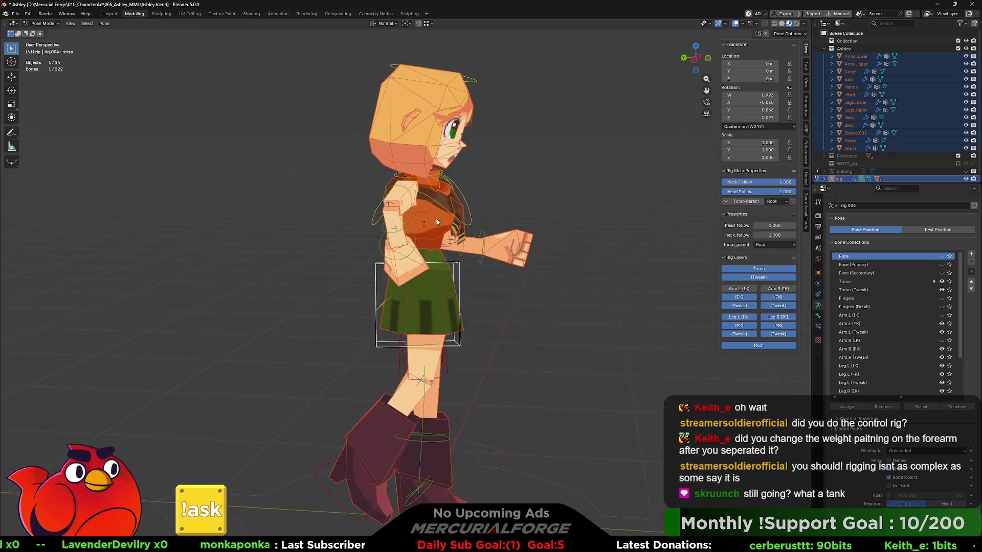
pyautogui.click(431, 194)
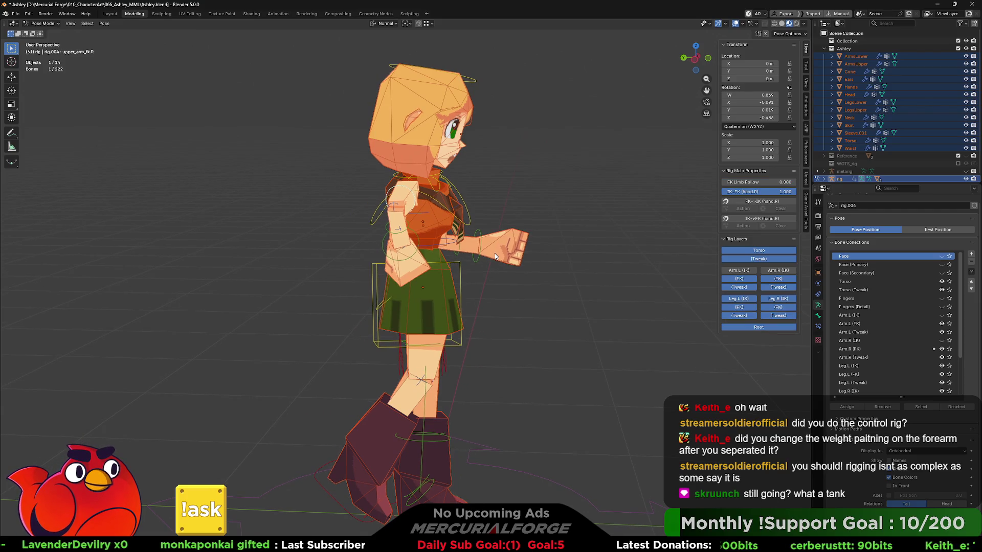
# - Trackball-rotate the right upper arm and rotate the right shoulder
pyautogui.press('r')
pyautogui.press('r')
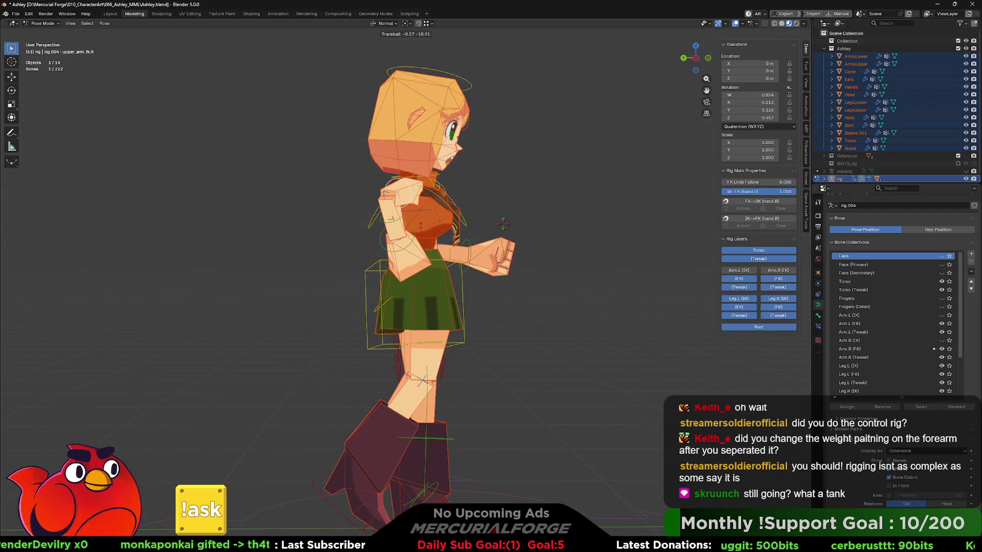
pyautogui.click(501, 225)
pyautogui.moveTo(501, 230); pyautogui.dragTo(436, 241, button='middle')
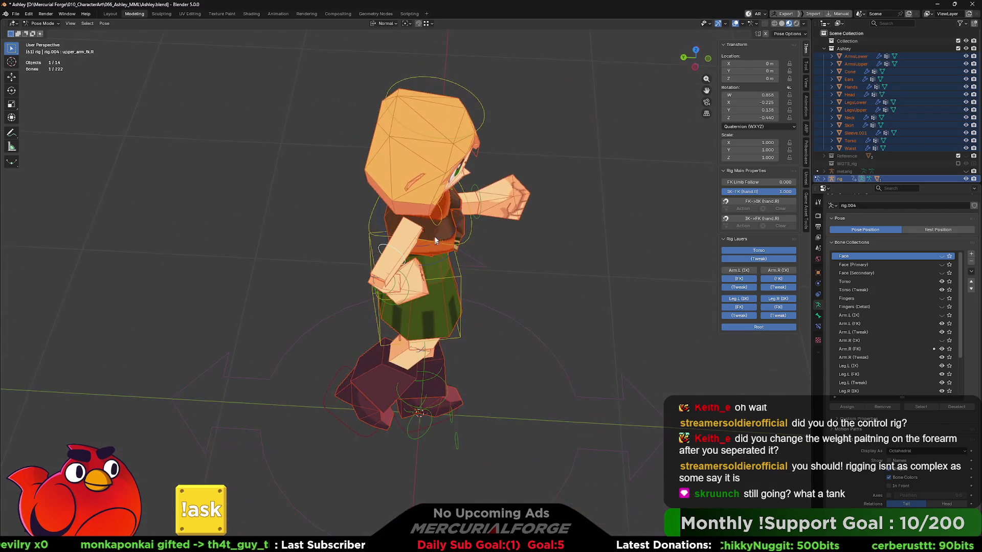
pyautogui.click(437, 225)
pyautogui.press('r')
pyautogui.press('r')
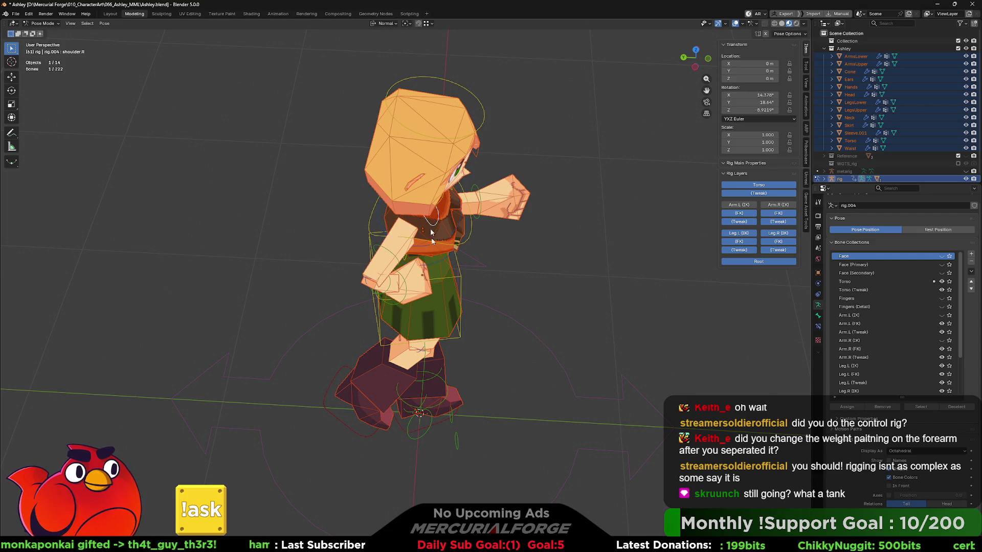
pyautogui.moveTo(431, 232)
pyautogui.mouseDown(button='middle')
pyautogui.moveTo(465, 256)
pyautogui.moveTo(370, 252)
pyautogui.moveTo(379, 248)
pyautogui.mouseUp(button='middle')
# - Trackball-rotate the right hand onto her hip and adjust the view to check it
pyautogui.click(379, 240)
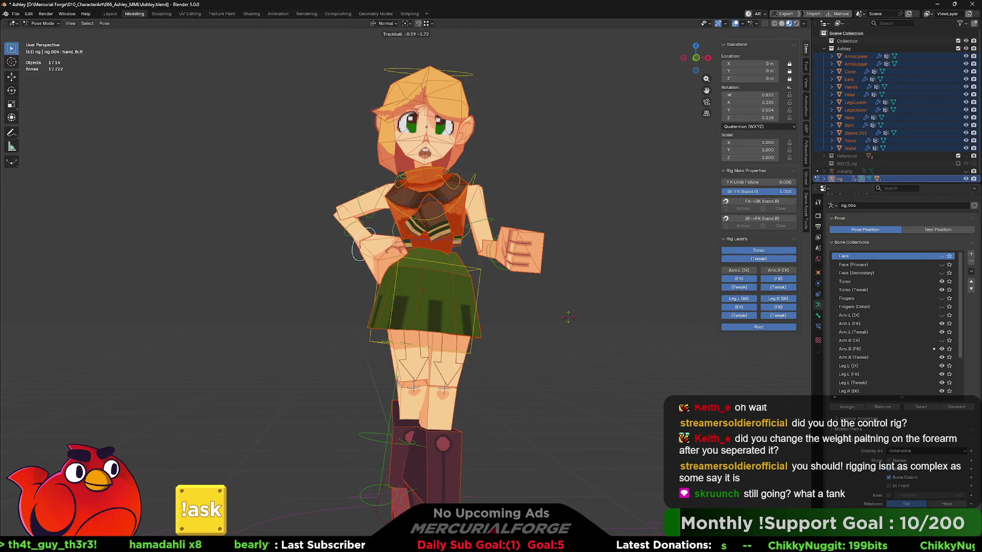
pyautogui.press('r')
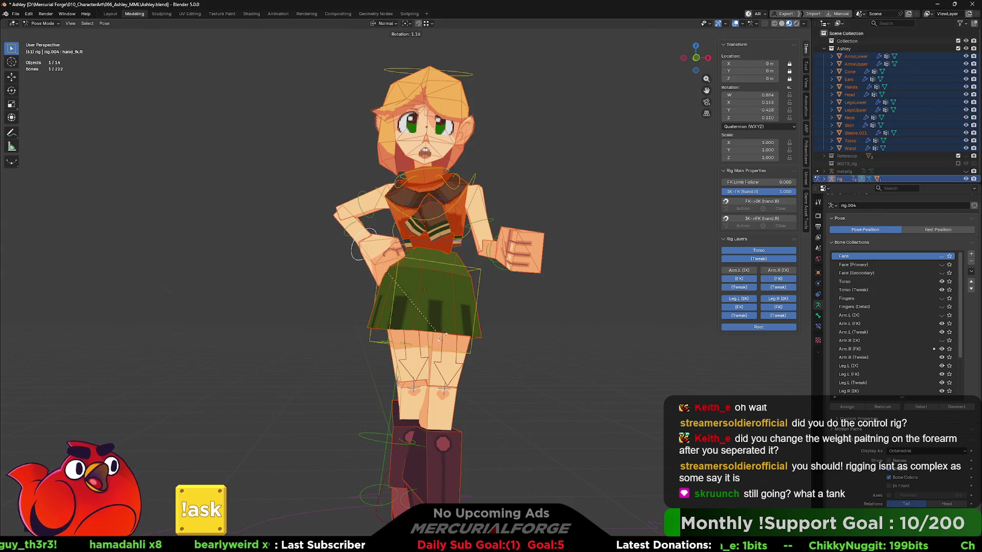
pyautogui.press('r')
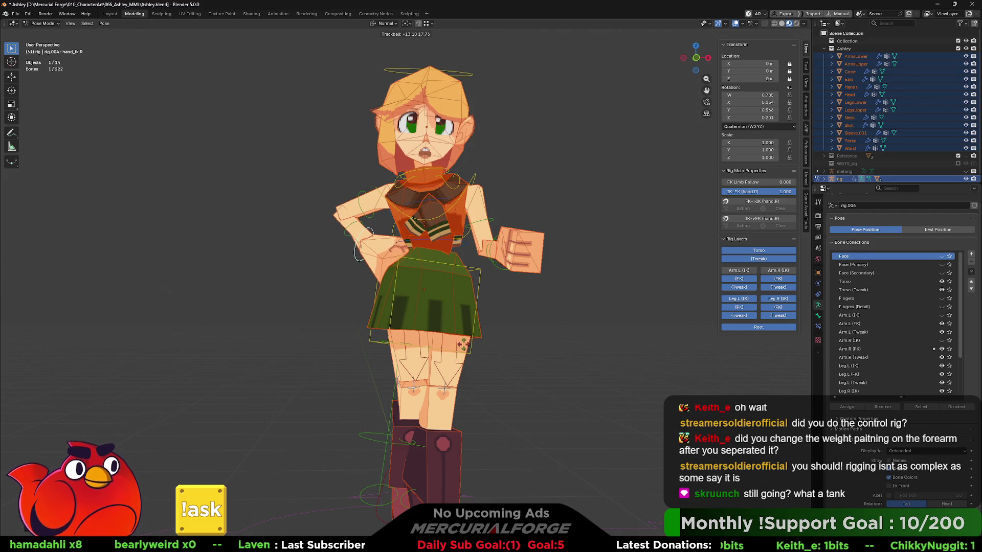
pyautogui.click(434, 300)
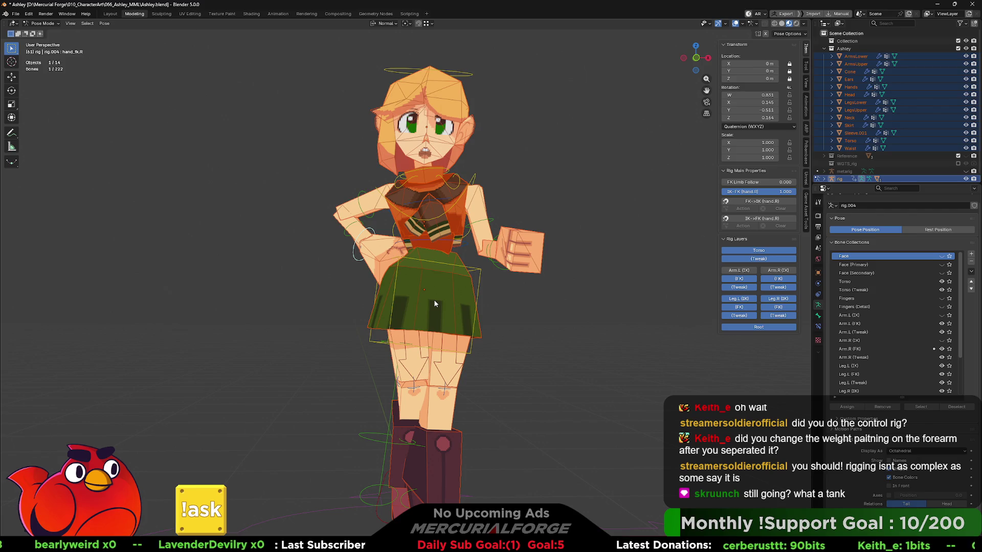
pyautogui.moveTo(473, 278)
pyautogui.keyDown('shift'); pyautogui.mouseDown(button='middle')
pyautogui.moveTo(479, 317)
pyautogui.moveTo(479, 304)
pyautogui.mouseUp(button='middle'); pyautogui.keyUp('shift')
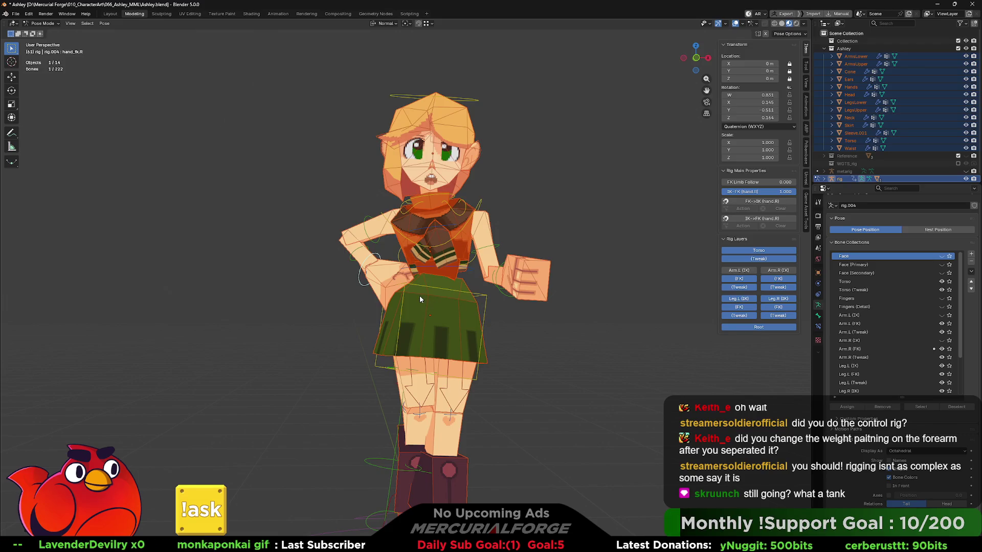
pyautogui.moveTo(419, 296)
pyautogui.mouseDown(button='middle')
pyautogui.moveTo(554, 305)
pyautogui.moveTo(426, 296)
pyautogui.moveTo(443, 303)
pyautogui.moveTo(466, 279)
pyautogui.moveTo(426, 276)
pyautogui.moveTo(460, 290)
pyautogui.mouseUp(button='middle')
# - Trackball-rotate the left upper arm bone upper_arm_fk.L into a new angle
pyautogui.press('r')
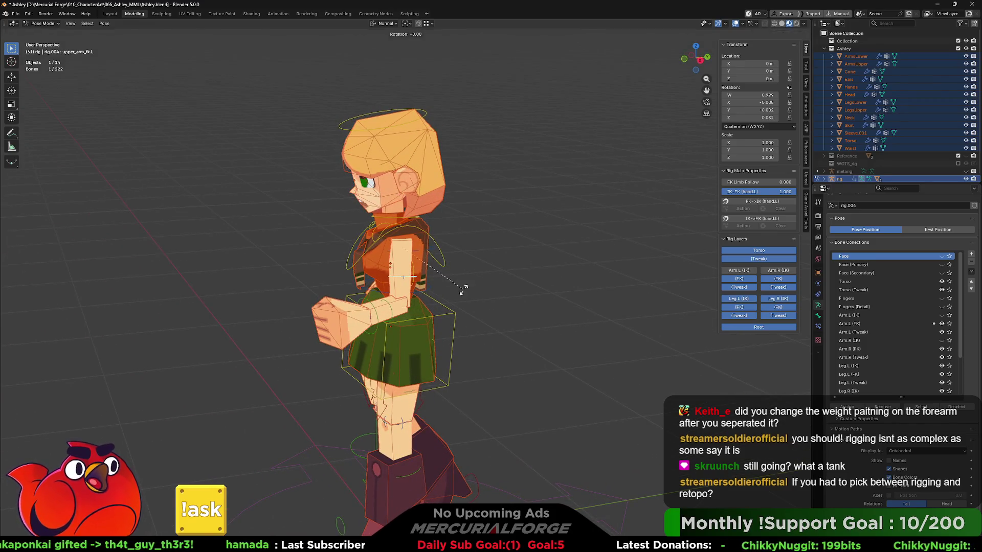
pyautogui.press('r')
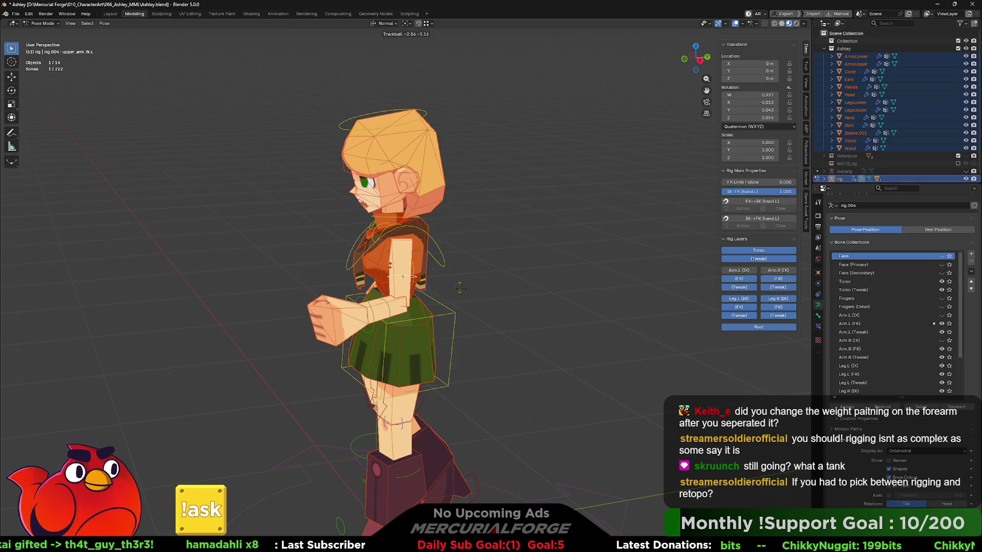
pyautogui.click(466, 287)
pyautogui.moveTo(467, 286)
pyautogui.mouseDown(button='middle')
pyautogui.moveTo(509, 274)
pyautogui.moveTo(433, 238)
pyautogui.mouseUp(button='middle')
# - Select the shoulder.L bone and rotate the left shoulder
pyautogui.click(410, 227)
pyautogui.press('r')
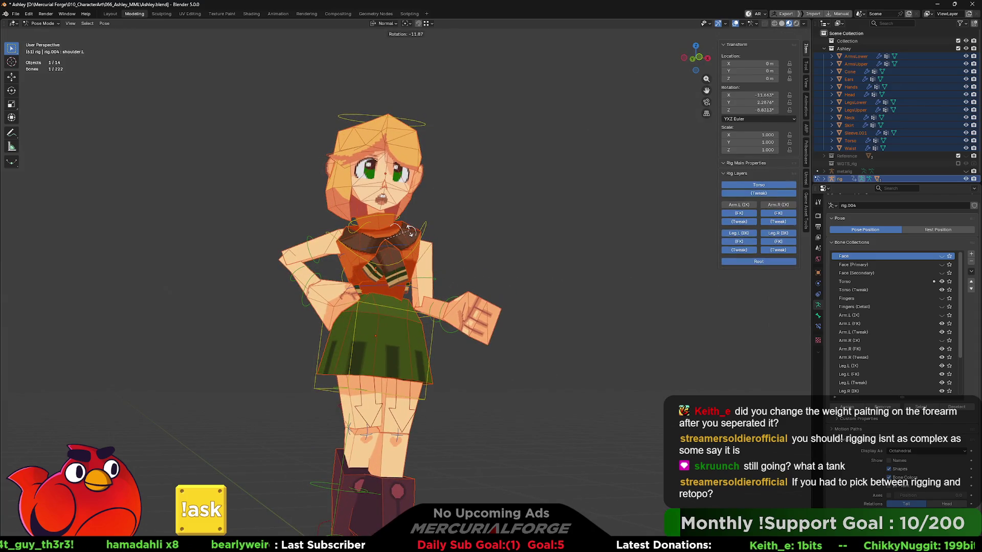
pyautogui.moveTo(437, 295); pyautogui.dragTo(419, 301, button='middle')
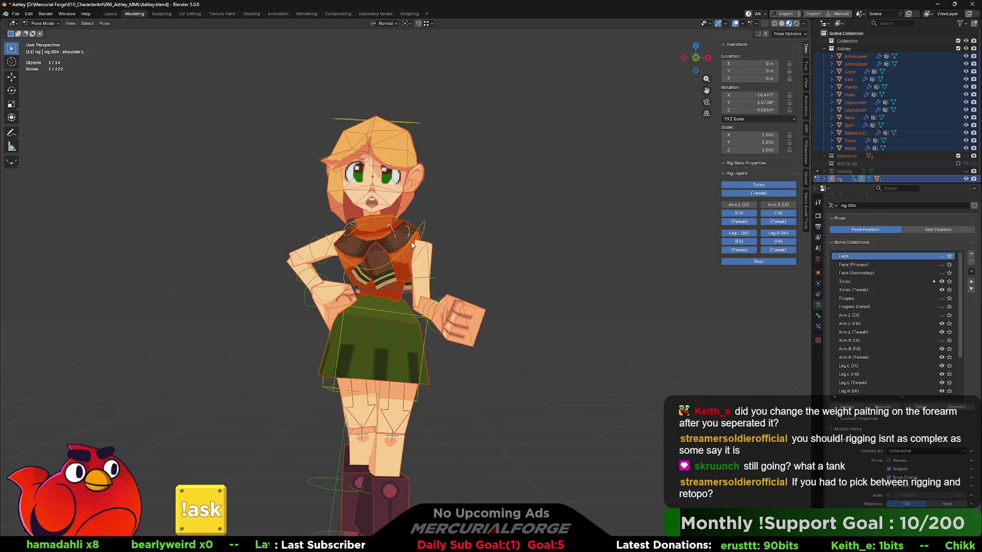
# - Twist the chest bone in two passes so the torso turns, chest X rotation ending at 0.025
pyautogui.click(422, 224)
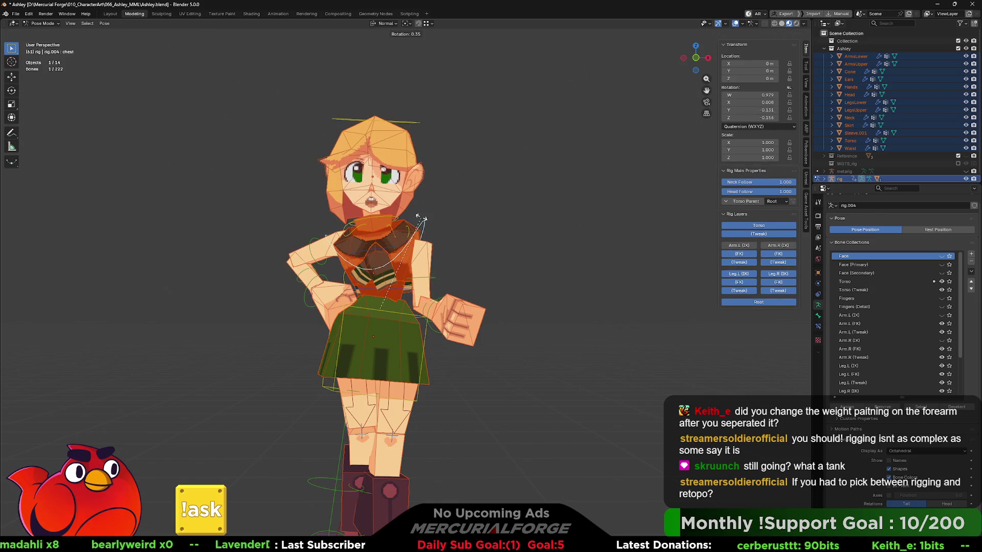
pyautogui.press('r')
pyautogui.click(418, 210)
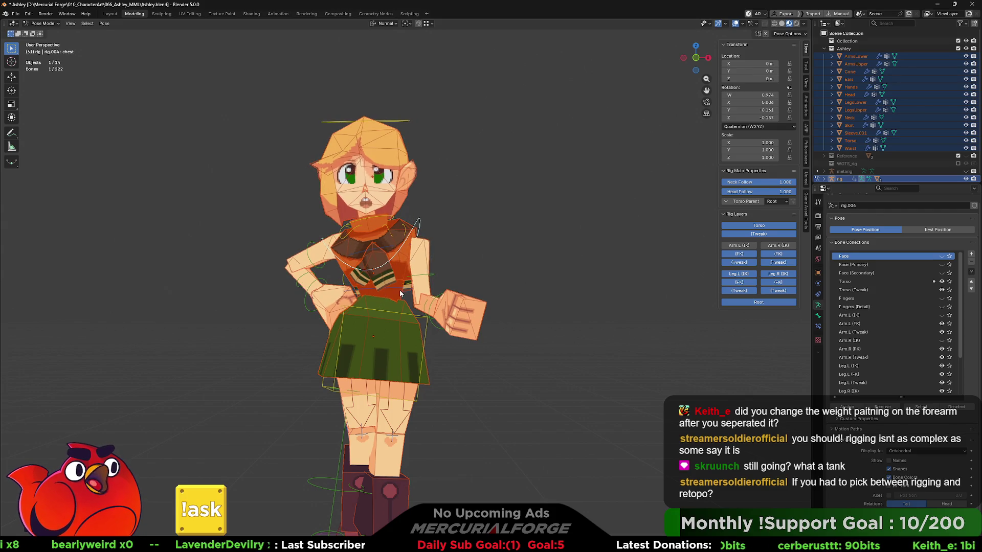
pyautogui.moveTo(404, 299)
pyautogui.keyDown('shift'); pyautogui.mouseDown(button='middle')
pyautogui.moveTo(452, 280)
pyautogui.moveTo(627, 292)
pyautogui.moveTo(425, 287)
pyautogui.moveTo(536, 289)
pyautogui.moveTo(510, 292)
pyautogui.mouseUp(button='middle'); pyautogui.keyUp('shift')
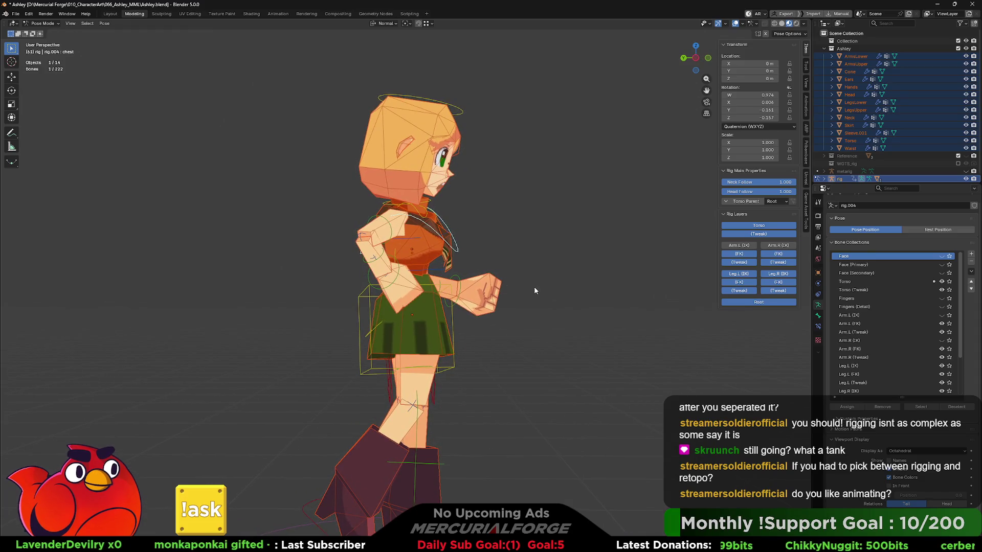
pyautogui.press('r')
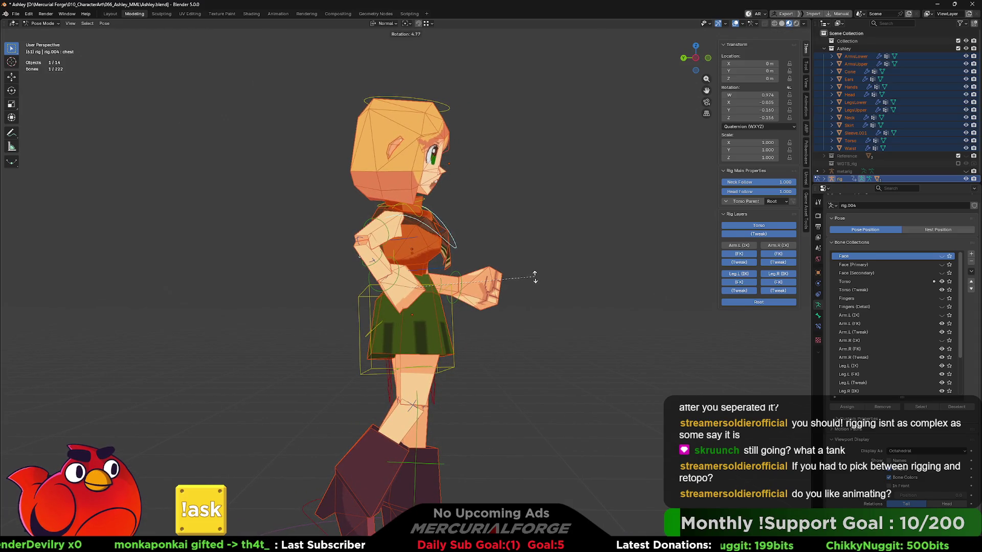
pyautogui.moveTo(535, 286)
pyautogui.mouseDown(button='middle')
pyautogui.moveTo(439, 294)
pyautogui.moveTo(499, 287)
pyautogui.mouseUp(button='middle')
# - Weight paint the ArmsLower mesh, showing the DEF-forearm.R vertex group on the forearm
pyautogui.scroll(3, 468, 288)
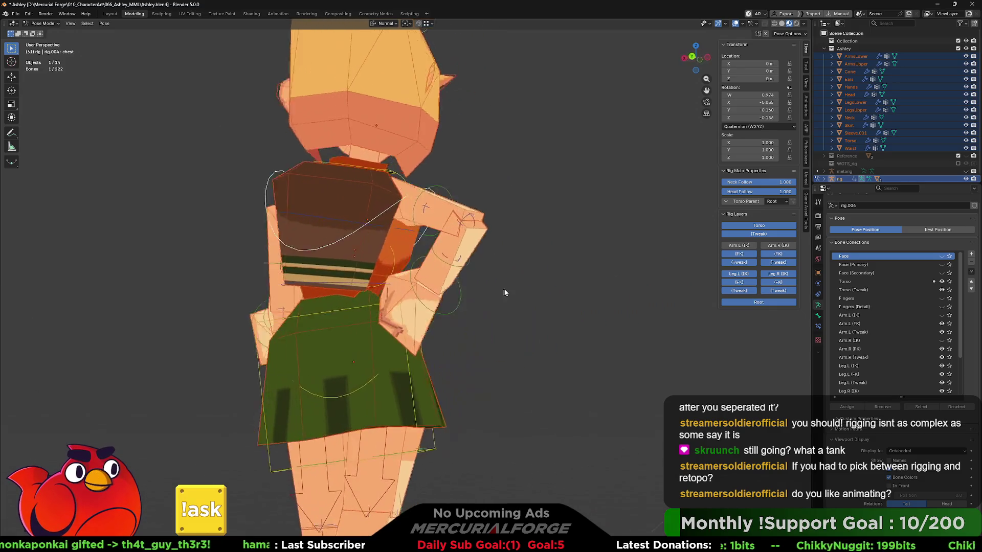
pyautogui.scroll(5, 499, 288)
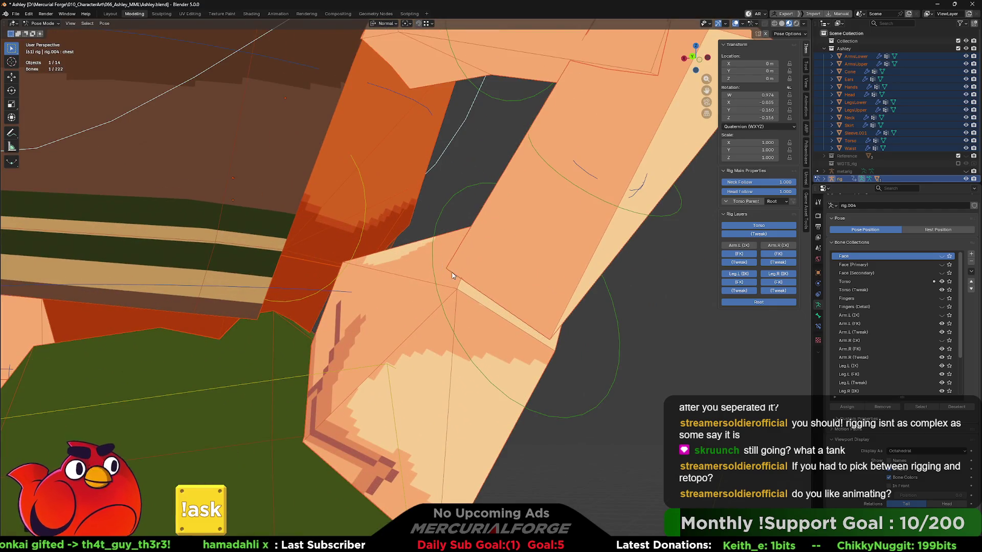
pyautogui.moveTo(466, 272)
pyautogui.mouseDown(button='middle')
pyautogui.moveTo(550, 256)
pyautogui.moveTo(414, 294)
pyautogui.mouseUp(button='middle')
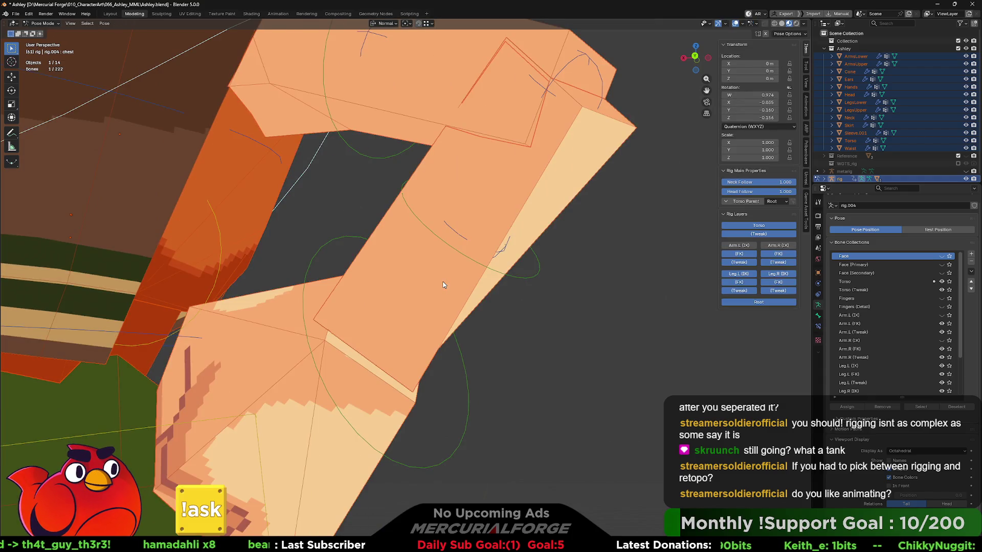
pyautogui.hotkey('ctrl', 'Tab')
pyautogui.click(330, 289)
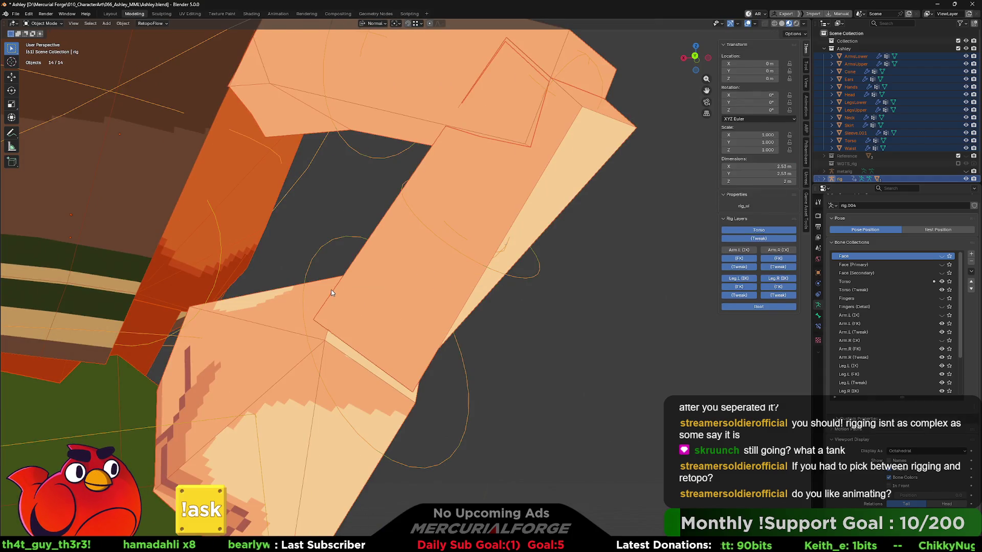
pyautogui.click(432, 288)
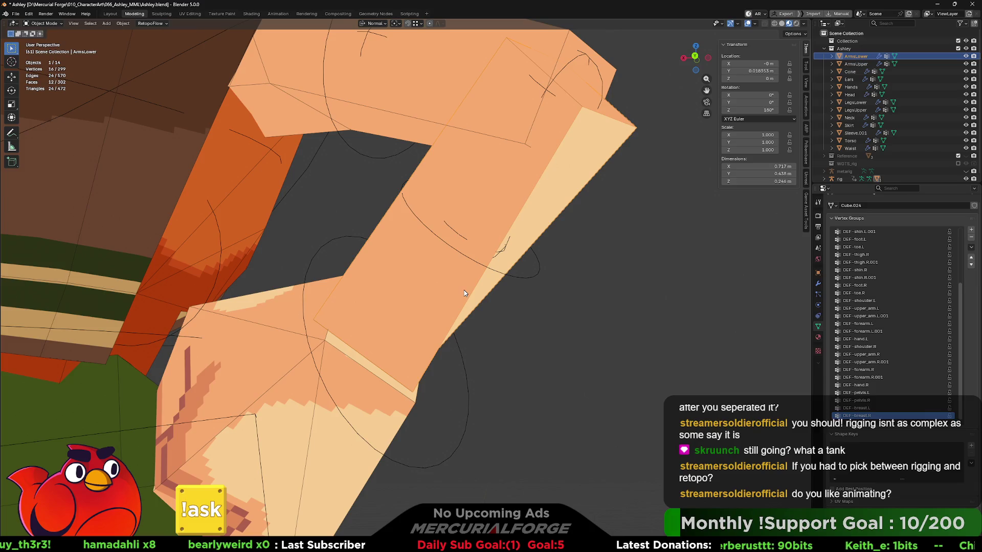
pyautogui.hotkey('ctrl', 'Tab')
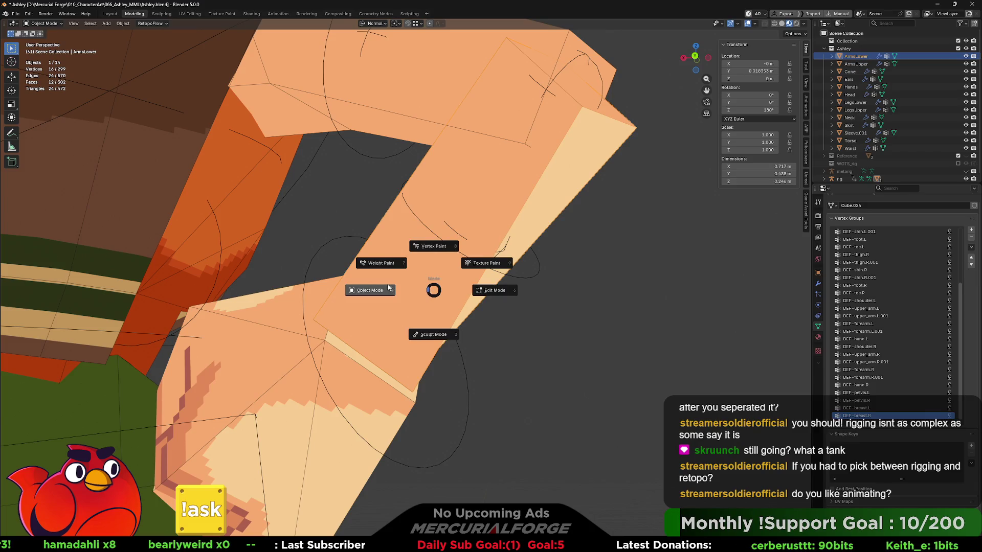
pyautogui.click(382, 263)
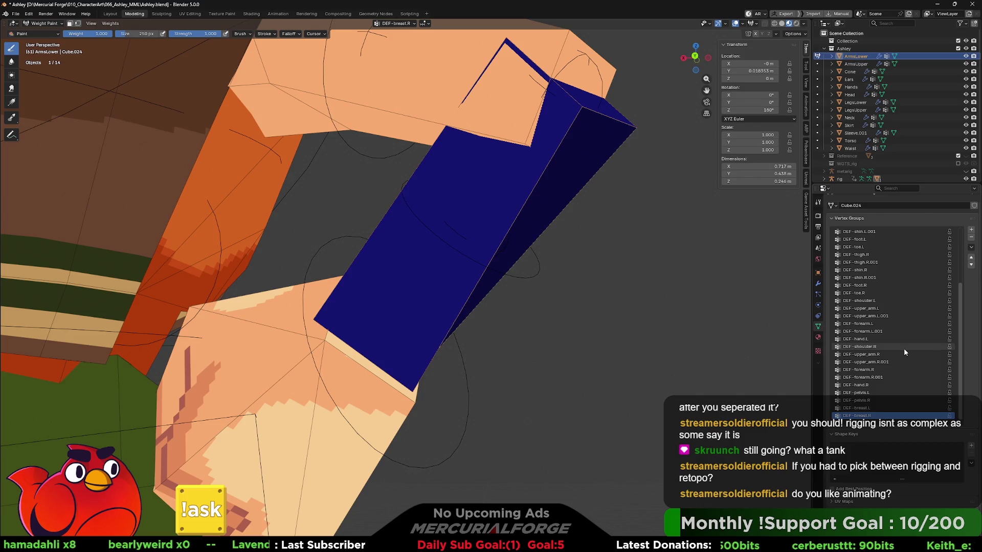
pyautogui.click(869, 369)
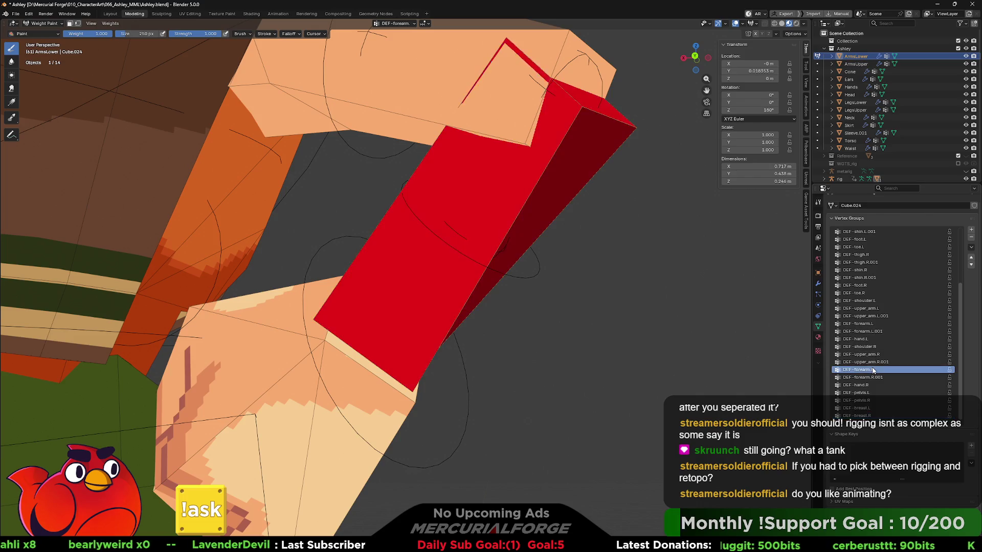
pyautogui.moveTo(491, 286)
pyautogui.mouseDown(button='middle')
pyautogui.moveTo(551, 307)
pyautogui.moveTo(509, 308)
pyautogui.moveTo(360, 357)
pyautogui.mouseUp(button='middle')
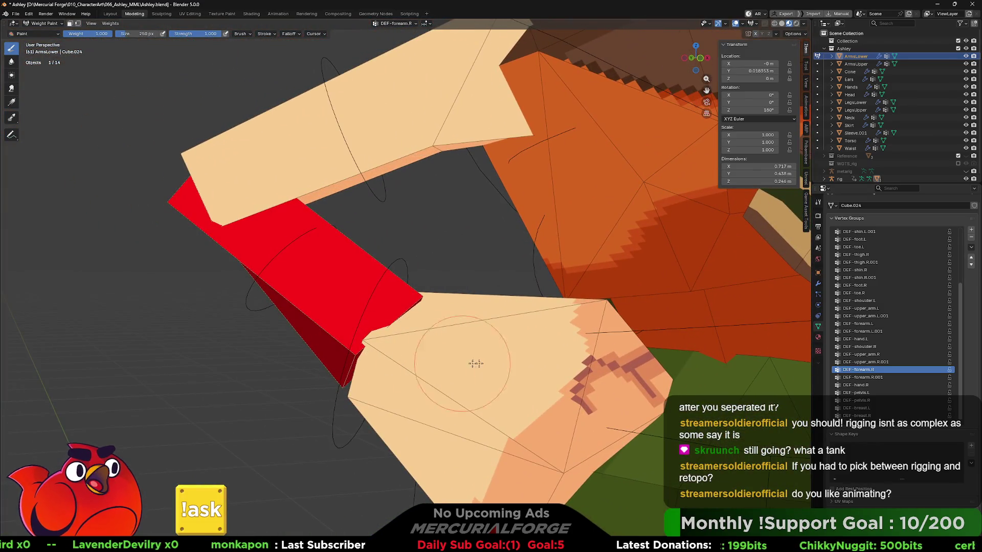
# - Leave weight painting for Object Mode and put the rig back into Pose Mode
pyautogui.press('Tab')
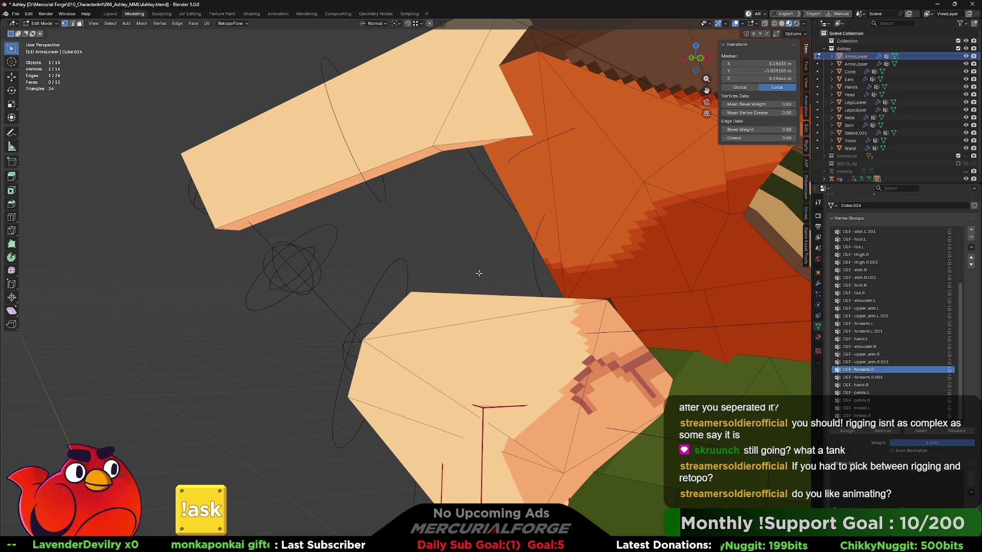
pyautogui.press('Tab')
pyautogui.hotkey('ctrl', 'Tab')
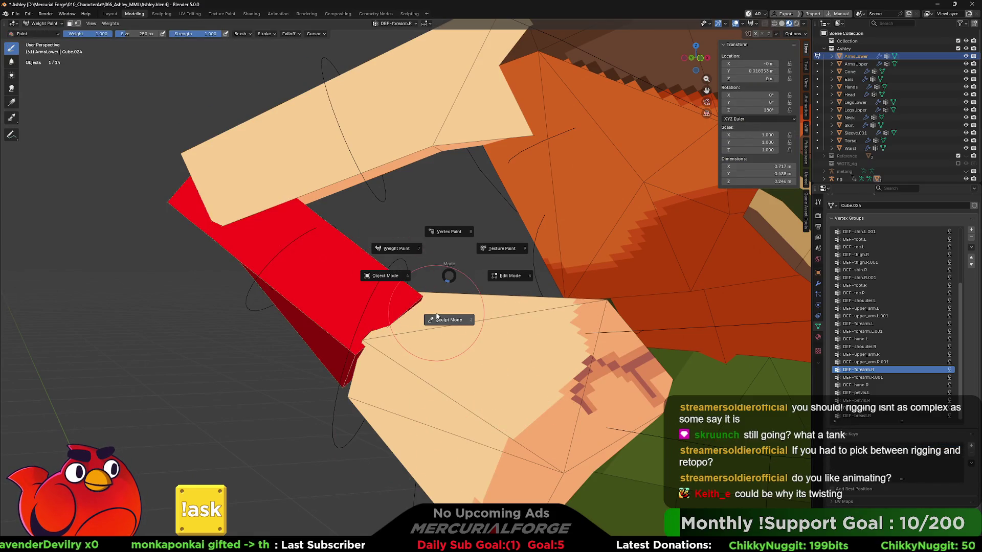
pyautogui.click(381, 276)
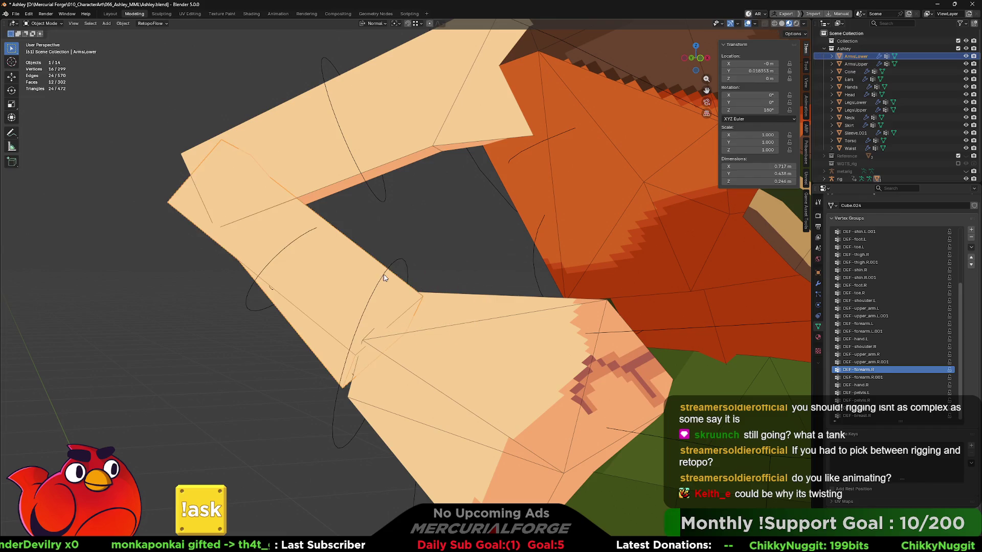
pyautogui.click(407, 263)
pyautogui.hotkey('ctrl', 'Tab')
pyautogui.click(406, 351)
pyautogui.press('KP_Decimal')
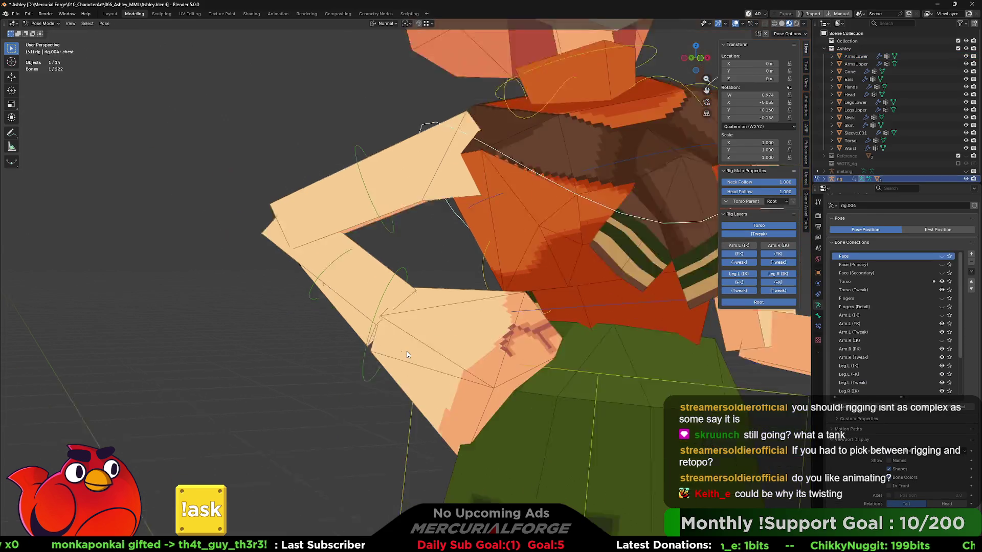
pyautogui.scroll(-6, 406, 351)
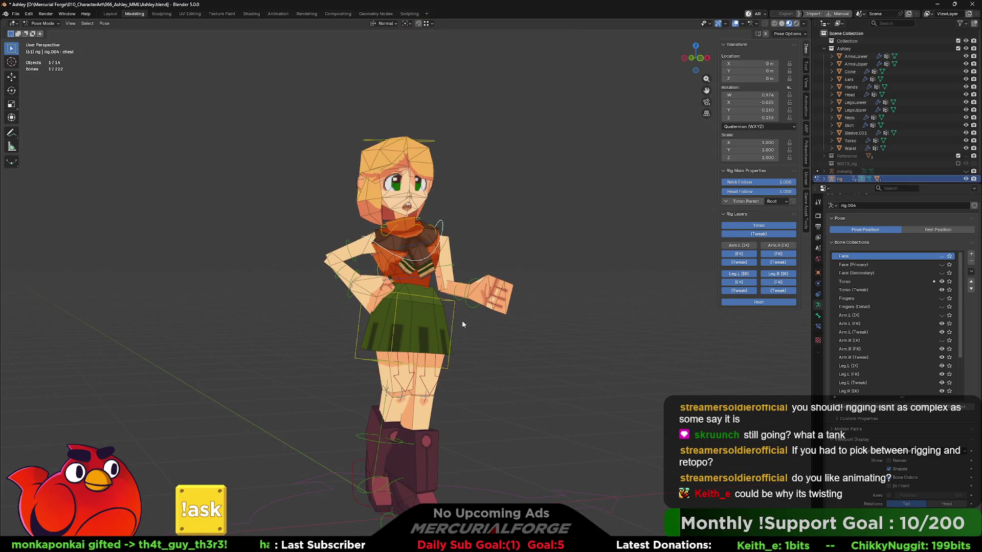
pyautogui.scroll(2, 462, 320)
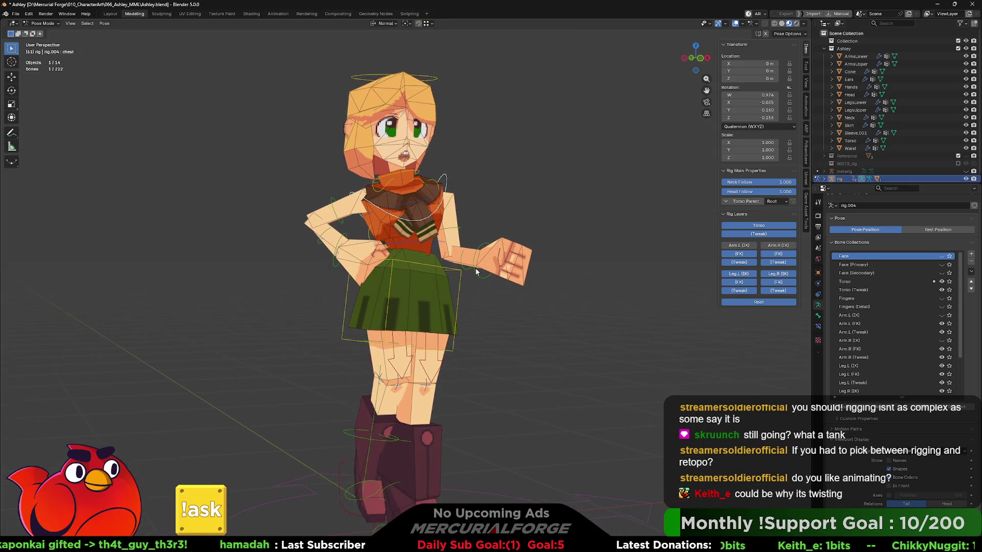
pyautogui.moveTo(475, 271)
pyautogui.mouseDown(button='middle')
pyautogui.moveTo(643, 271)
pyautogui.moveTo(455, 272)
pyautogui.mouseUp(button='middle')
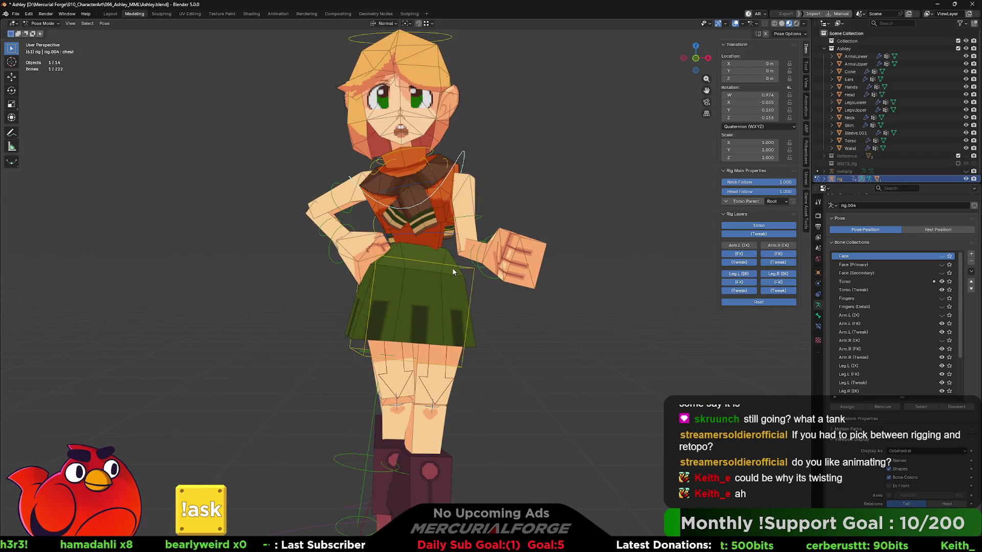
pyautogui.scroll(1, 446, 270)
pyautogui.press('KP_4')
pyautogui.press('KP_4')
pyautogui.press('KP_4')
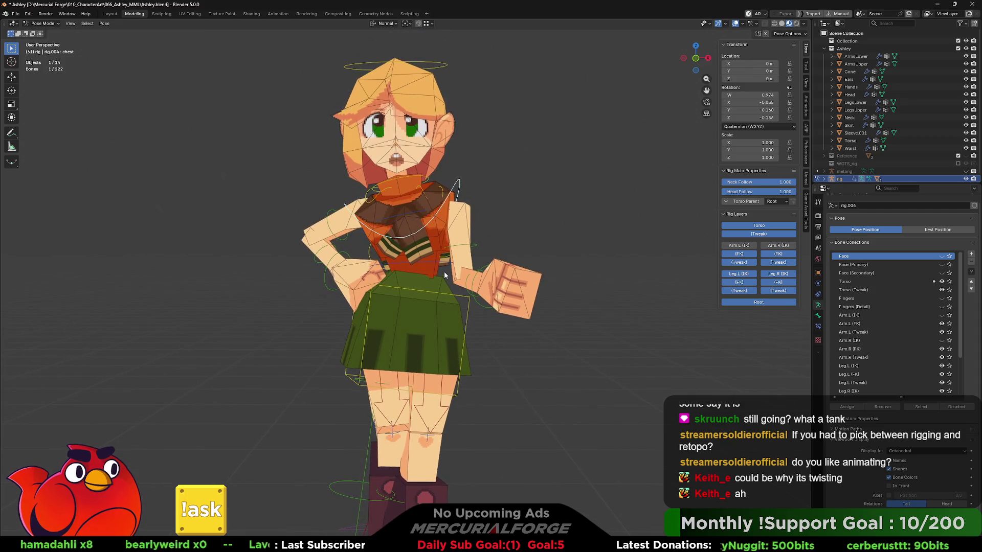
pyautogui.moveTo(437, 257)
pyautogui.mouseDown(button='middle')
pyautogui.moveTo(621, 260)
pyautogui.moveTo(416, 254)
pyautogui.moveTo(455, 268)
pyautogui.moveTo(439, 223)
pyautogui.mouseUp(button='middle')
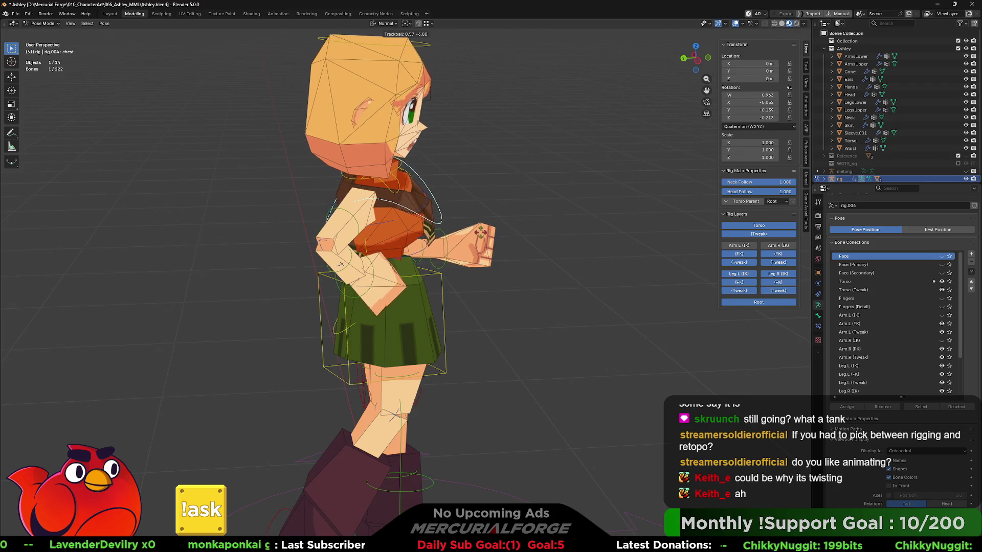
pyautogui.rightClick(490, 247)
pyautogui.moveTo(489, 238)
pyautogui.mouseDown(button='middle')
pyautogui.moveTo(450, 285)
pyautogui.moveTo(477, 284)
pyautogui.mouseUp(button='middle')
pyautogui.scroll(-2, 476, 284)
# - Try tilting the neck bone, then cancel so the head stays upright
pyautogui.click(415, 232)
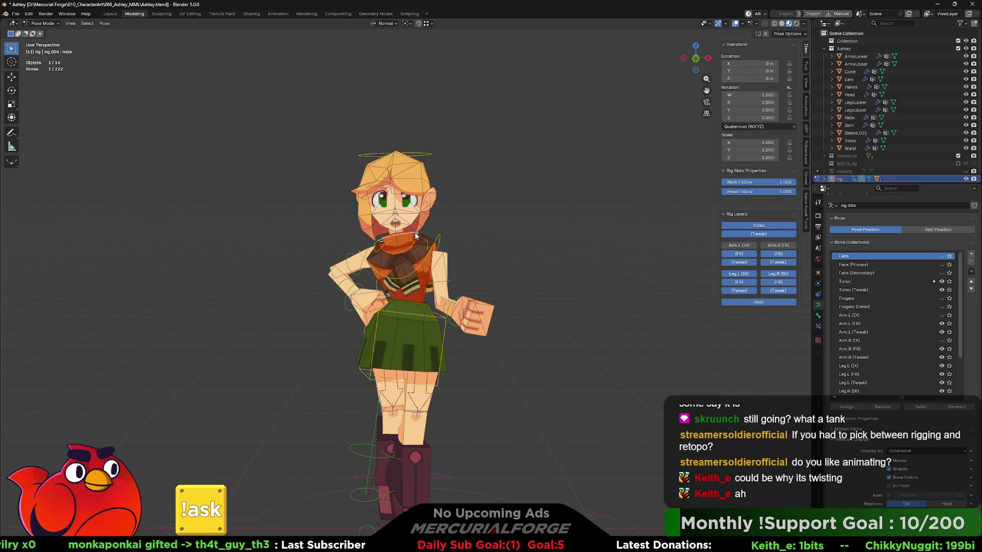
pyautogui.press('r')
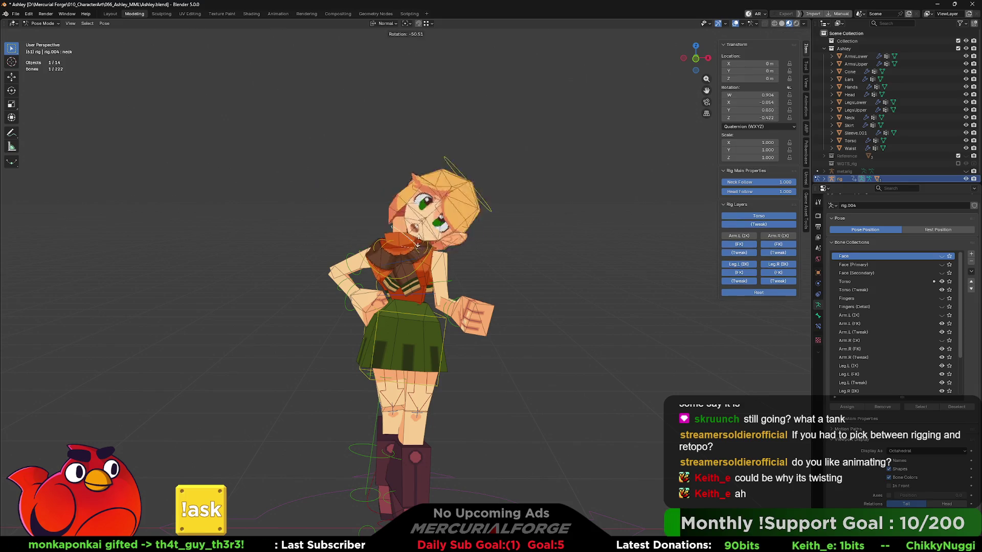
pyautogui.press('Escape')
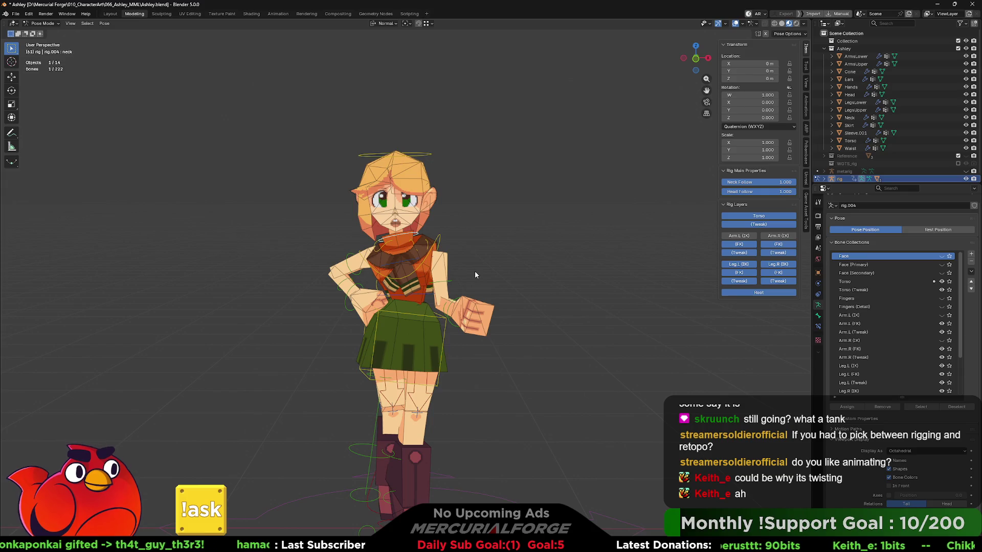
pyautogui.moveTo(474, 271)
pyautogui.mouseDown(button='middle')
pyautogui.moveTo(486, 247)
pyautogui.moveTo(472, 260)
pyautogui.mouseUp(button='middle')
pyautogui.click(479, 253)
# - Rotate the hand_fk.L bone to give the outstretched fist a new angle
pyautogui.click(459, 275)
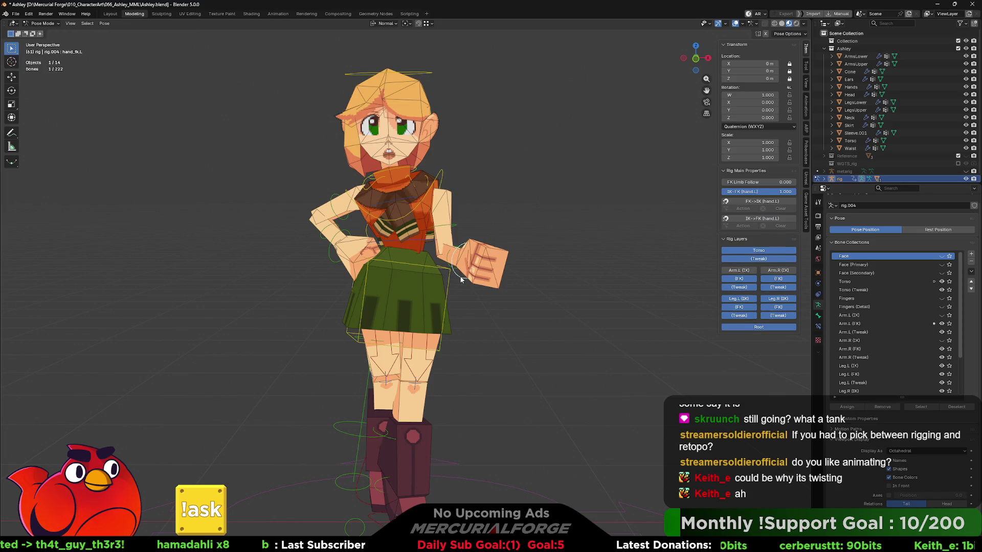
pyautogui.press('r')
pyautogui.press('r')
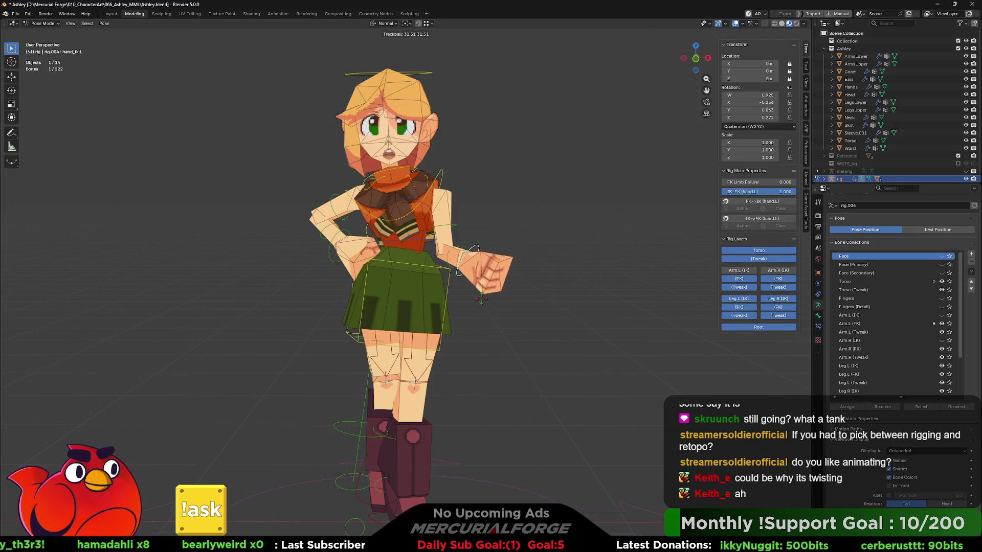
pyautogui.click(483, 266)
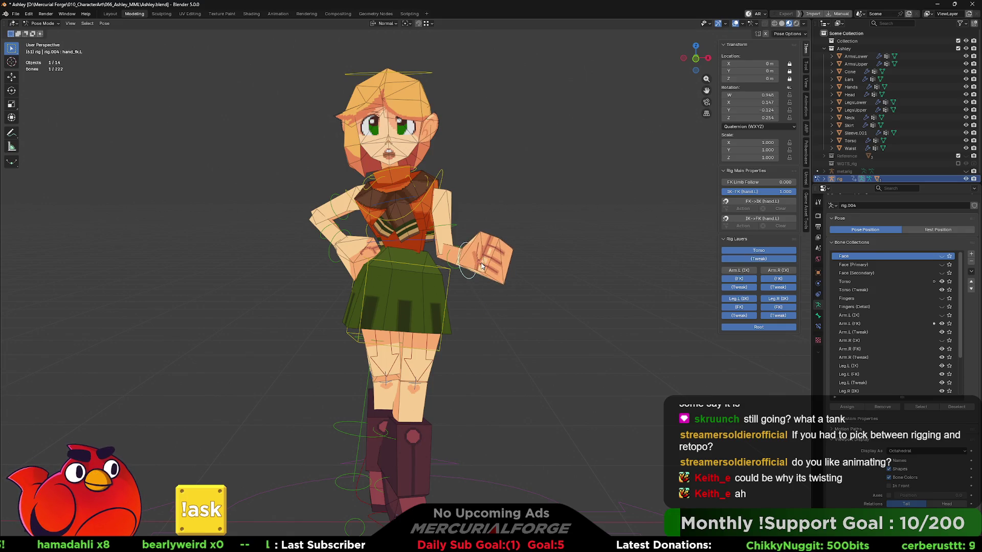
pyautogui.moveTo(529, 275)
pyautogui.mouseDown(button='middle')
pyautogui.moveTo(557, 288)
pyautogui.moveTo(342, 287)
pyautogui.moveTo(510, 288)
pyautogui.moveTo(488, 299)
pyautogui.moveTo(504, 283)
pyautogui.mouseUp(button='middle')
# - In front orthographic view, select the torso bone and begin rotating it
pyautogui.press('KP_5')
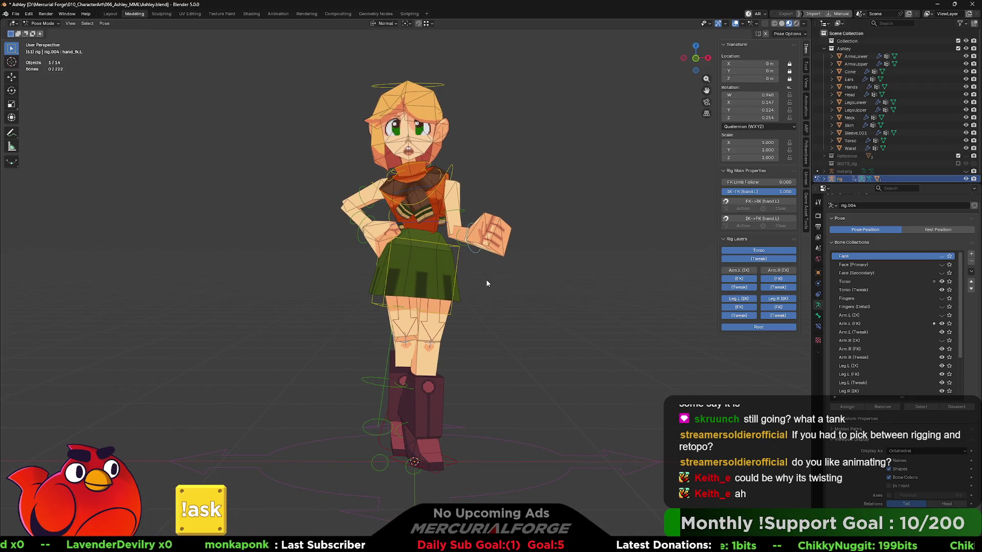
pyautogui.press('KP_1')
pyautogui.click(458, 255)
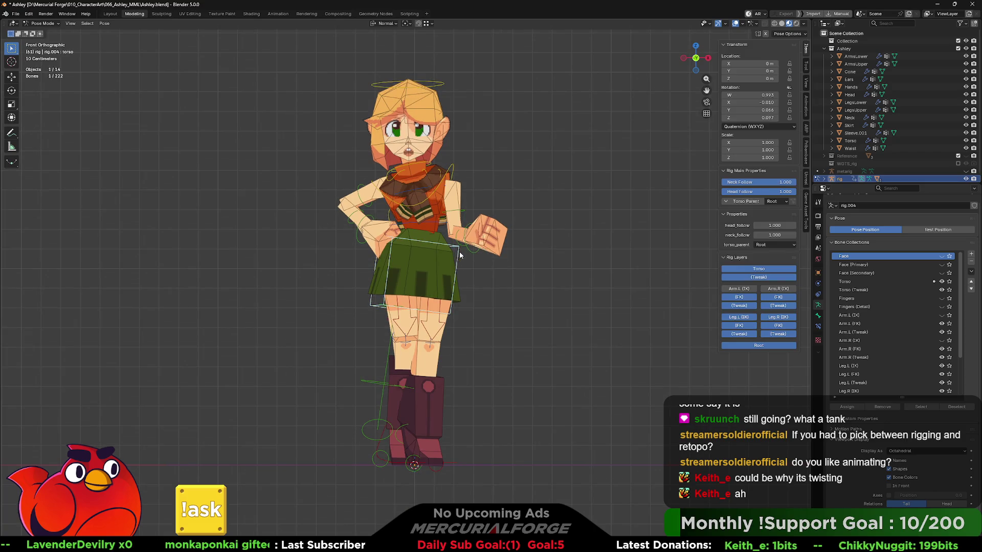
pyautogui.press('r')
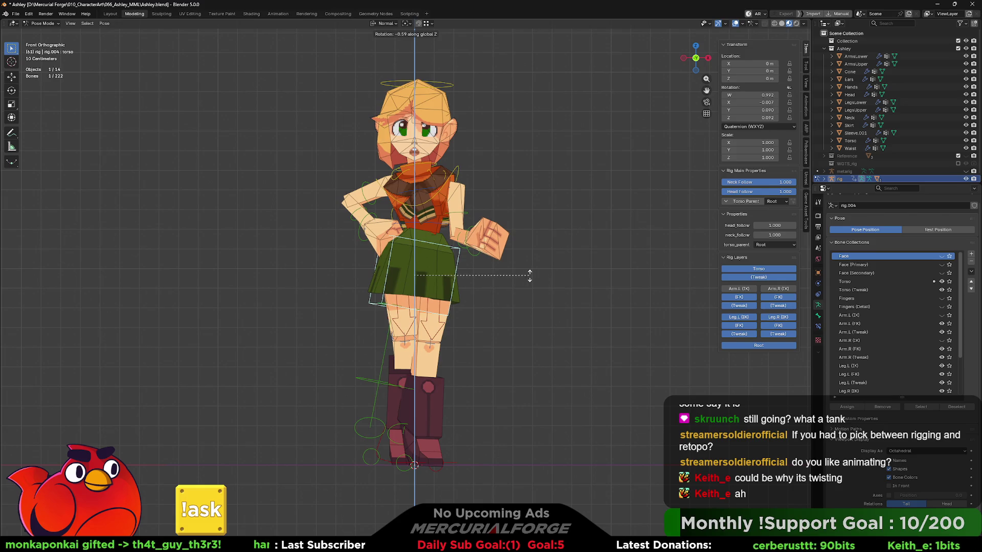
# - Confirm the slight torso twist and check it in local and side orthographic views
pyautogui.click(525, 276)
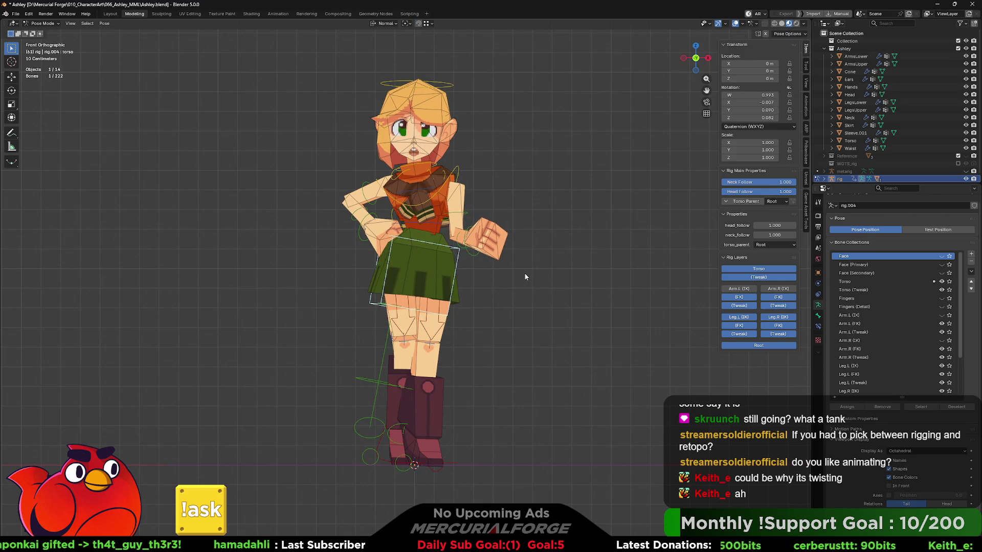
pyautogui.hotkey('shift', 'z')
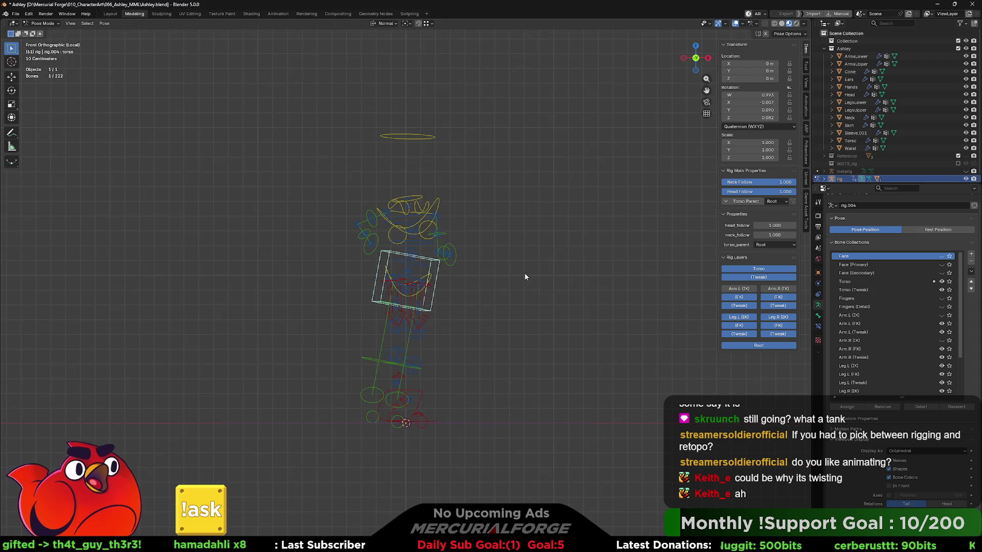
pyautogui.hotkey('shift', 'z')
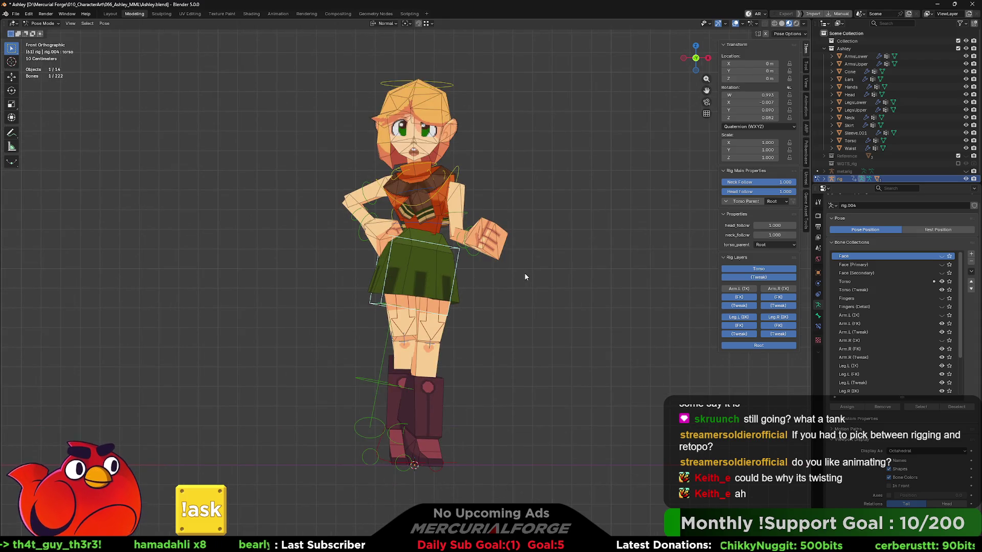
pyautogui.press('KP_3')
pyautogui.press('KP_Decimal')
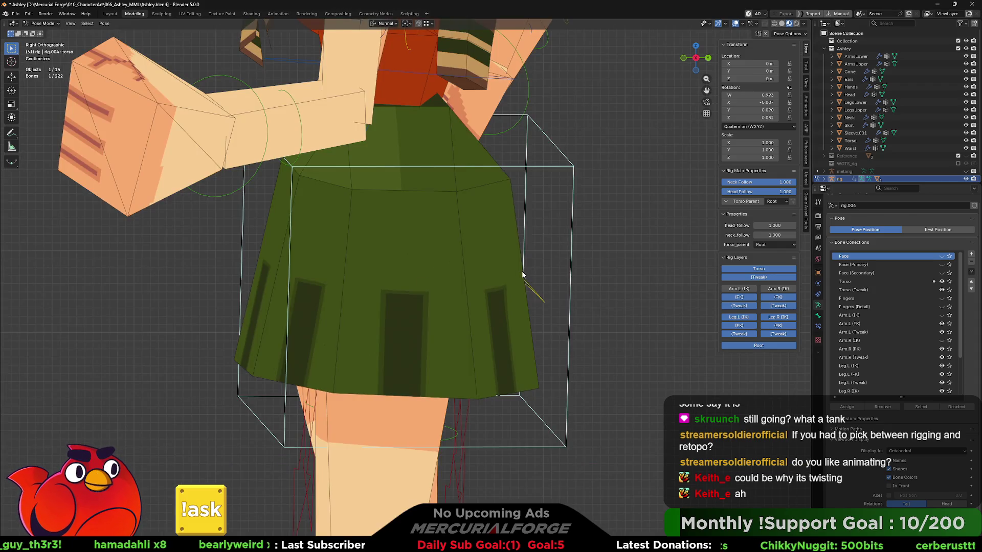
pyautogui.scroll(-8, 522, 271)
# - Inspect the pose from front and side, then select only the right foot IK control foot_ik.R
pyautogui.moveTo(520, 270)
pyautogui.mouseDown(button='middle')
pyautogui.moveTo(498, 250)
pyautogui.moveTo(487, 256)
pyautogui.mouseUp(button='middle')
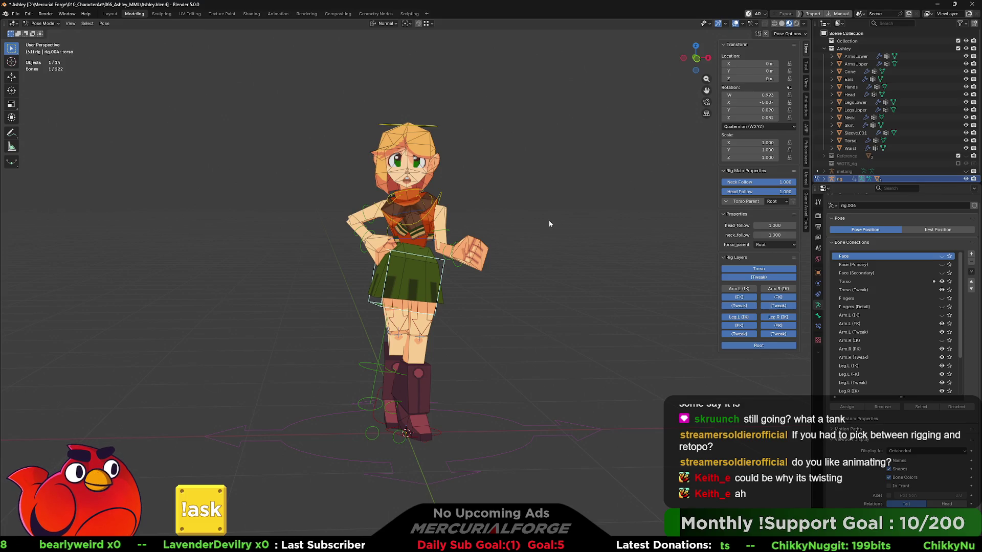
pyautogui.moveTo(477, 292)
pyautogui.mouseDown(button='middle')
pyautogui.moveTo(523, 290)
pyautogui.moveTo(462, 303)
pyautogui.mouseUp(button='middle')
pyautogui.scroll(3, 522, 290)
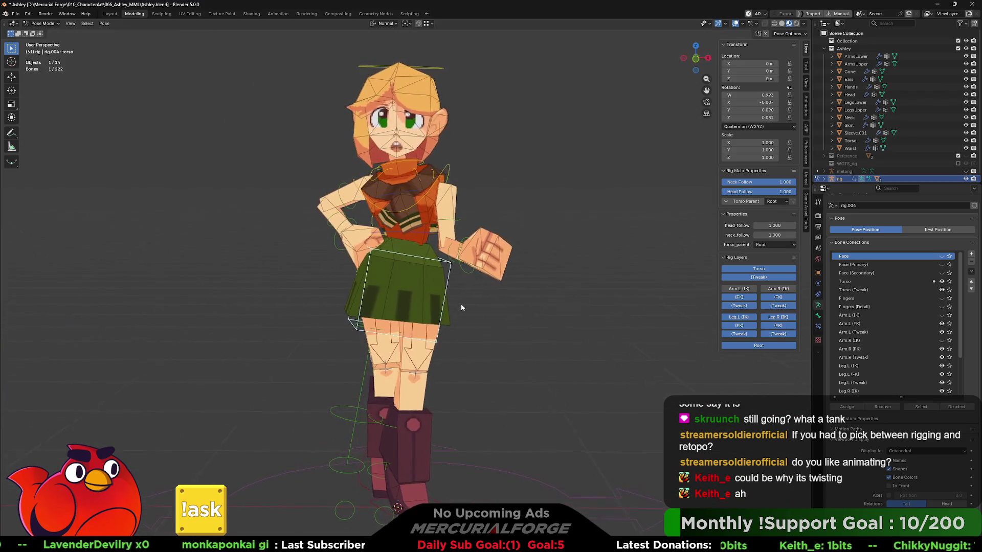
pyautogui.press('Tab')
pyautogui.press('Tab')
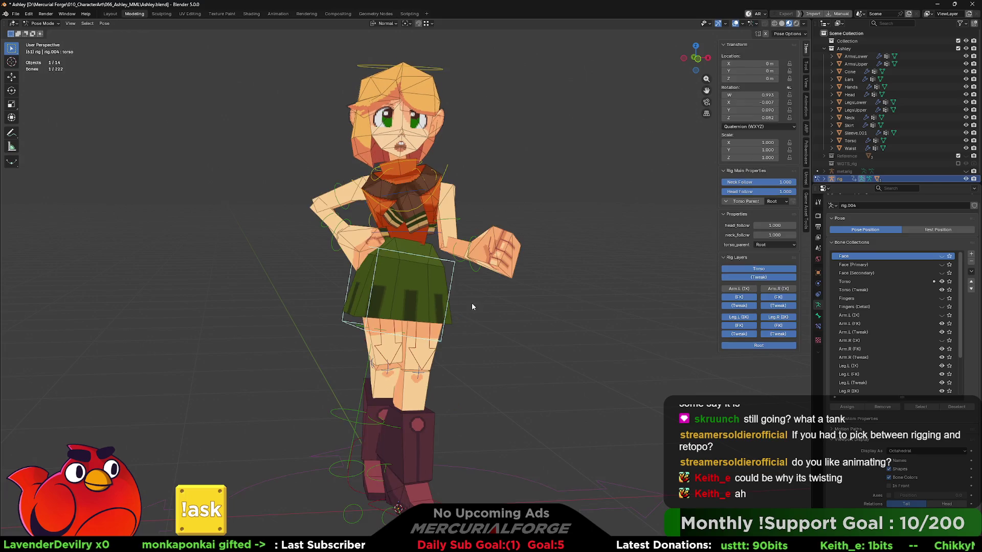
pyautogui.moveTo(479, 318)
pyautogui.mouseDown(button='middle')
pyautogui.moveTo(498, 308)
pyautogui.moveTo(346, 428)
pyautogui.moveTo(514, 384)
pyautogui.mouseUp(button='middle')
pyautogui.hotkey('alt', 'a')
pyautogui.click(346, 424)
# - Move foot_ik.R to lift the right leg into a raised kick position
pyautogui.press('g')
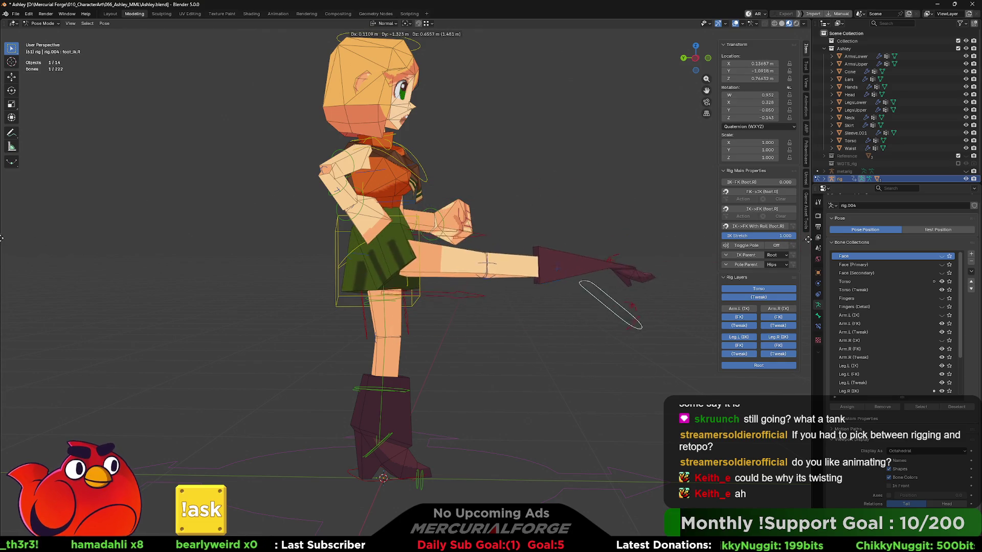
pyautogui.click(680, 265)
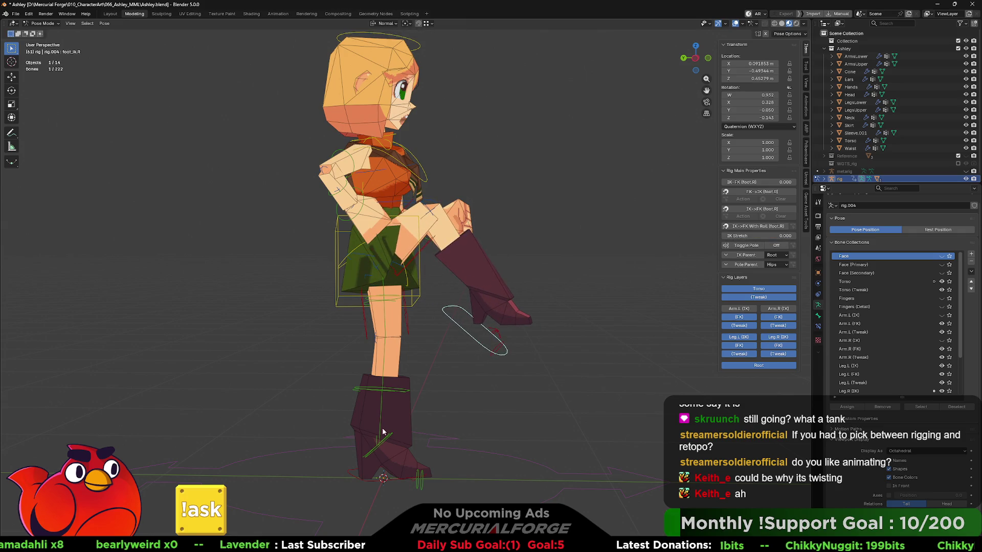
pyautogui.click(377, 474)
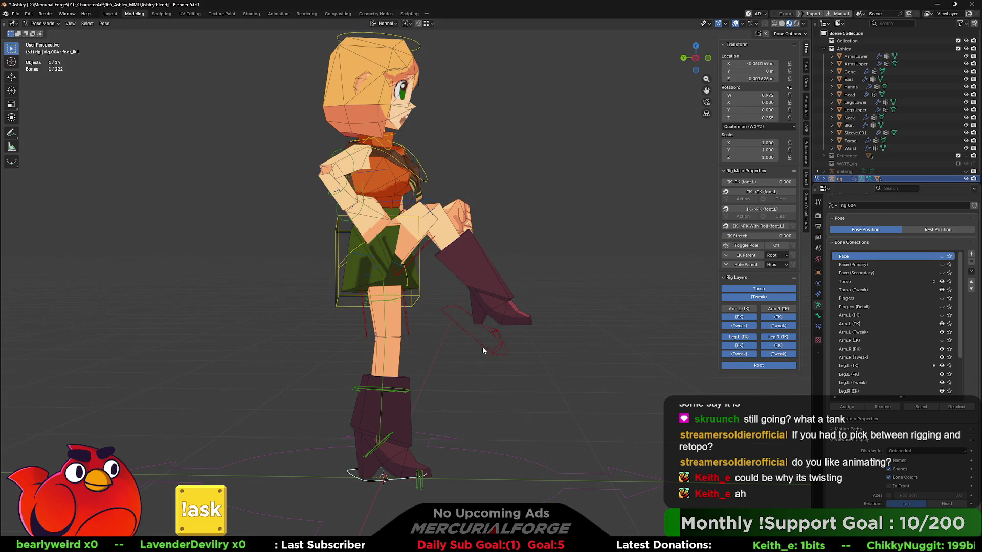
pyautogui.moveTo(490, 336); pyautogui.dragTo(446, 302, button='middle')
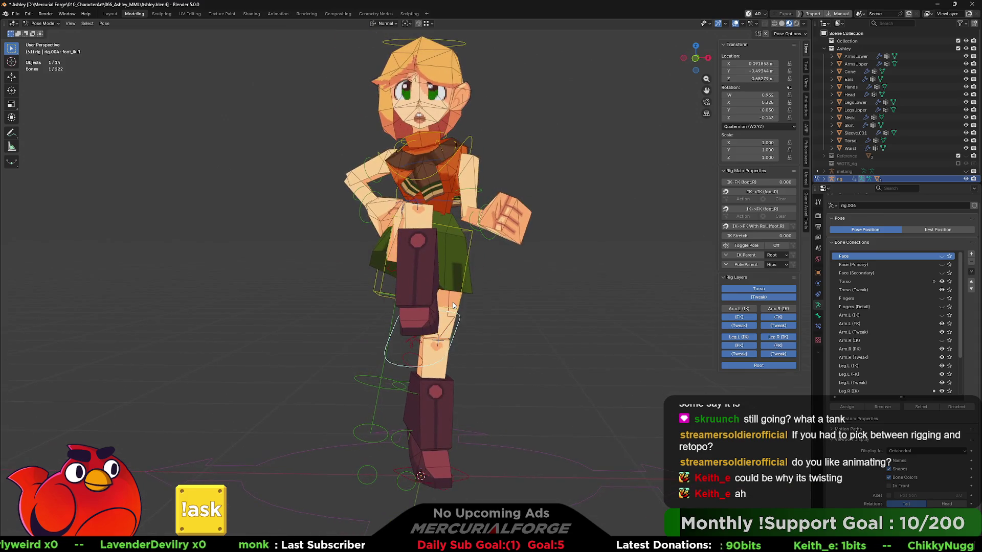
# - Move the foot control again, undo so both feet are planted, and view from the front
pyautogui.press('g')
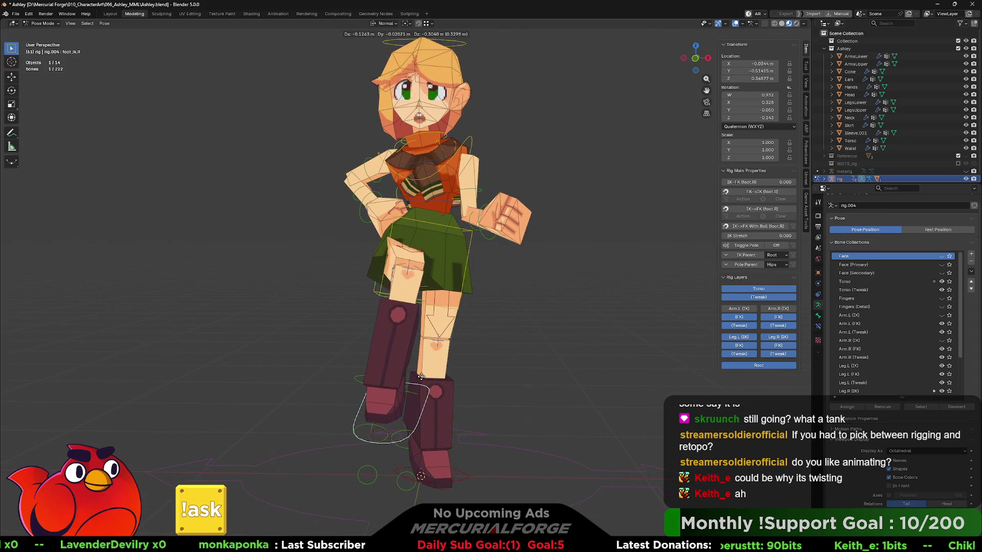
pyautogui.click(422, 369)
pyautogui.moveTo(481, 307)
pyautogui.mouseDown(button='middle')
pyautogui.moveTo(563, 311)
pyautogui.moveTo(506, 322)
pyautogui.moveTo(537, 326)
pyautogui.moveTo(553, 315)
pyautogui.mouseUp(button='middle')
pyautogui.hotkey('ctrl', 'z')
pyautogui.hotkey('ctrl', 'z')
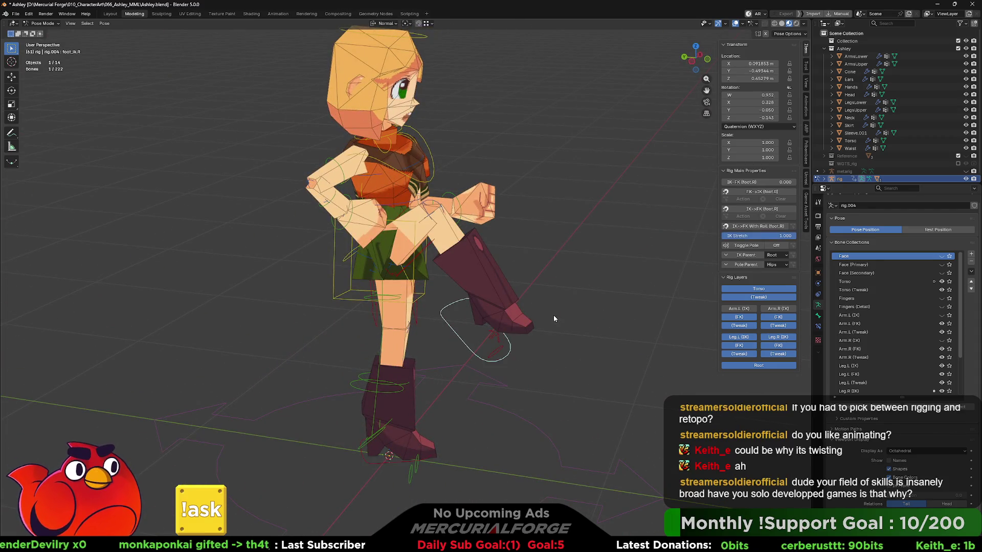
pyautogui.moveTo(465, 318); pyautogui.dragTo(477, 302, button='middle')
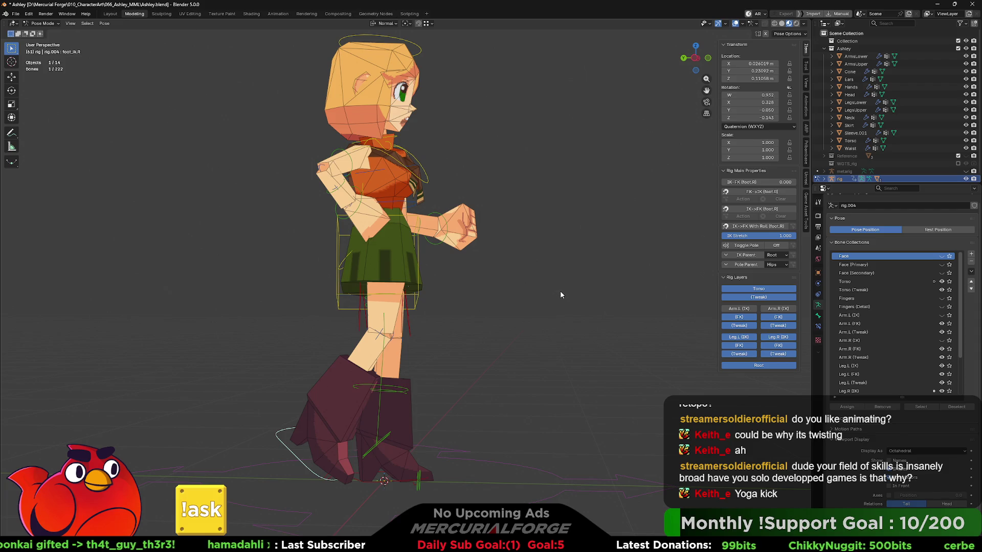
pyautogui.moveTo(560, 291)
pyautogui.mouseDown(button='middle')
pyautogui.moveTo(463, 299)
pyautogui.moveTo(481, 298)
pyautogui.moveTo(475, 317)
pyautogui.moveTo(483, 300)
pyautogui.mouseUp(button='middle')
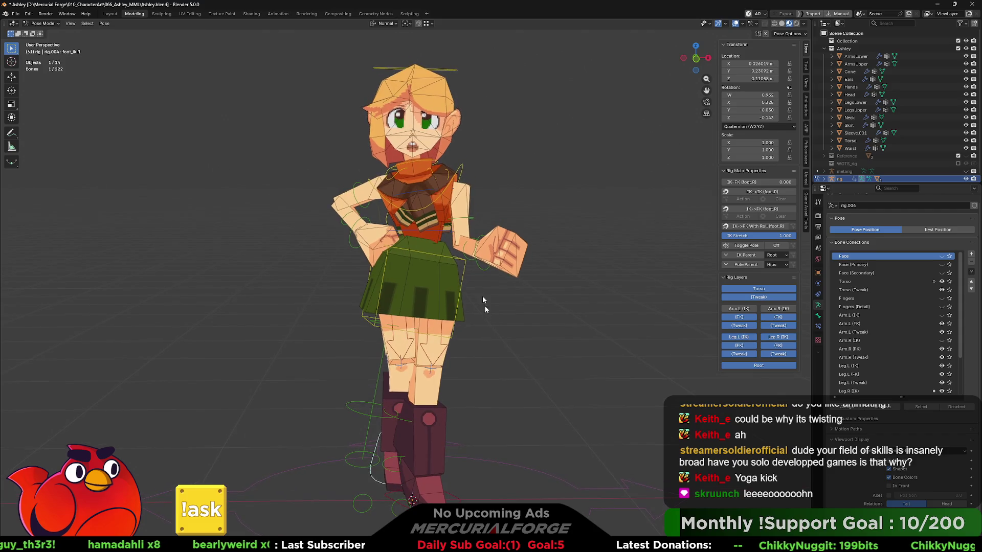
# - Trackball-rotate the head bone so the head tilts with the pose
pyautogui.click(434, 70)
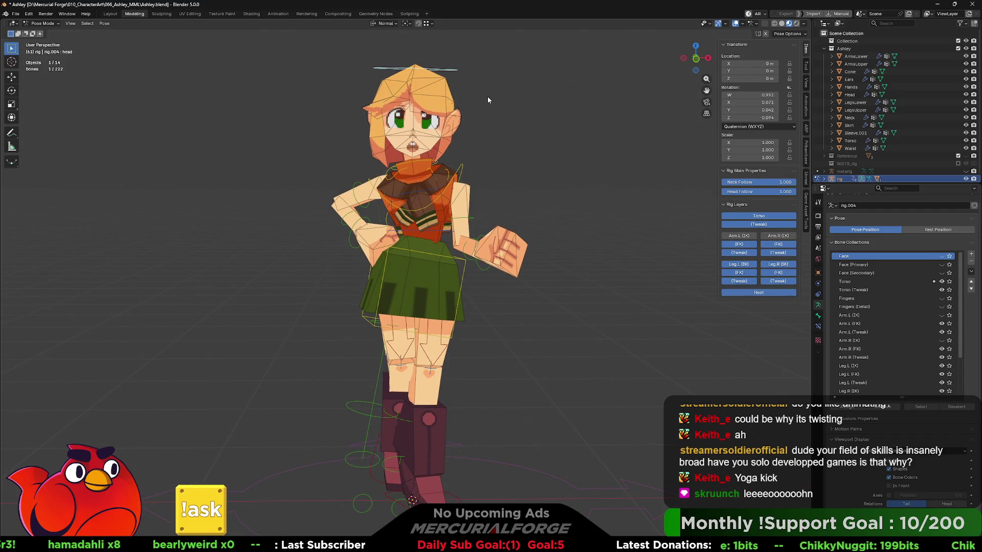
pyautogui.press('r')
pyautogui.press('r')
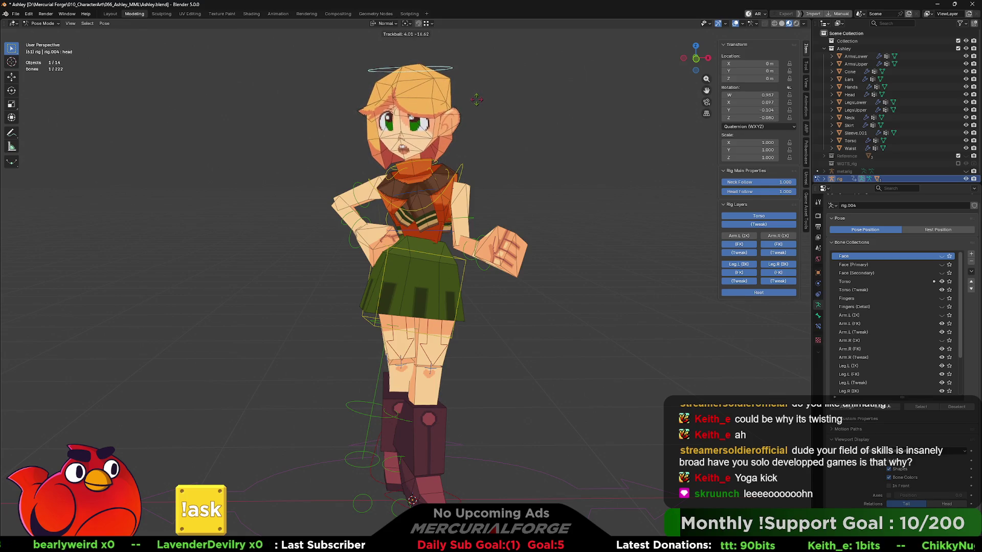
pyautogui.moveTo(476, 102); pyautogui.dragTo(481, 196, button='middle')
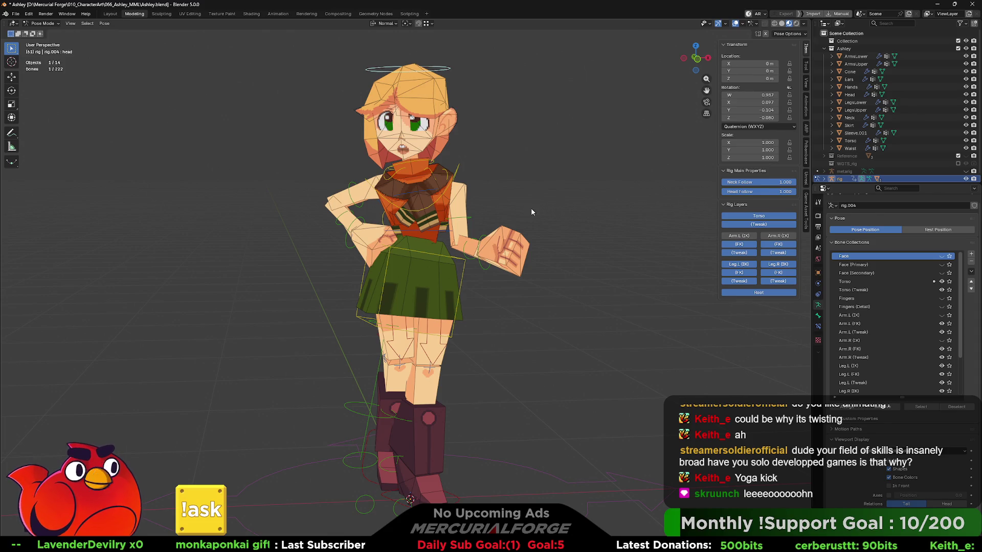
# - Orbit from side to three-quarter to a higher frontal view to check the pose
pyautogui.moveTo(514, 238)
pyautogui.mouseDown(button='middle')
pyautogui.moveTo(595, 244)
pyautogui.moveTo(333, 228)
pyautogui.mouseUp(button='middle')
pyautogui.moveTo(519, 239)
pyautogui.mouseDown(button='middle')
pyautogui.moveTo(444, 234)
pyautogui.moveTo(383, 251)
pyautogui.moveTo(429, 248)
pyautogui.moveTo(452, 303)
pyautogui.moveTo(495, 225)
pyautogui.moveTo(483, 266)
pyautogui.moveTo(411, 267)
pyautogui.moveTo(431, 265)
pyautogui.mouseUp(button='middle')
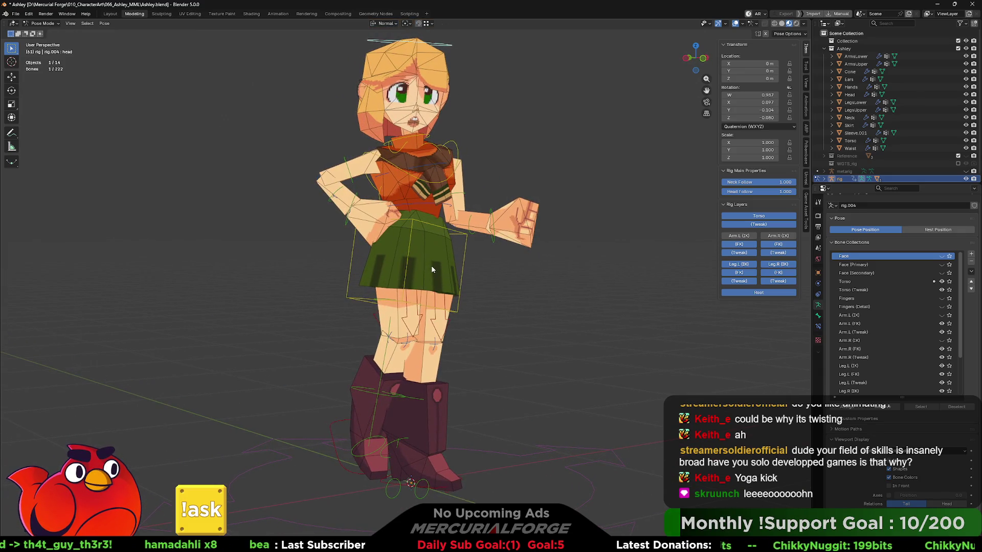
pyautogui.moveTo(524, 256); pyautogui.dragTo(517, 292, button='middle')
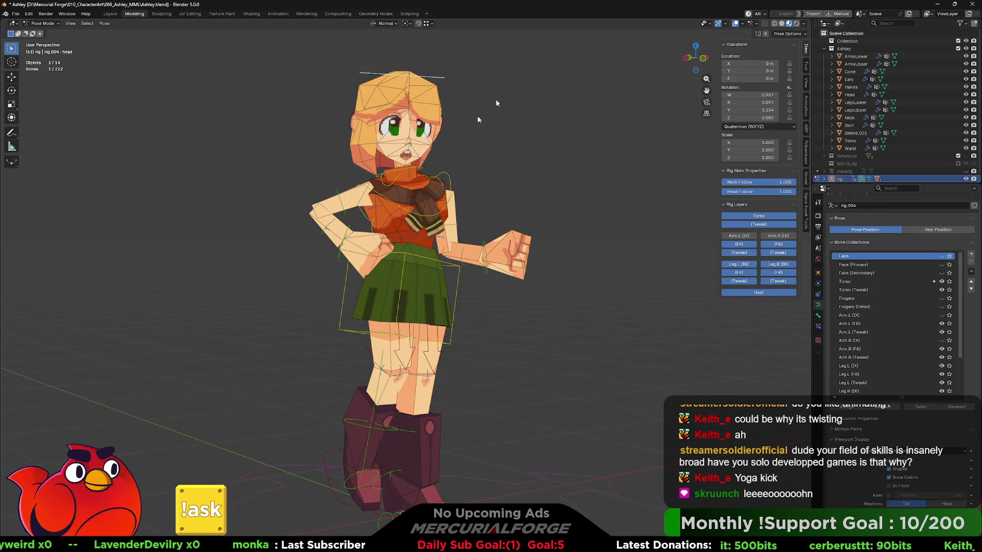
# - Turn off viewport overlays to hide bones, wireframe and grid, and orbit the clean model
pyautogui.click(735, 23)
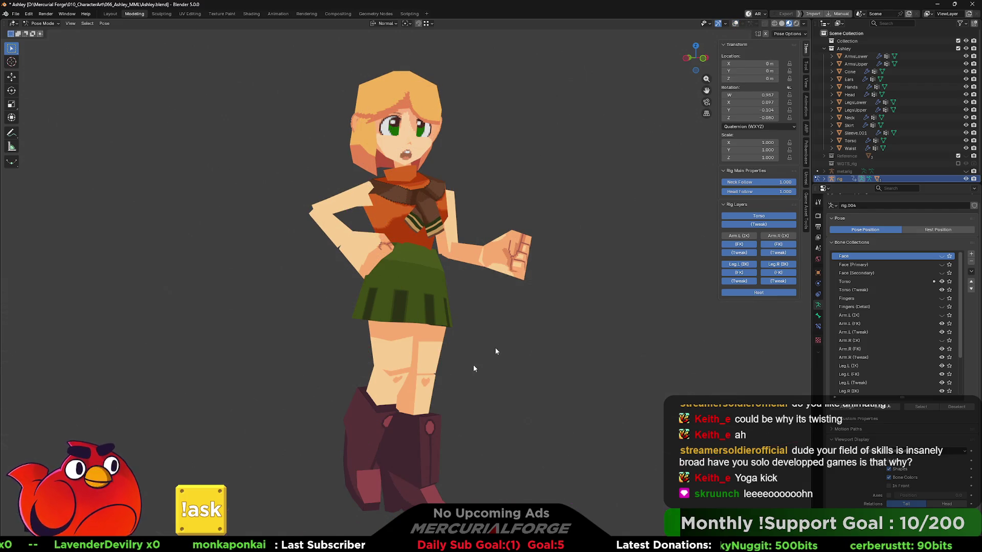
pyautogui.moveTo(394, 310)
pyautogui.mouseDown(button='middle')
pyautogui.moveTo(482, 331)
pyautogui.moveTo(234, 333)
pyautogui.moveTo(169, 322)
pyautogui.moveTo(529, 327)
pyautogui.mouseUp(button='middle')
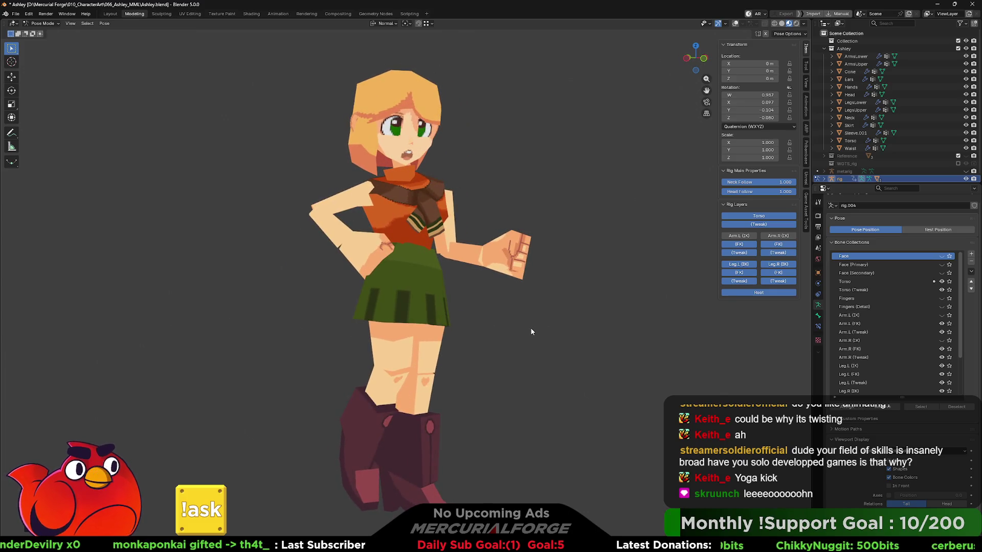
pyautogui.scroll(2, 530, 327)
pyautogui.scroll(-8, 529, 327)
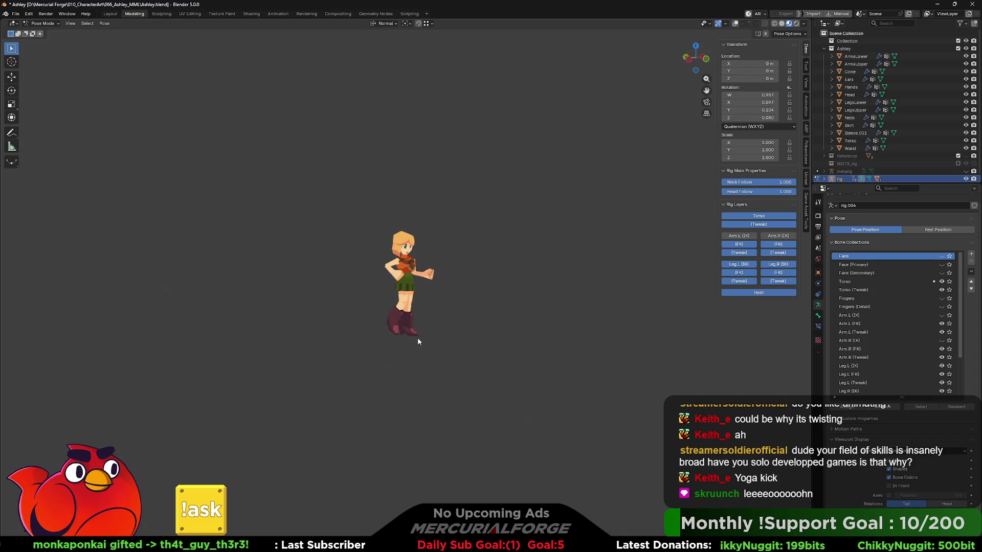
pyautogui.scroll(2, 470, 342)
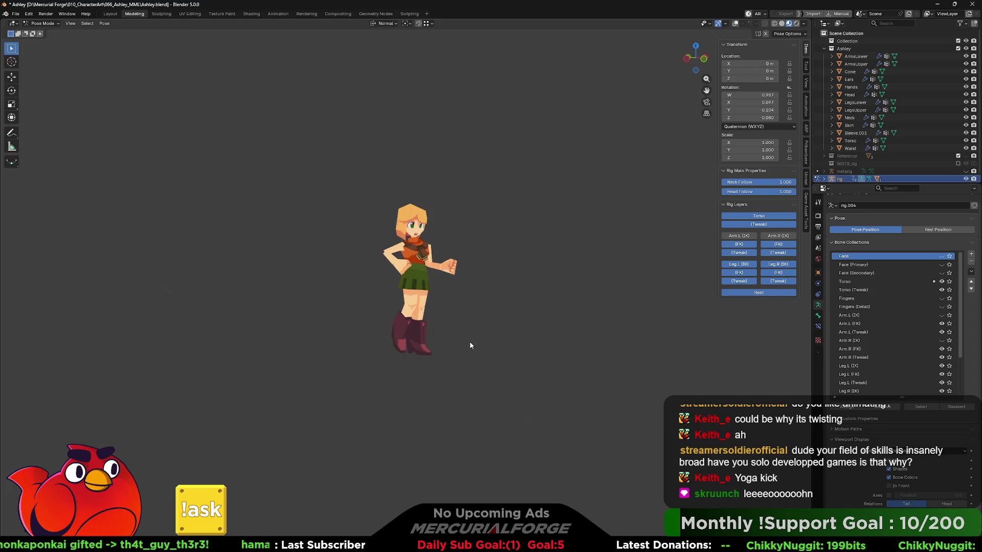
pyautogui.scroll(5, 470, 342)
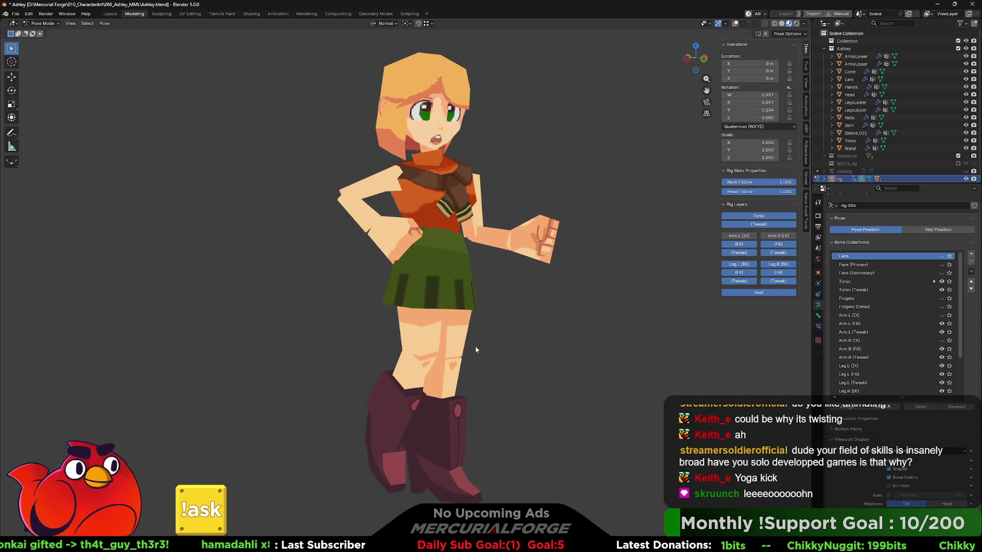
# - Zoom in and out and re-centre to look over the clean model at different distances
pyautogui.scroll(1, 479, 348)
pyautogui.keyDown('shift'); pyautogui.moveTo(484, 353); pyautogui.dragTo(475, 357, button='middle'); pyautogui.keyUp('shift')
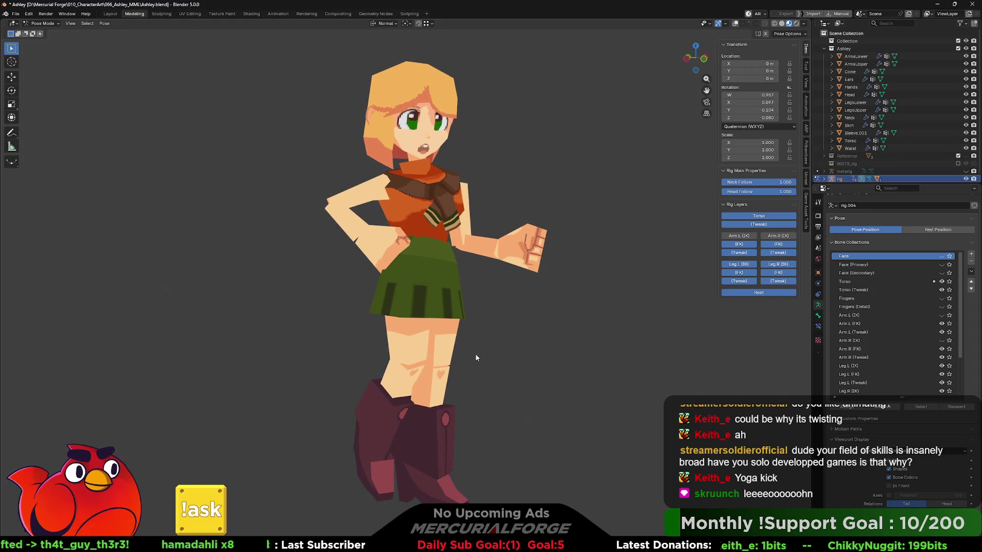
pyautogui.scroll(-5, 475, 358)
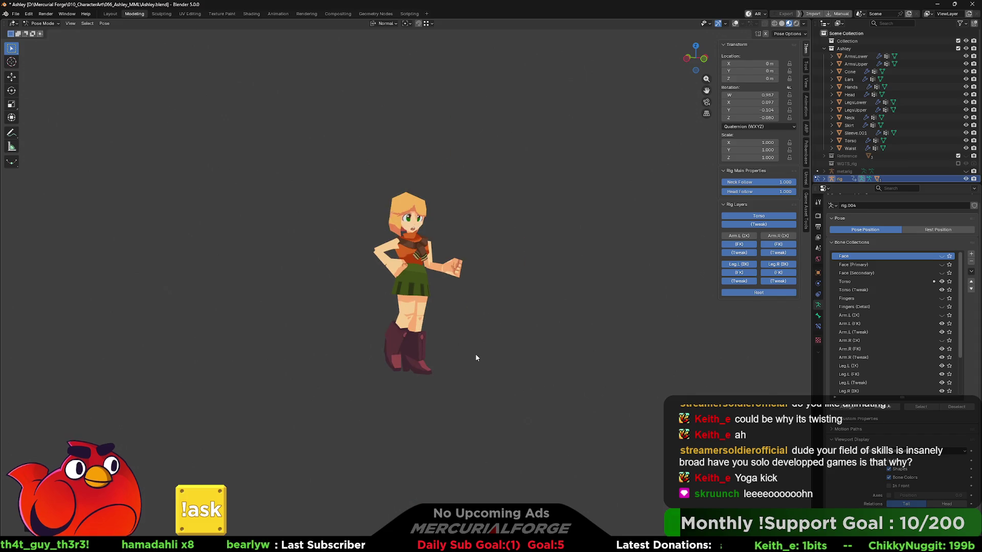
pyautogui.moveTo(479, 355)
pyautogui.mouseDown(button='middle')
pyautogui.moveTo(492, 355)
pyautogui.moveTo(484, 368)
pyautogui.mouseUp(button='middle')
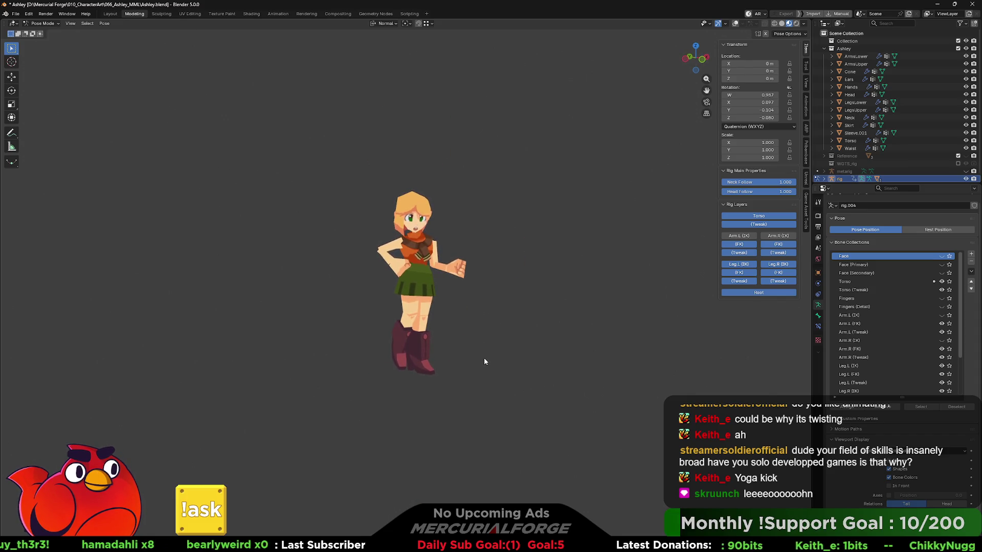
pyautogui.scroll(2, 485, 355)
pyautogui.scroll(-2, 485, 355)
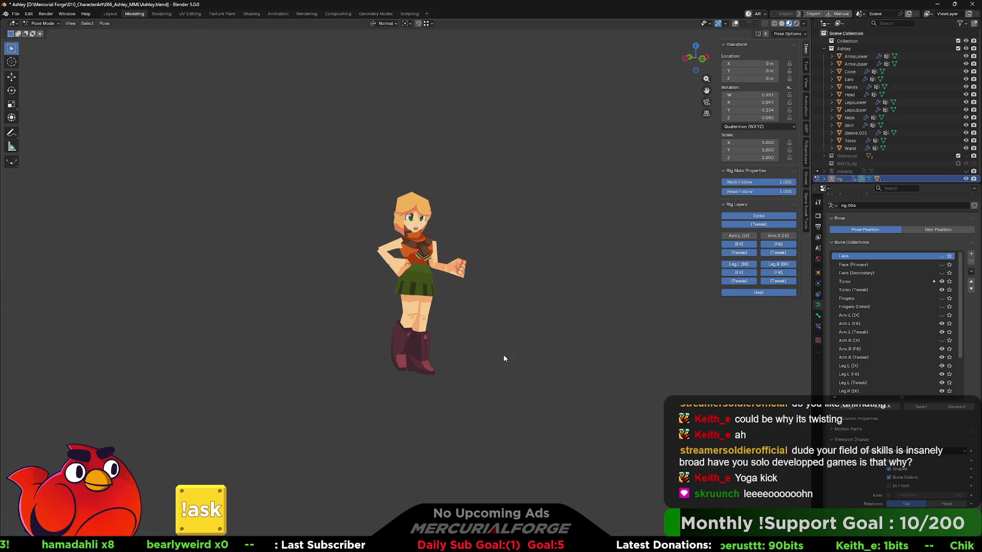
pyautogui.hotkey('alt', 'Tab')
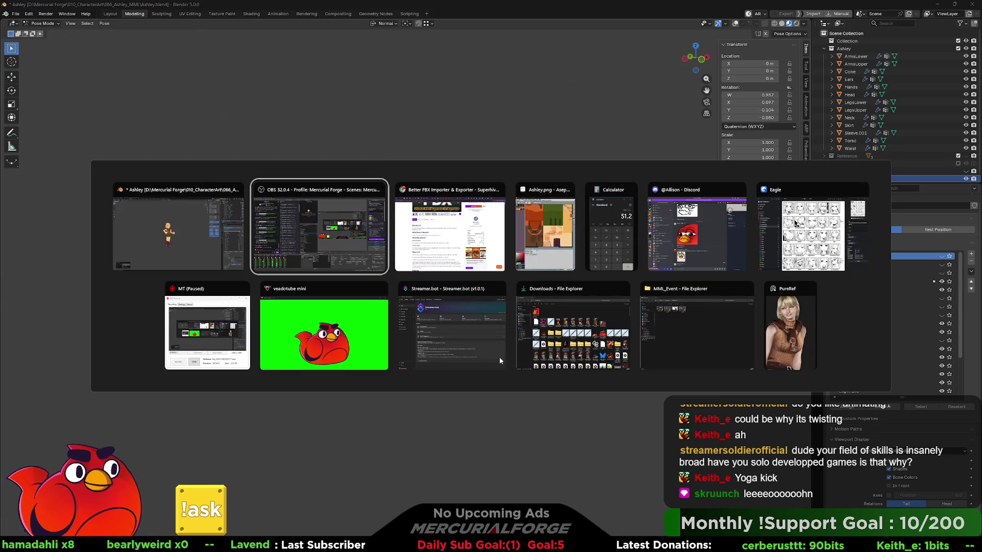
# - Search Google for 'ps1 blender look' and show the Images results
pyautogui.hotkey('alt', 'Tab')
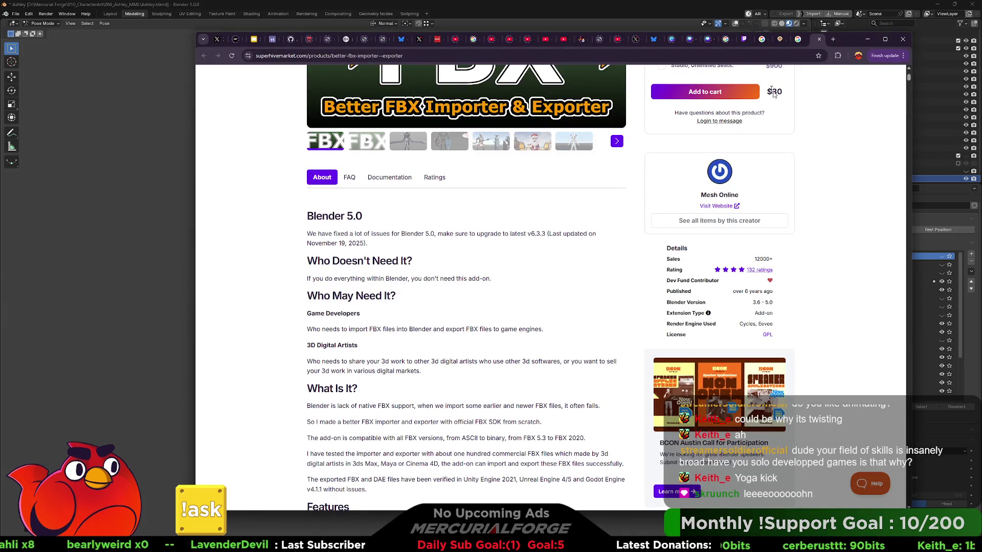
pyautogui.click(747, 58)
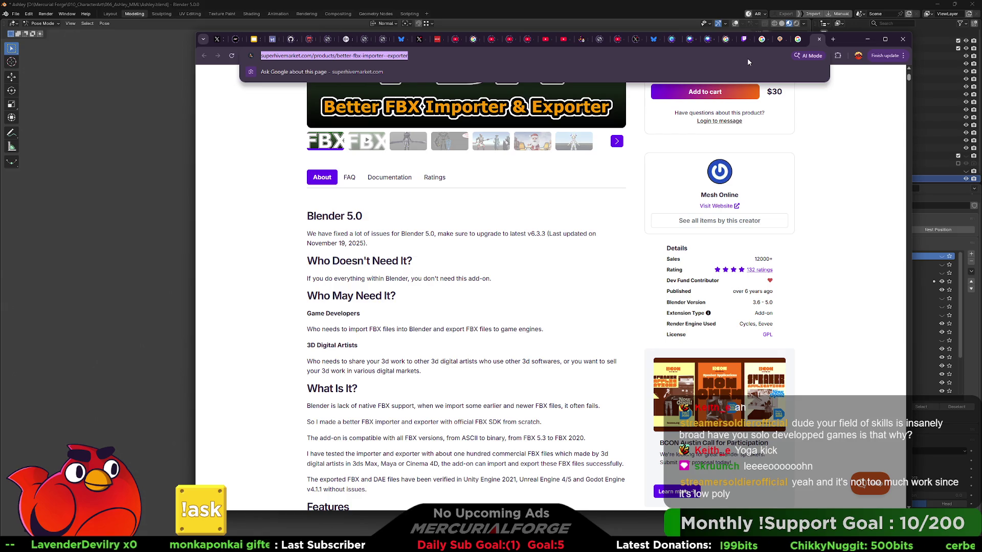
pyautogui.write('ps1 blender')
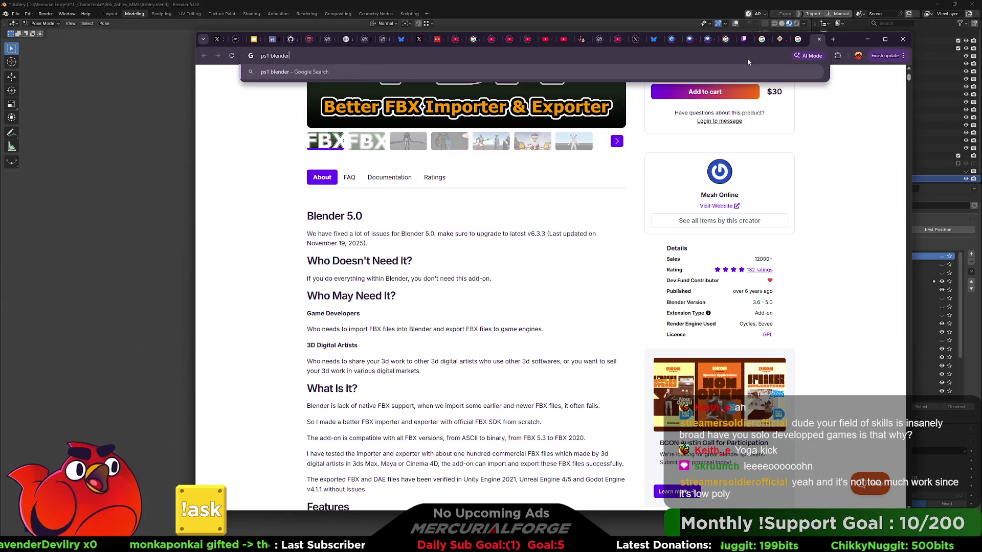
pyautogui.write(' look')
pyautogui.press('Return')
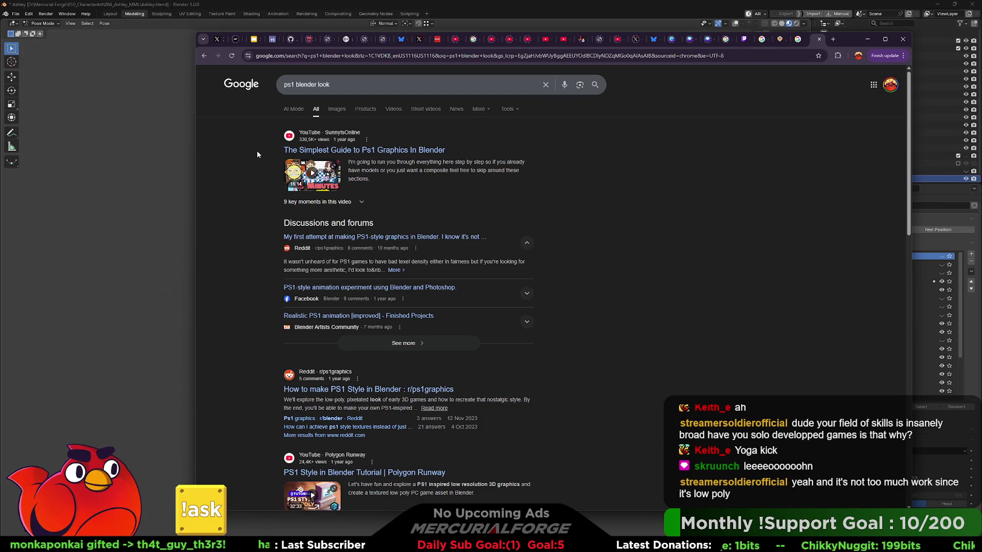
pyautogui.click(338, 109)
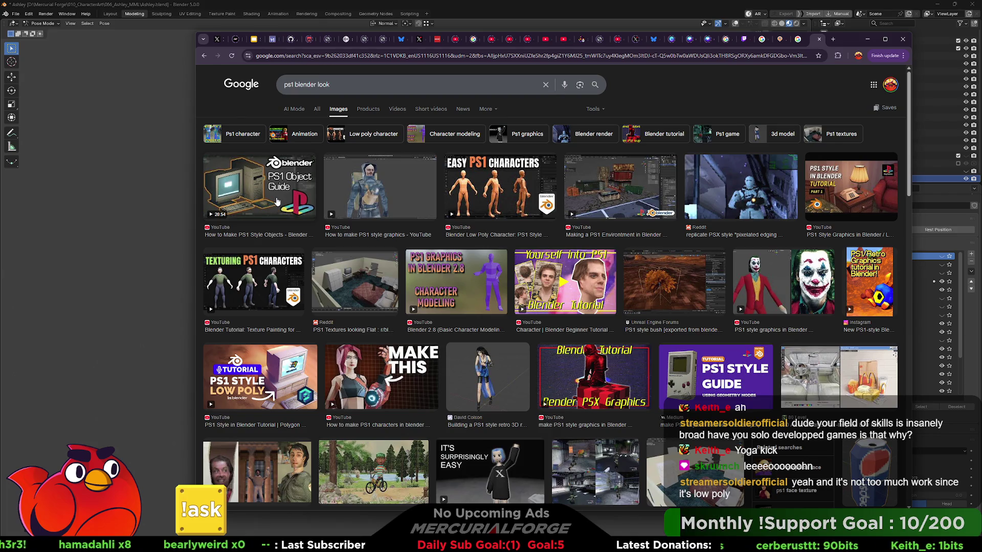
# - Preview the PS1 Object Guide, Yourself into PS1 and How to make PS1 style graphics results
pyautogui.click(276, 200)
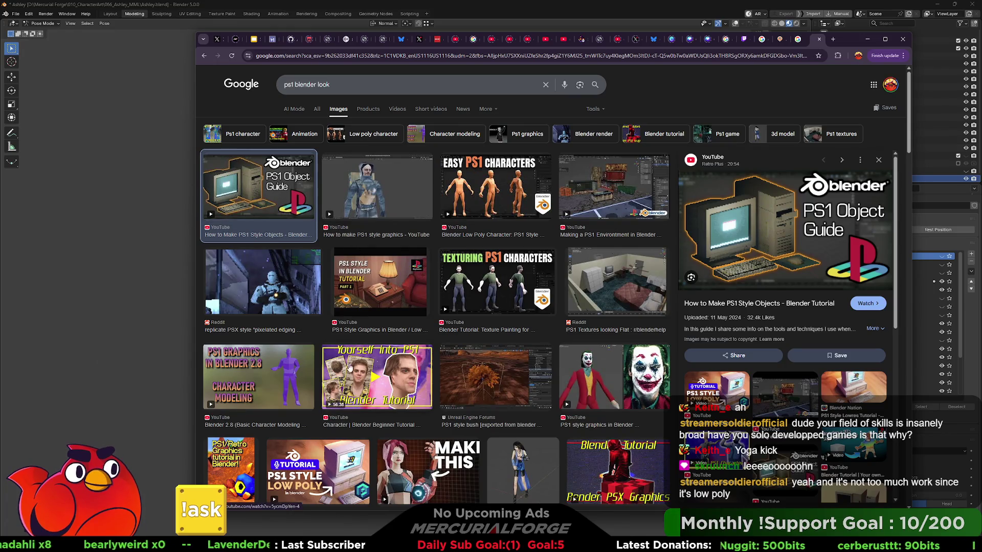
pyautogui.click(377, 377)
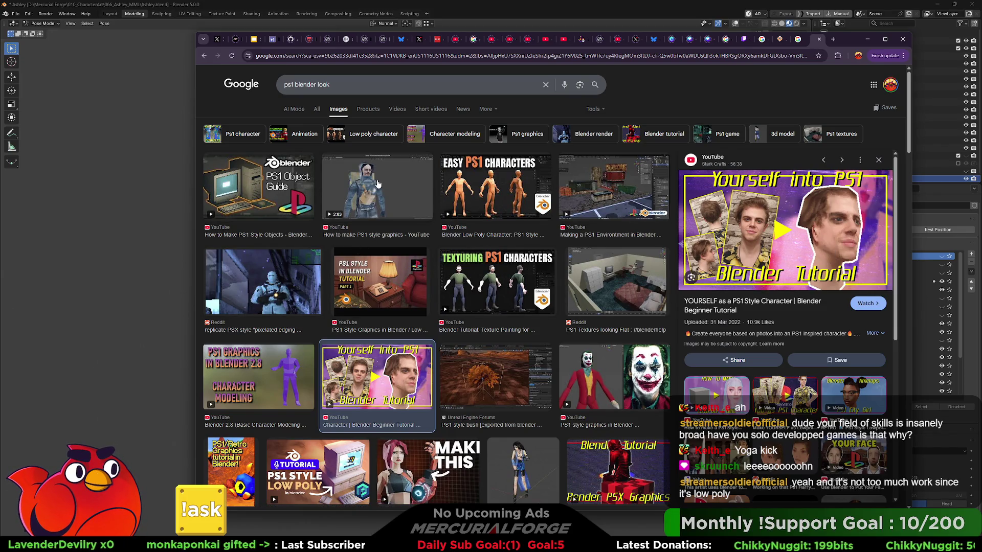
pyautogui.click(340, 189)
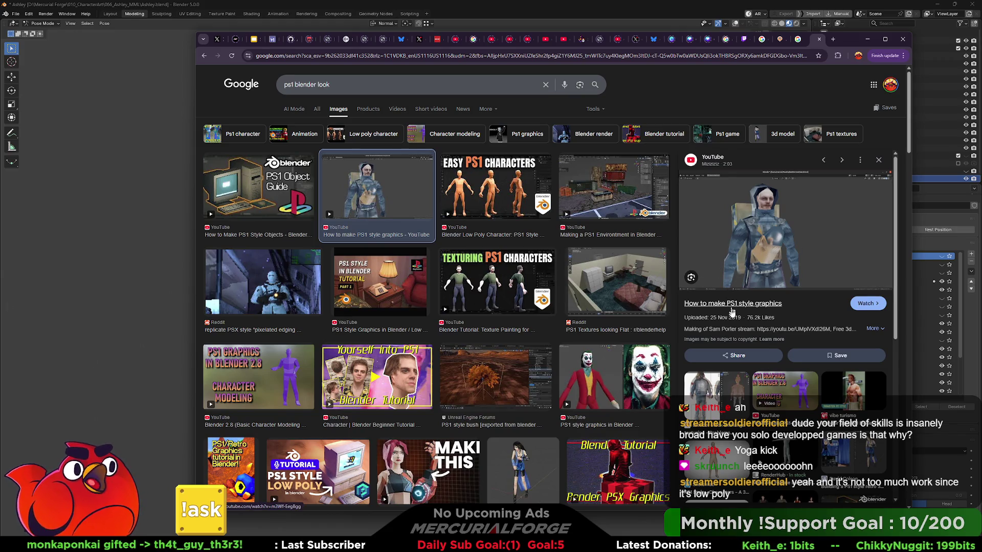
# - Reopen the PS1 Object Guide, open its tutorial video, then minimise the browser for Blender
pyautogui.click(261, 192)
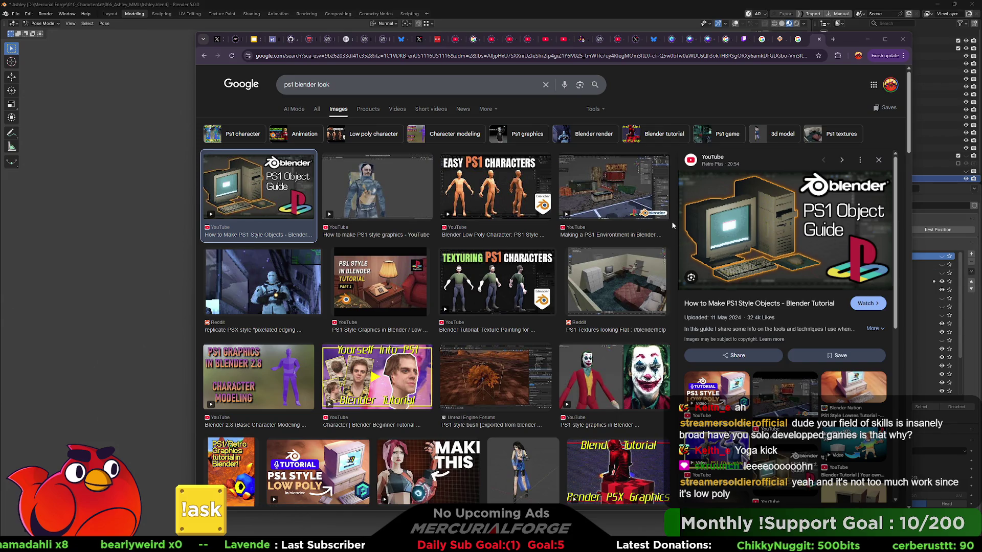
pyautogui.click(865, 304)
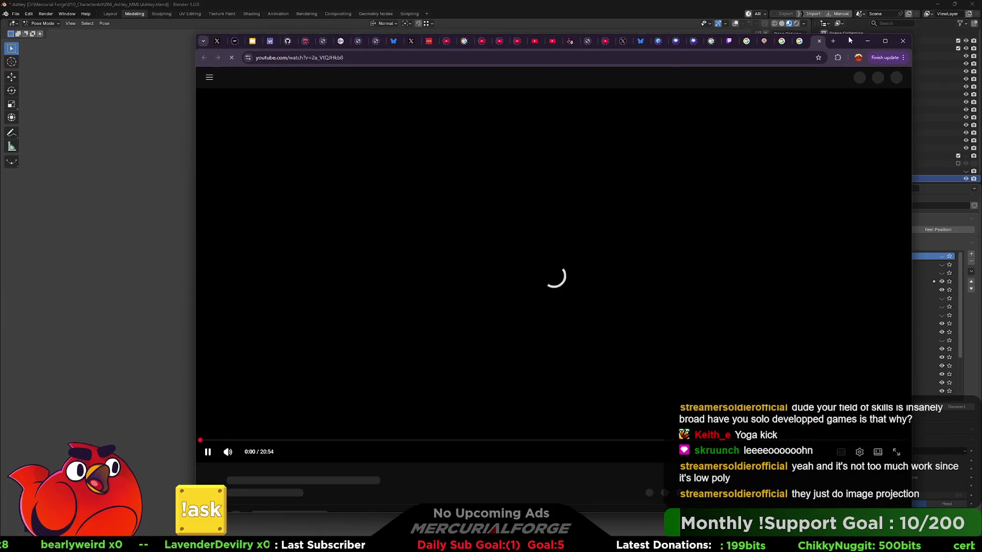
pyautogui.click(867, 41)
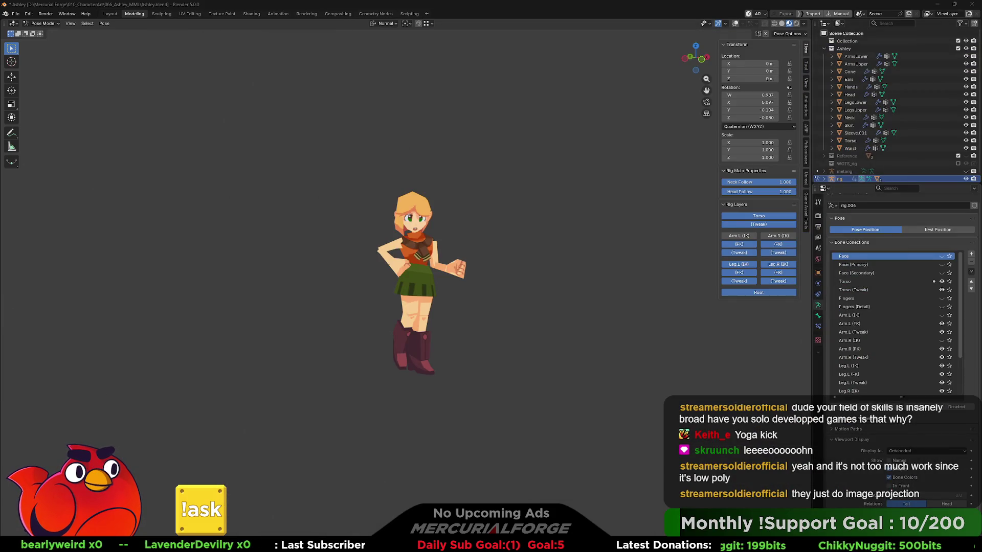
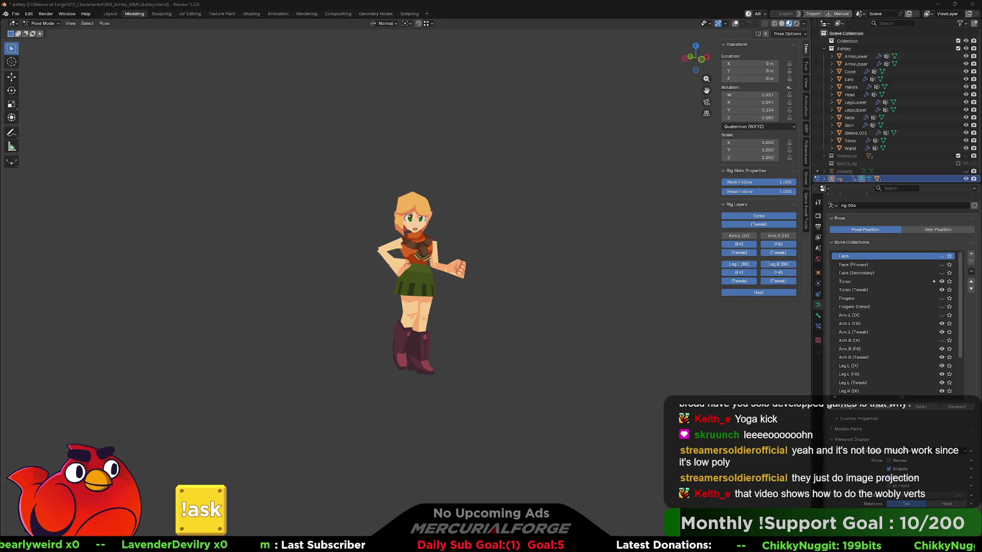
# - Show the EEVEE render settings with the Film panel expanded, then go to the Compositing workspace
pyautogui.click(818, 216)
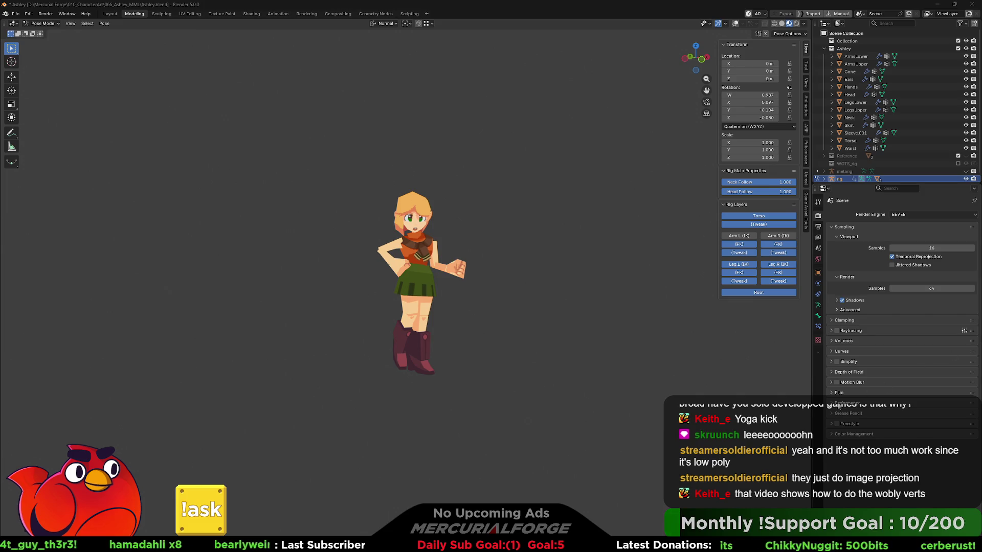
pyautogui.click(833, 392)
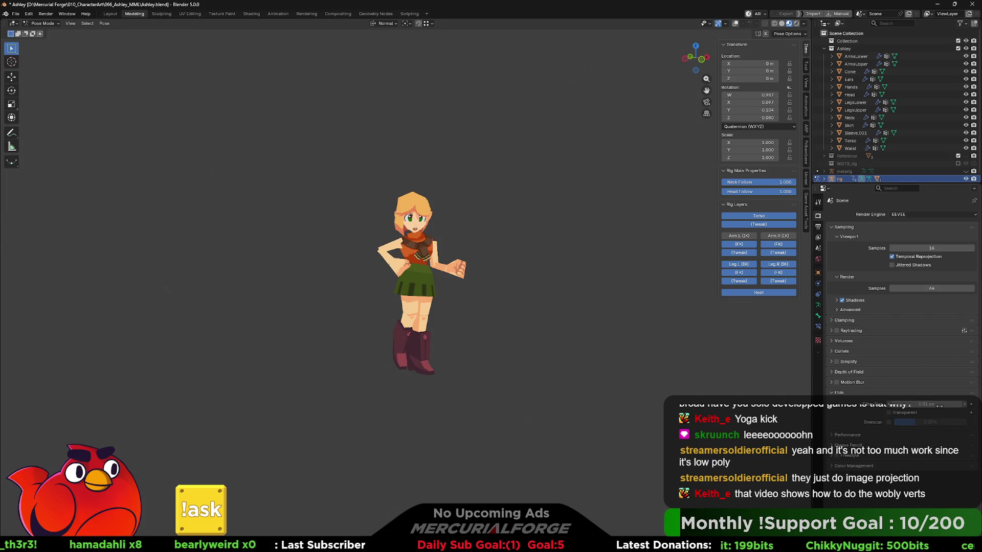
pyautogui.click(338, 14)
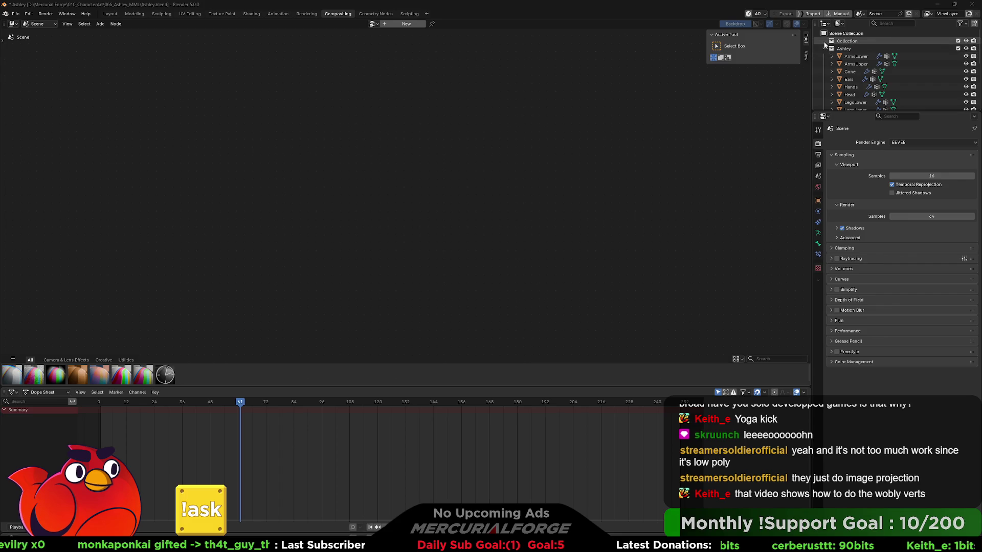
# - Split the node editor and turn the right half into a 3D Viewport framing Ashley
pyautogui.moveTo(812, 31)
pyautogui.mouseDown()
pyautogui.moveTo(801, 29)
pyautogui.moveTo(816, 24)
pyautogui.moveTo(415, 30)
pyautogui.mouseUp()
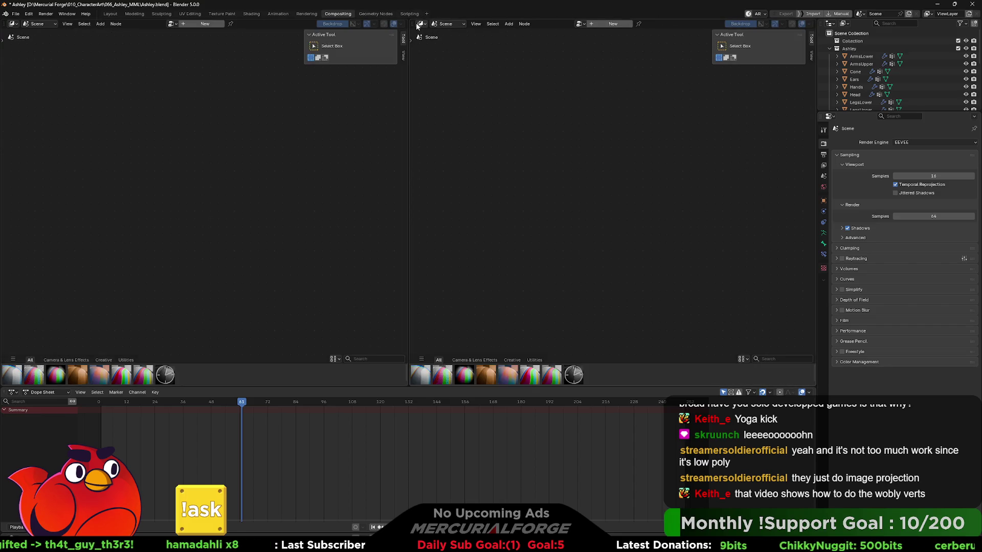
pyautogui.click(421, 23)
pyautogui.click(435, 45)
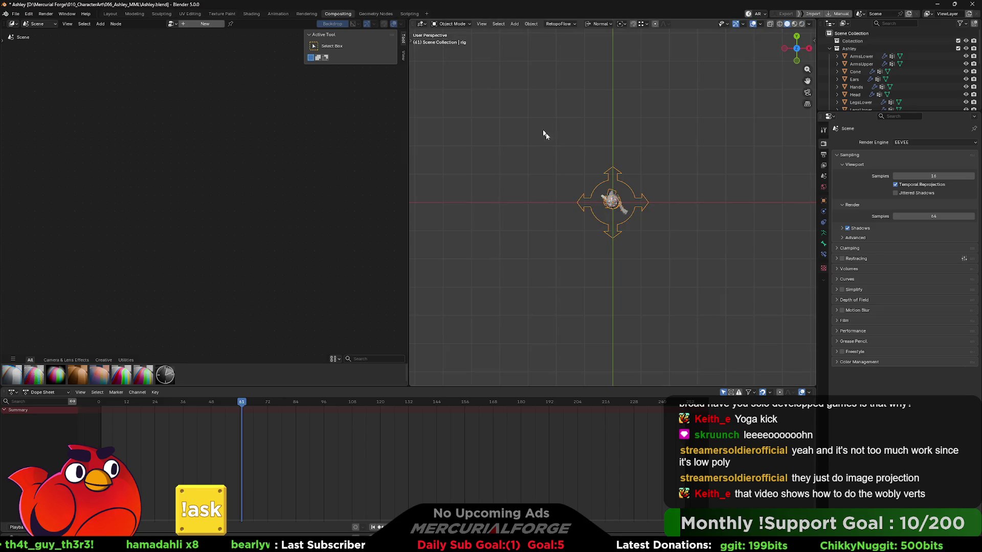
pyautogui.moveTo(605, 243); pyautogui.dragTo(643, 174, button='middle')
pyautogui.scroll(5, 637, 169)
pyautogui.scroll(4, 647, 130)
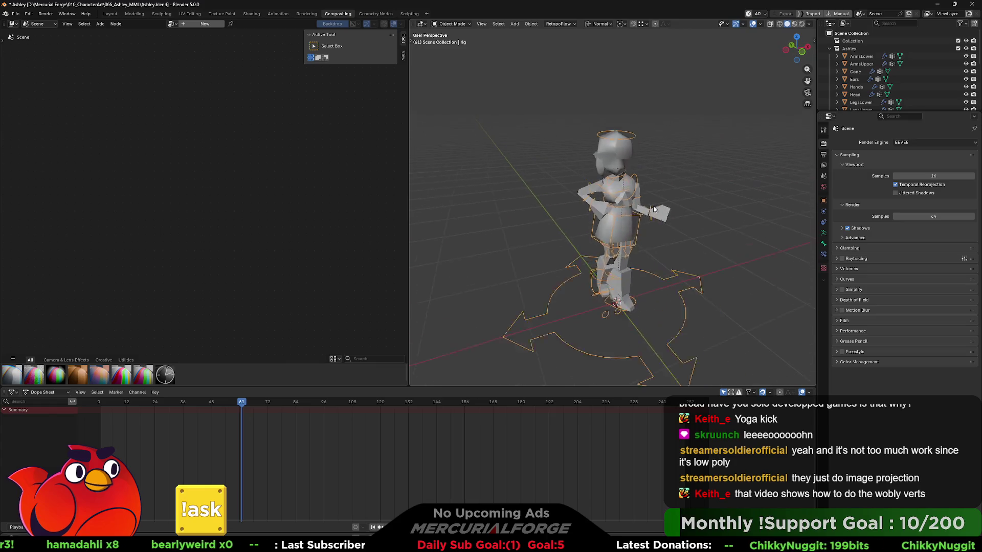
pyautogui.moveTo(655, 209); pyautogui.dragTo(719, 98, button='middle')
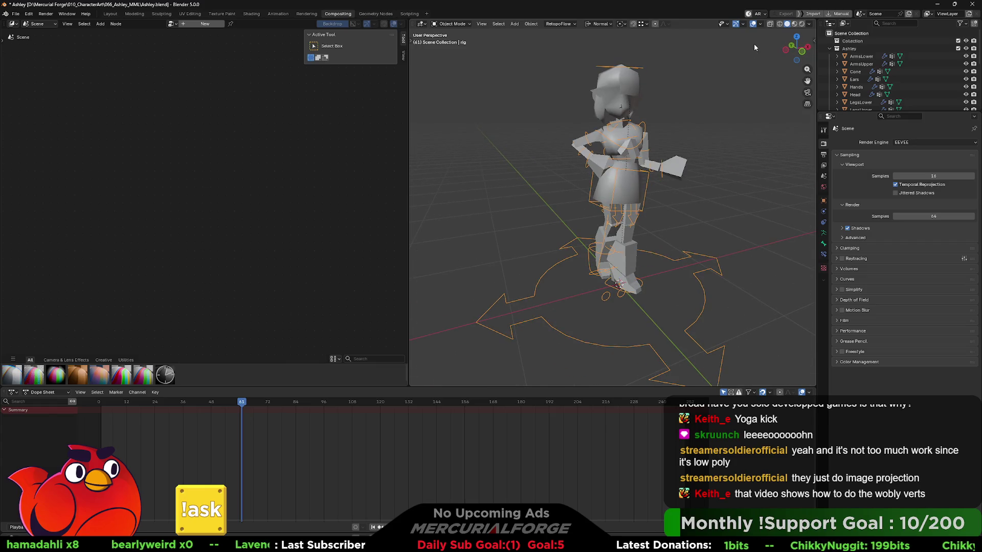
# - Turn off overlays, use Material Preview, and set the viewport render pass to Emission
pyautogui.click(752, 24)
pyautogui.click(794, 24)
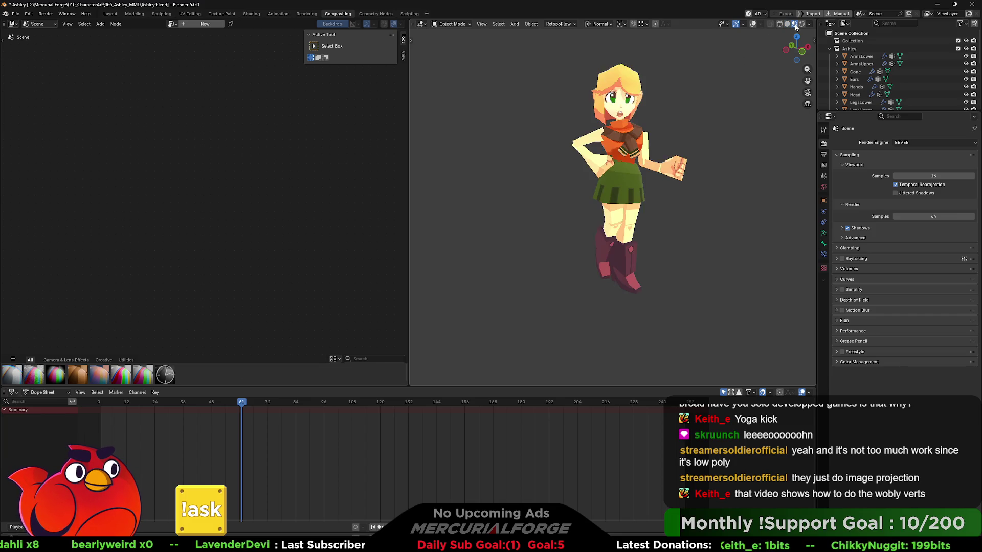
pyautogui.keyDown('shift'); pyautogui.moveTo(742, 116); pyautogui.dragTo(730, 149, button='middle'); pyautogui.keyUp('shift')
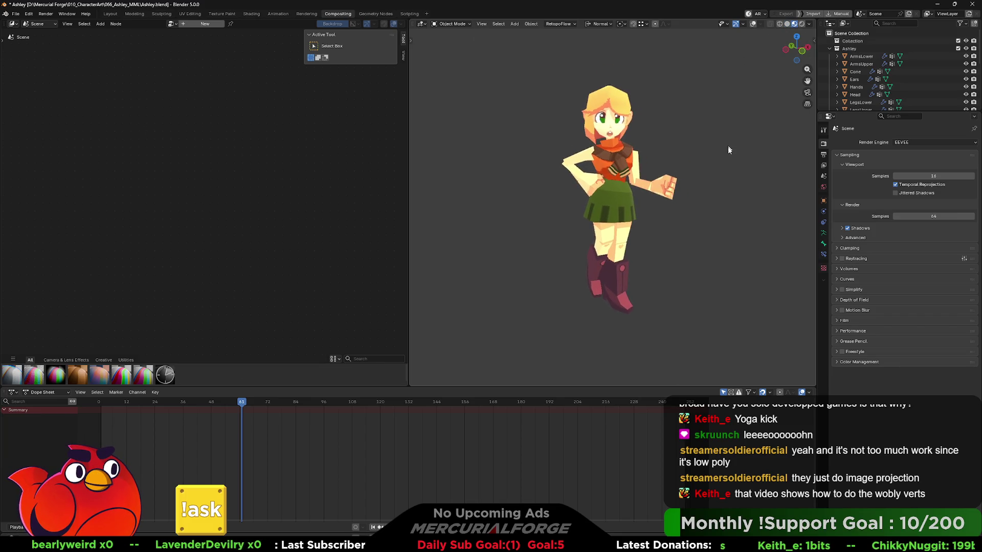
pyautogui.click(839, 362)
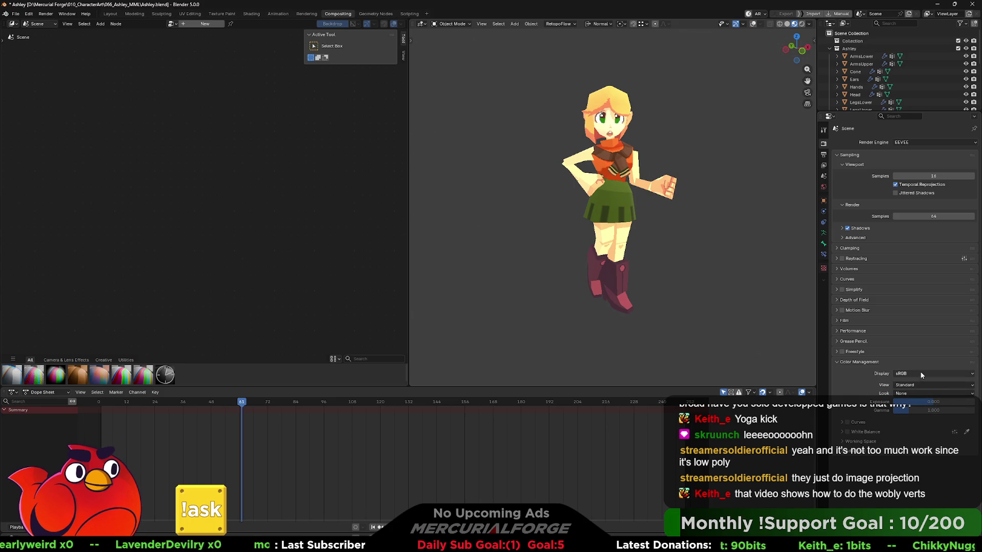
pyautogui.click(915, 394)
pyautogui.click(809, 24)
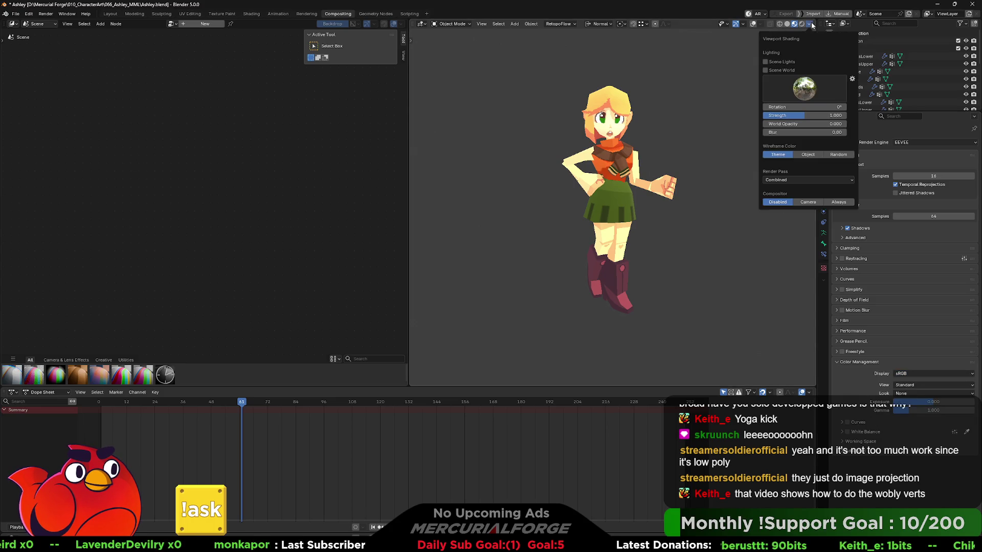
pyautogui.click(798, 180)
pyautogui.click(707, 210)
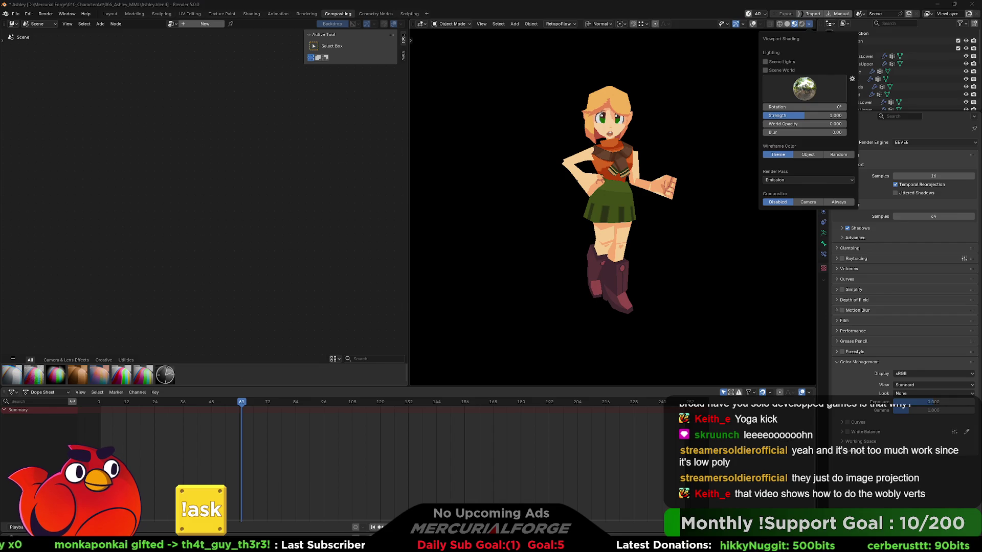
pyautogui.click(126, 142)
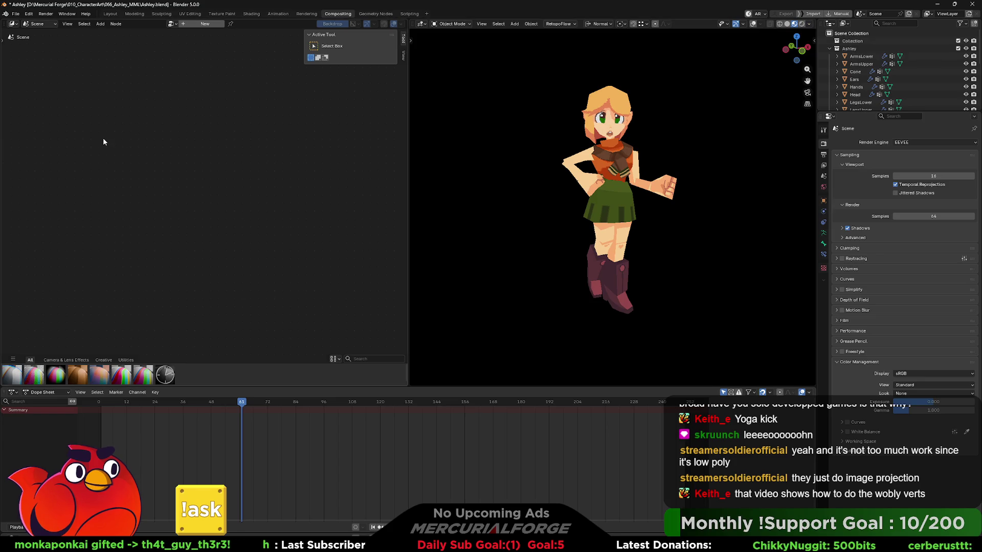
# - Search for a Render Layers node, cancel, and look through the node editor's menus and toolbar
pyautogui.press('F3')
pyautogui.write('r')
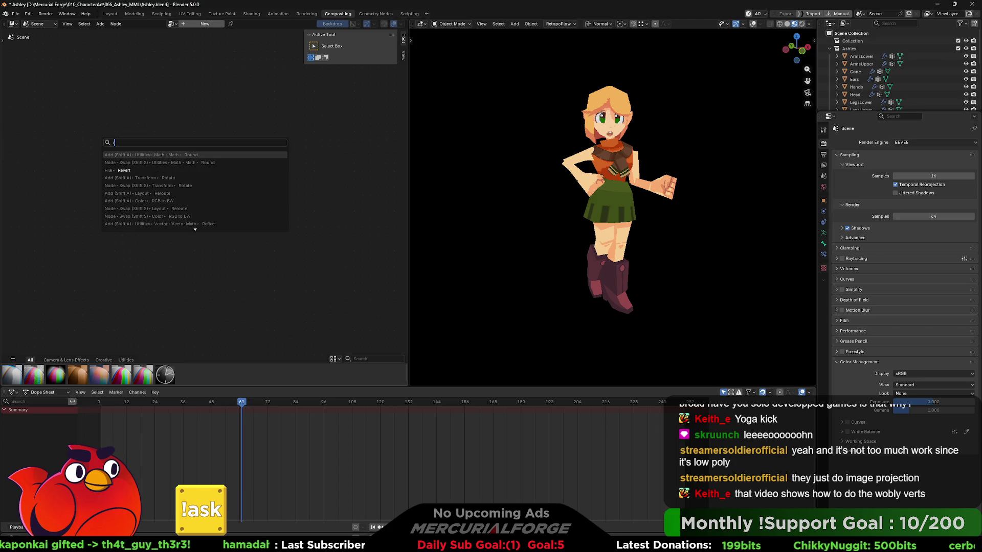
pyautogui.write('ender layer')
pyautogui.press('Return')
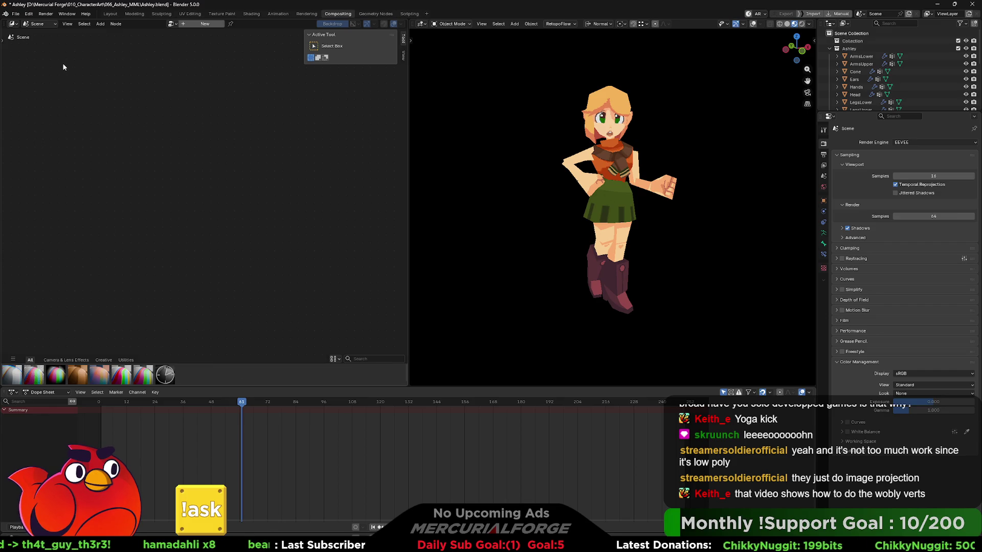
pyautogui.click(117, 25)
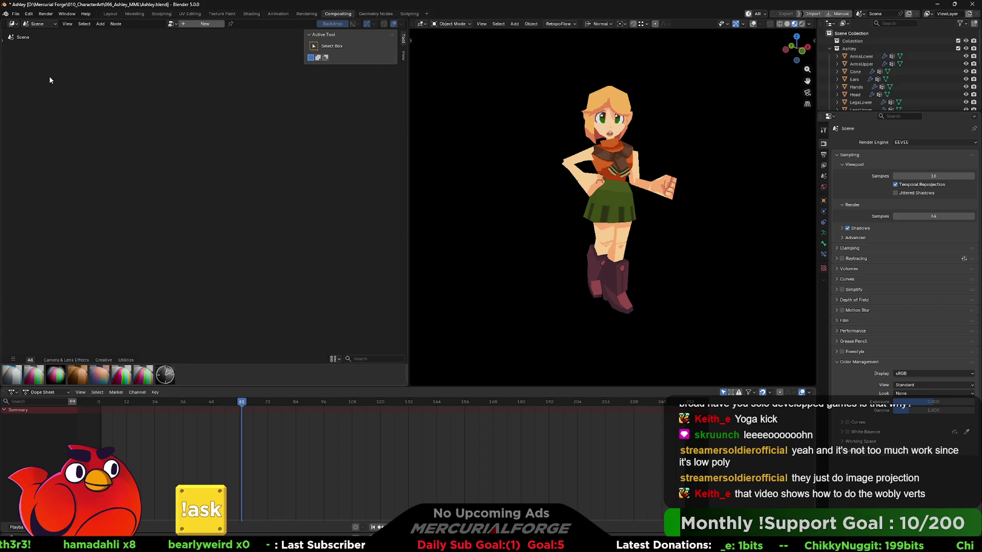
pyautogui.click(4, 41)
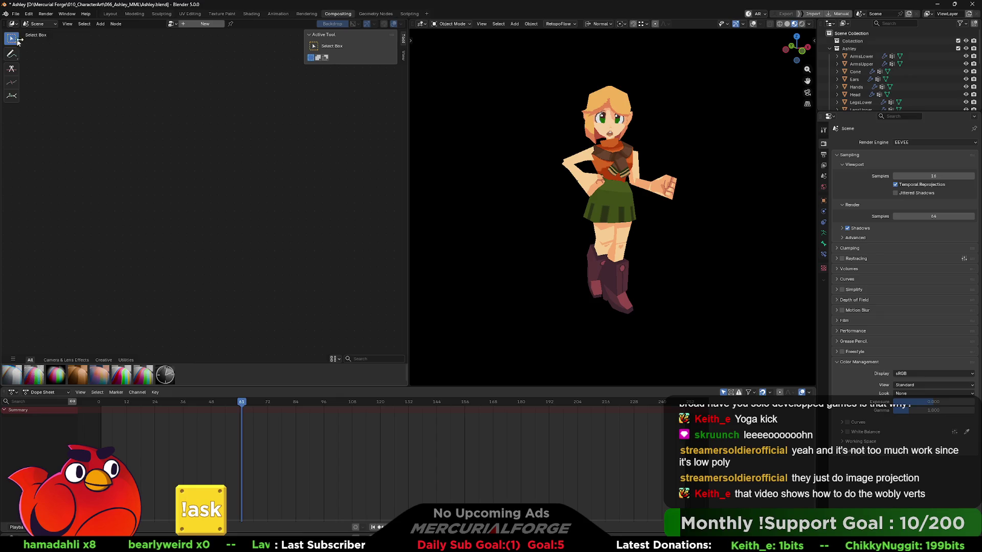
pyautogui.moveTo(20, 37); pyautogui.dragTo(4, 38)
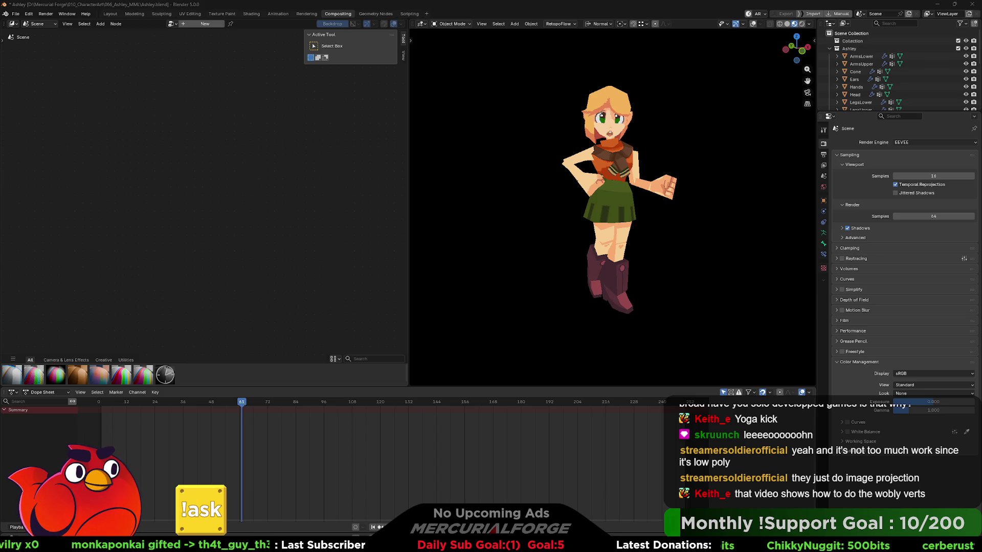
# - Set the viewport shading Compositor option to Always
pyautogui.click(809, 24)
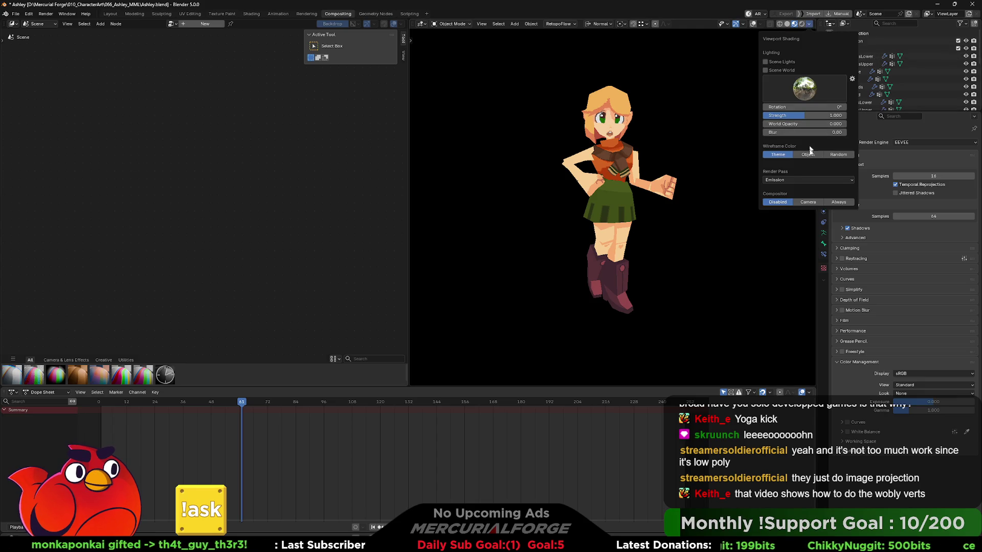
pyautogui.click(839, 202)
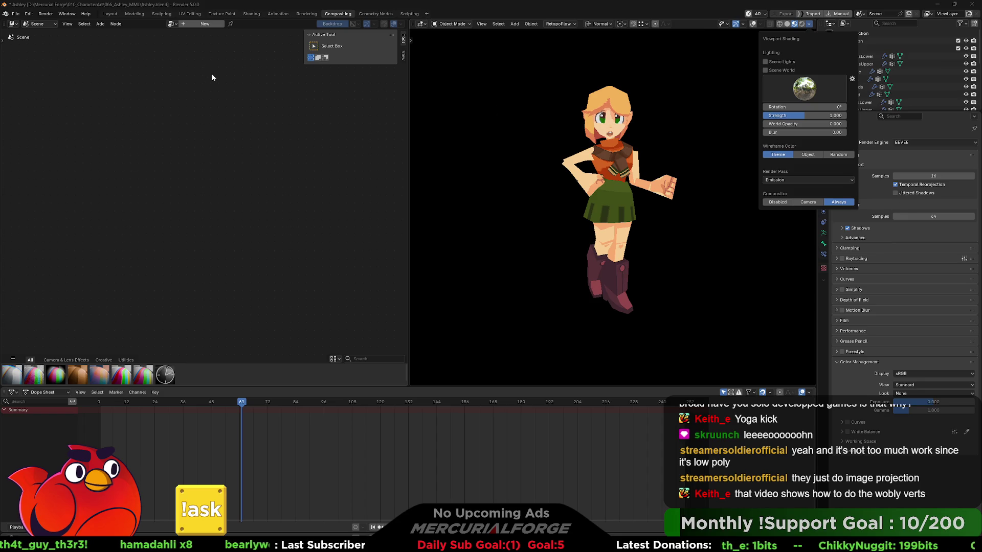
pyautogui.click(111, 29)
pyautogui.click(111, 25)
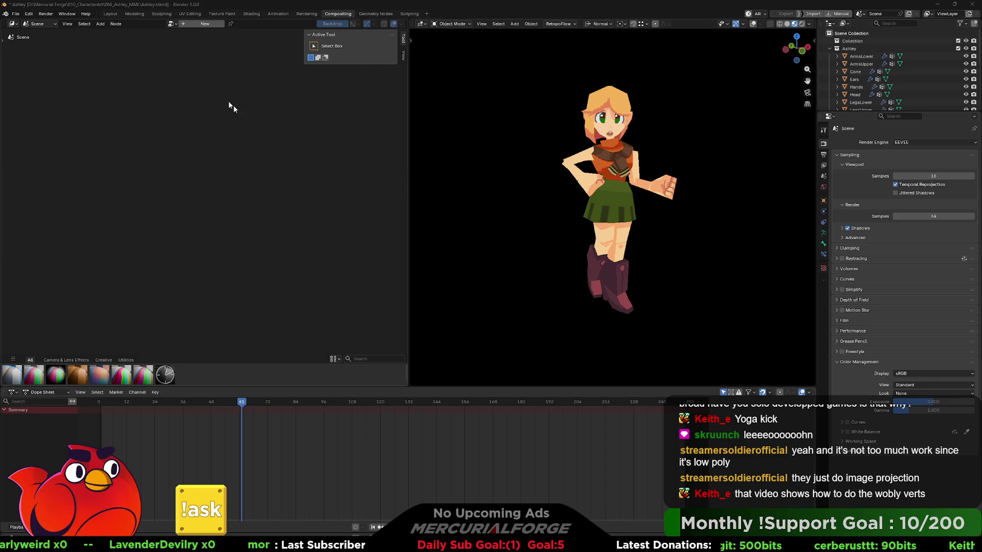
pyautogui.click(404, 57)
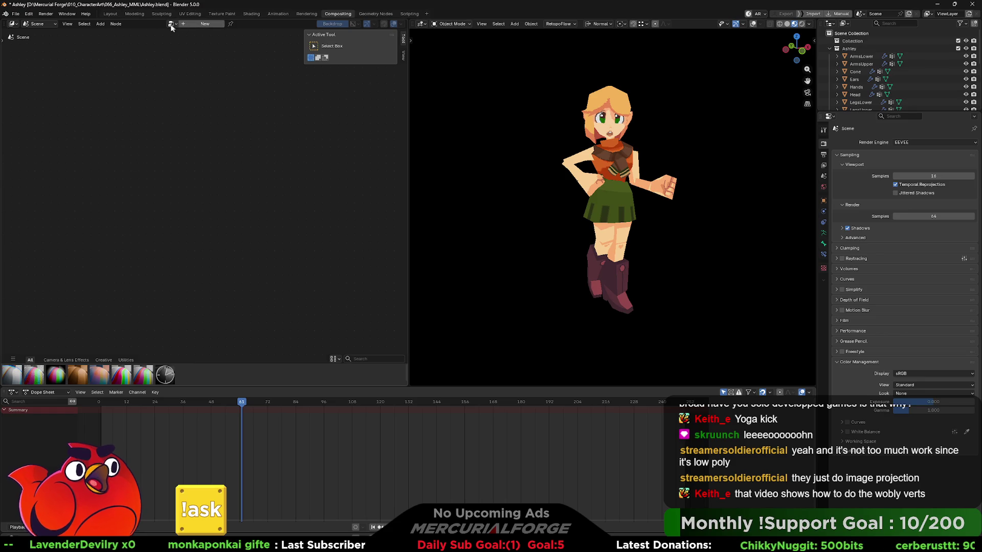
# - Browse the node editor's View and Node menus, keeping the area as the Compositor
pyautogui.click(65, 25)
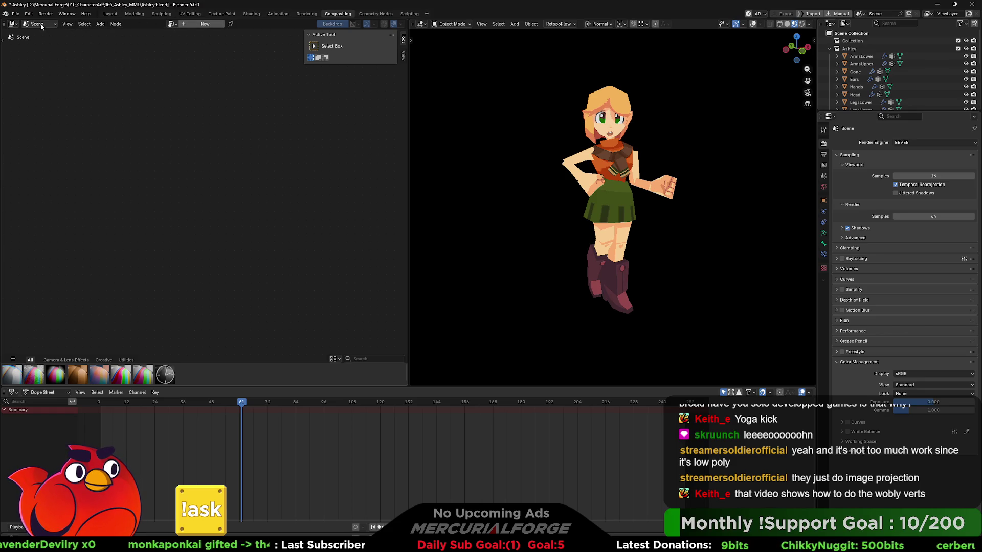
pyautogui.click(42, 25)
pyautogui.click(13, 24)
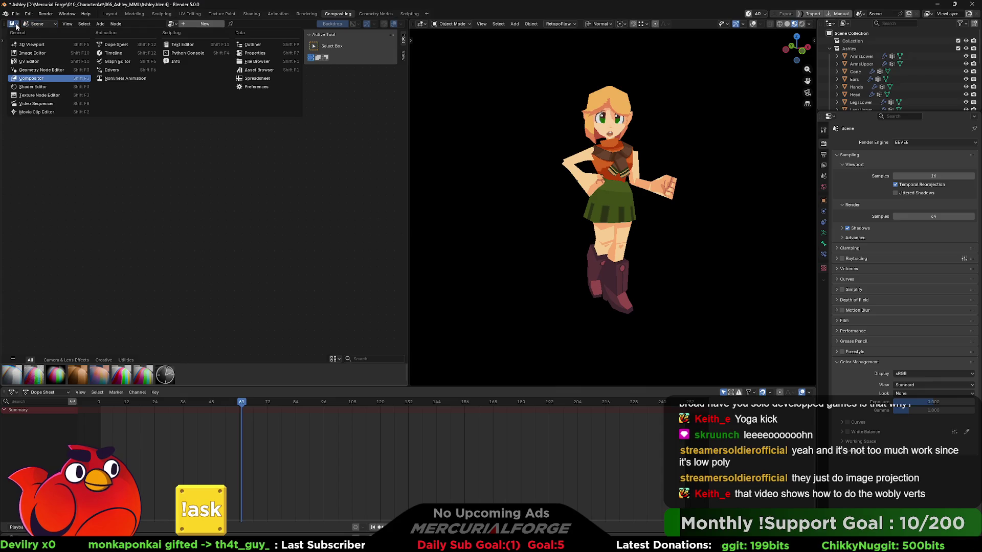
pyautogui.click(38, 80)
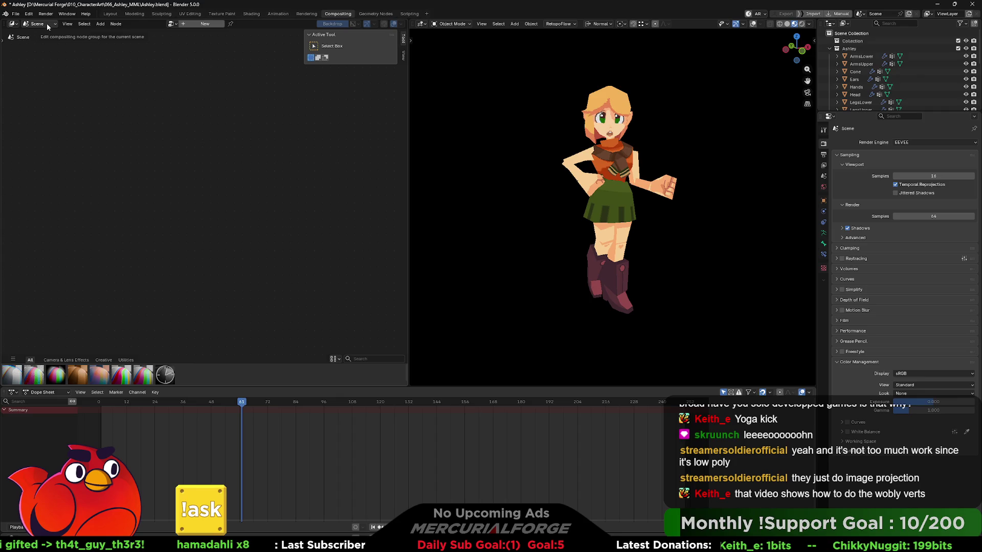
pyautogui.click(118, 24)
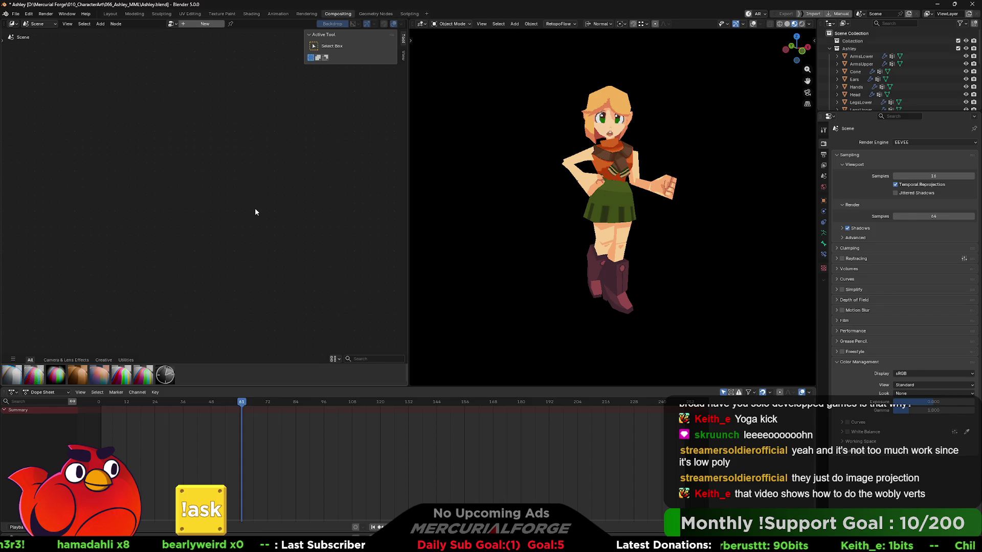
# - Browse the Add menu's node asset categories: Camera & Lens Effects, Creative and Utilities
pyautogui.hotkey('shift', 'a')
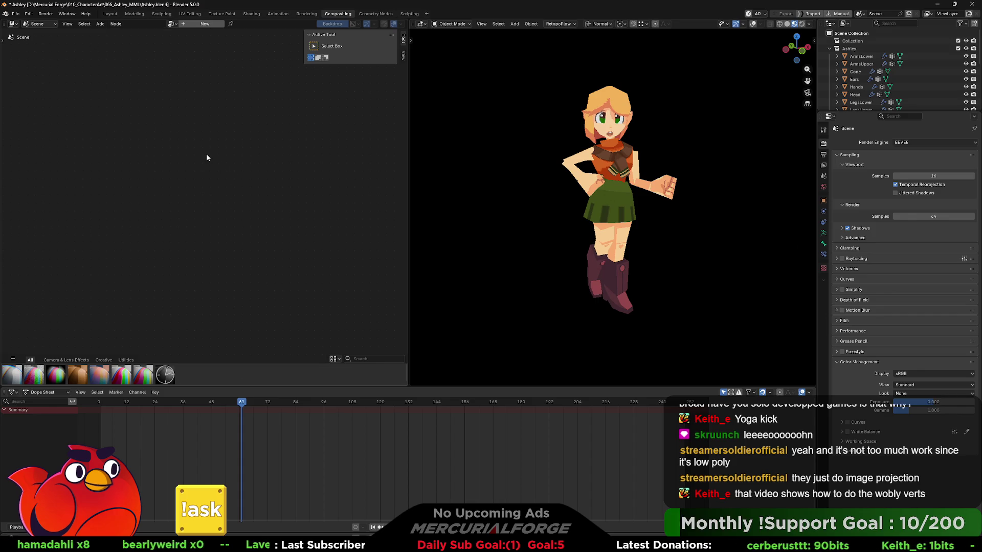
pyautogui.click(82, 360)
pyautogui.click(103, 360)
pyautogui.click(126, 360)
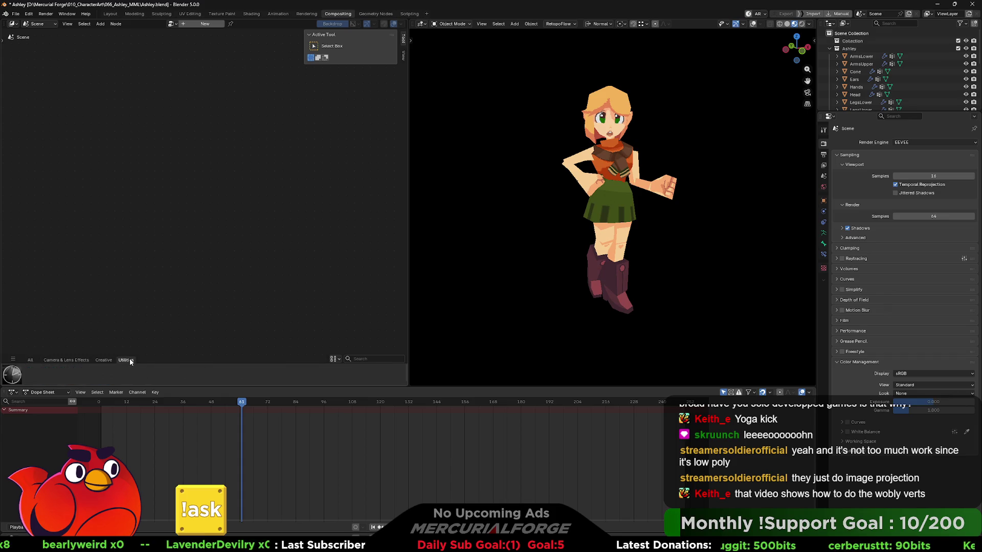
pyautogui.click(31, 360)
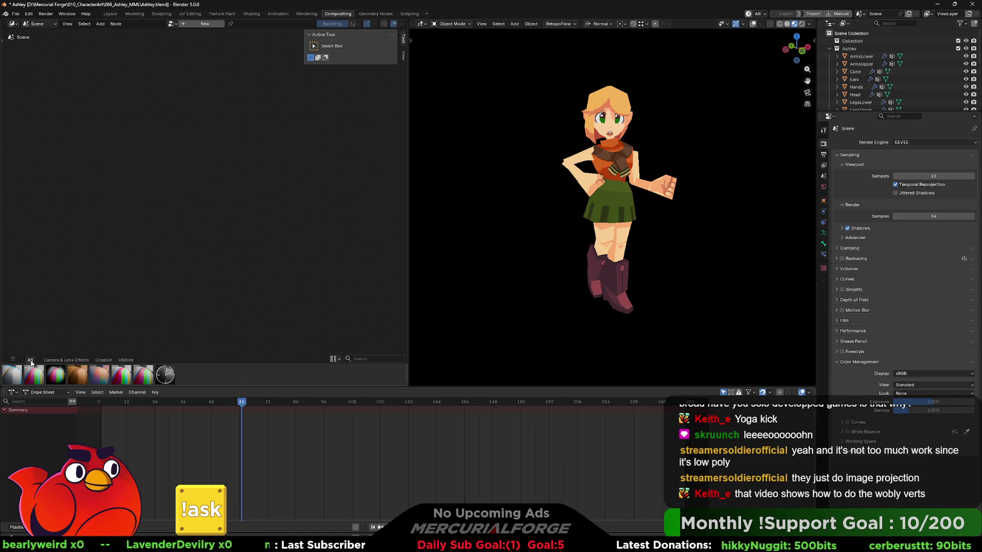
pyautogui.click(14, 361)
pyautogui.click(17, 362)
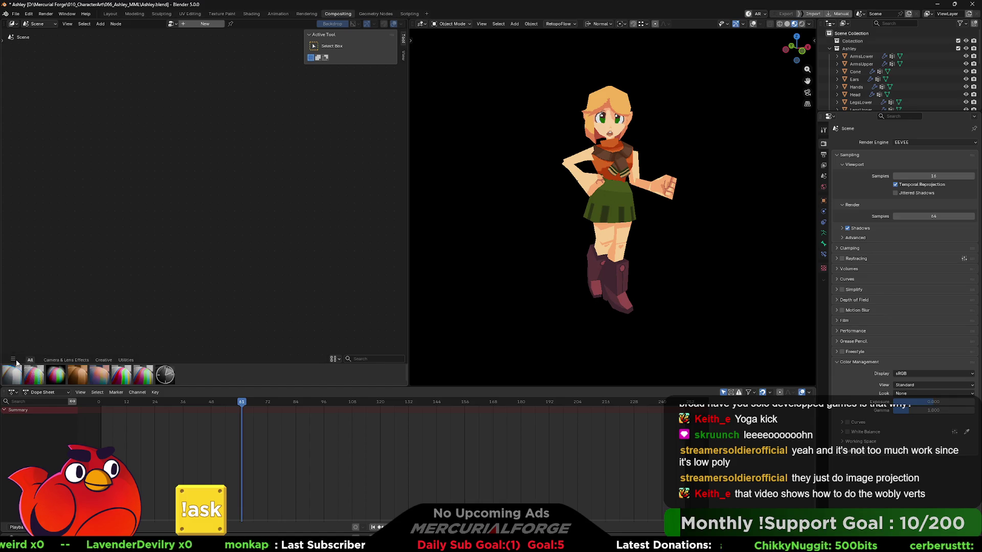
# - Show the sidebar's Backdrop settings, with Color & Alpha channels and zoom 1.00
pyautogui.click(67, 24)
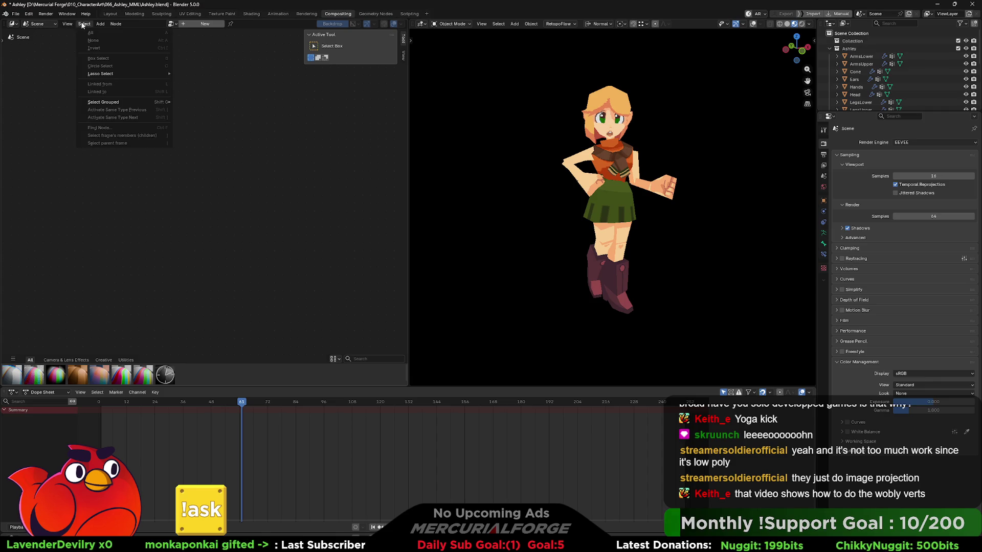
pyautogui.moveTo(115, 24)
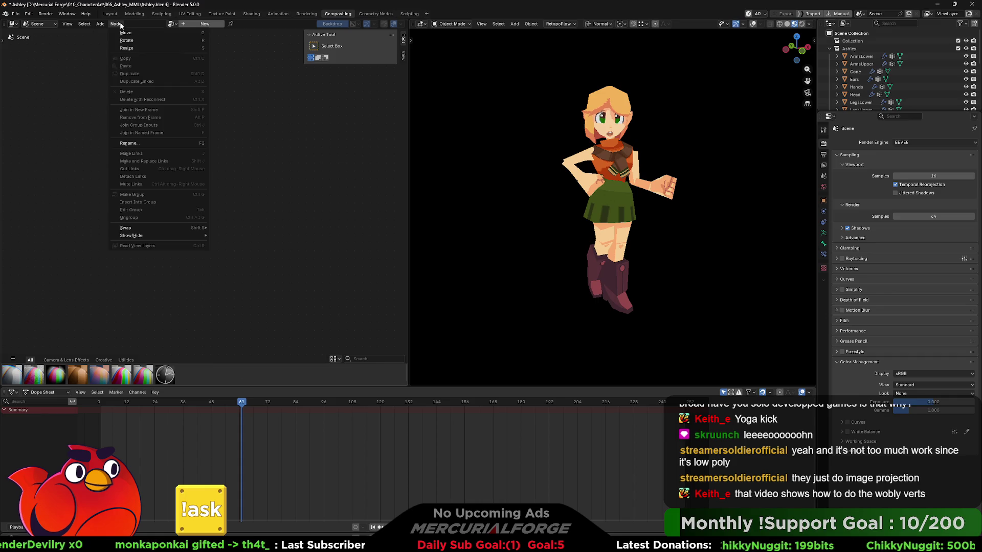
pyautogui.click(91, 58)
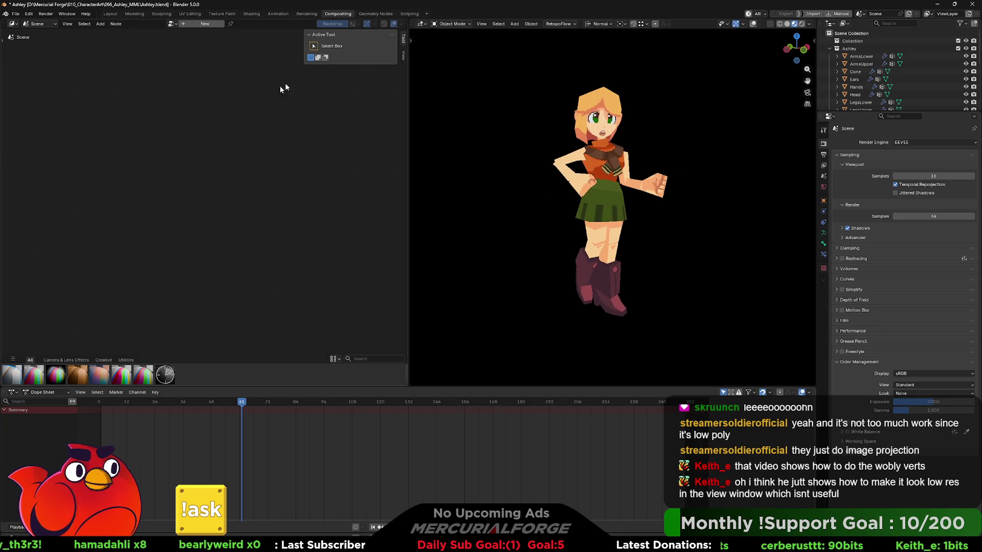
pyautogui.click(402, 55)
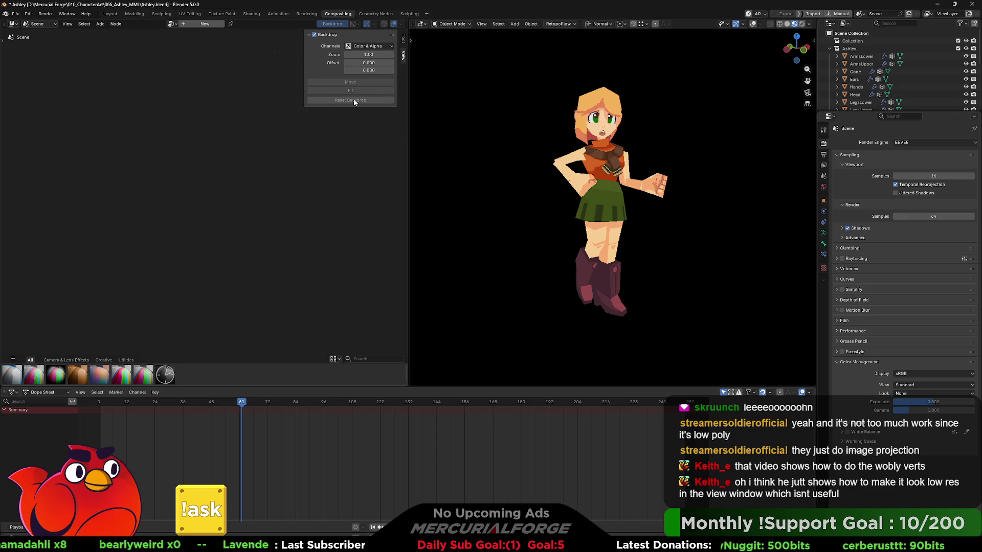
# - Browse the Add menu's node categories, then create a new compositor tree with Render Layers, Group Output and Viewer
pyautogui.click(405, 40)
pyautogui.rightClick(198, 160)
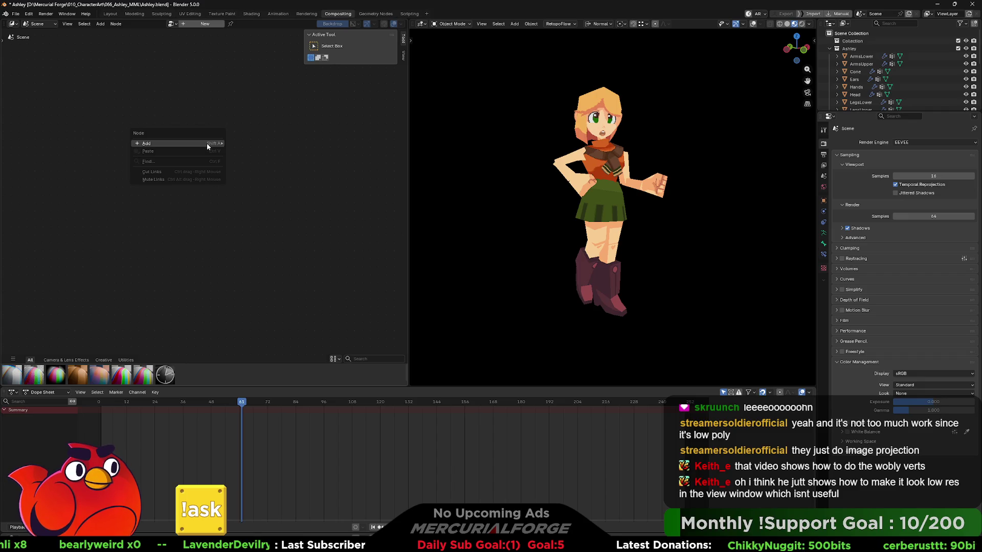
pyautogui.moveTo(207, 143)
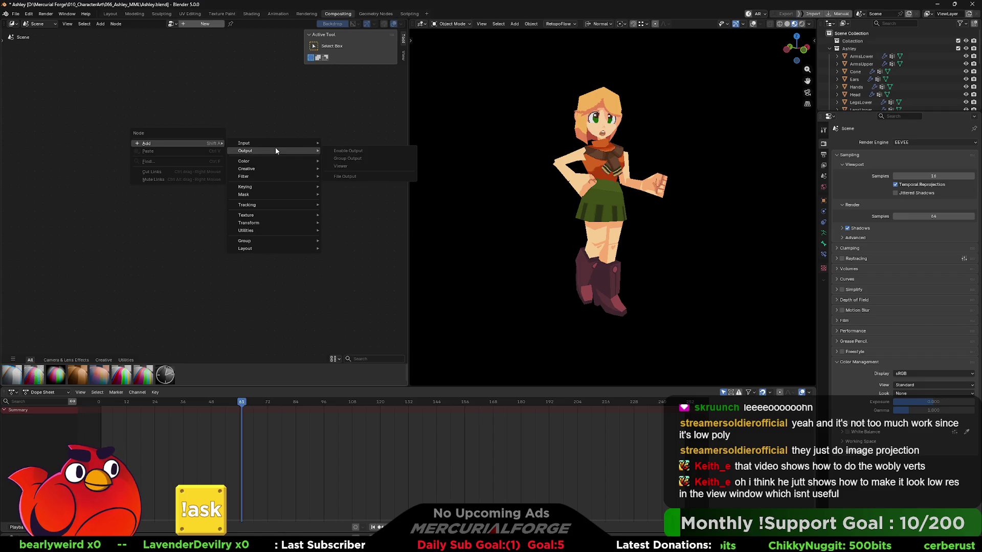
pyautogui.moveTo(275, 142)
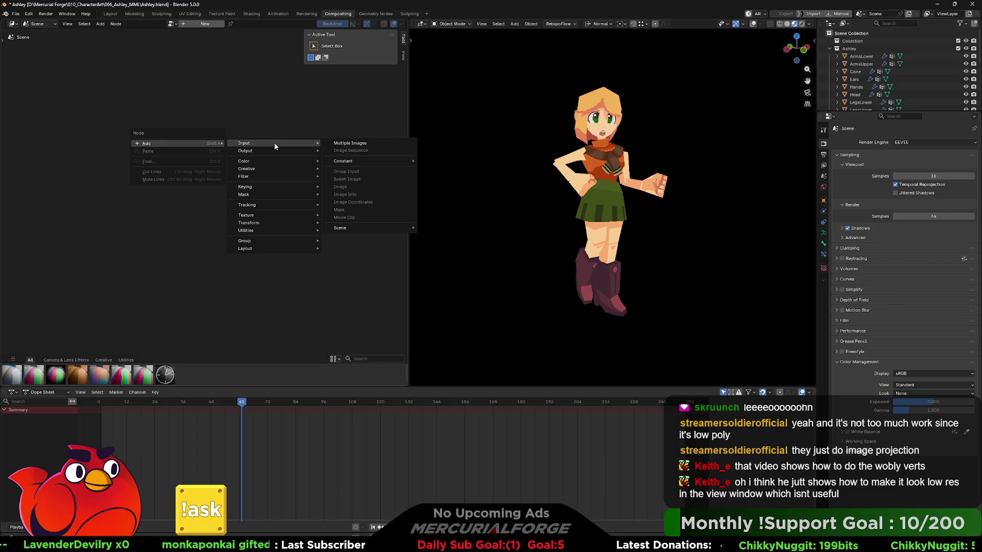
pyautogui.moveTo(273, 162)
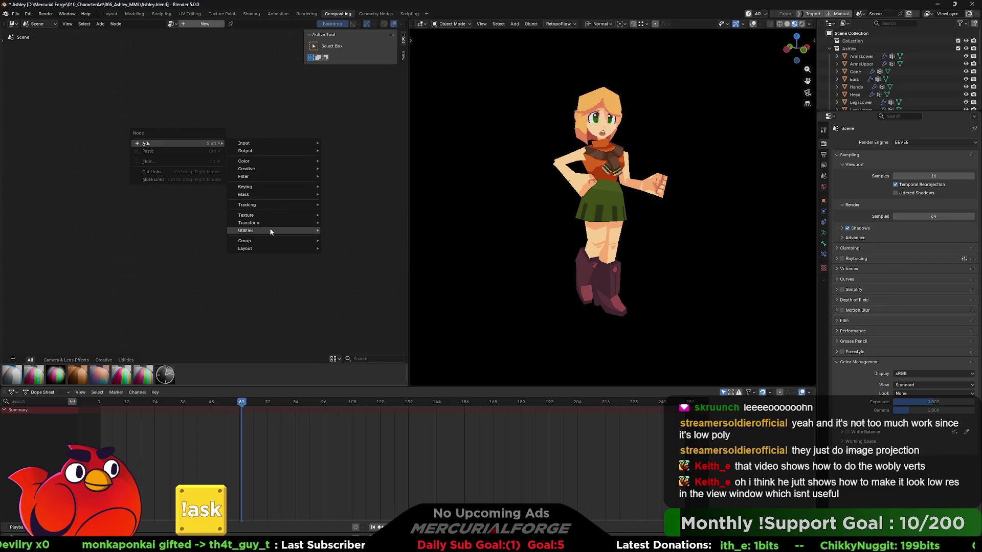
pyautogui.moveTo(271, 223)
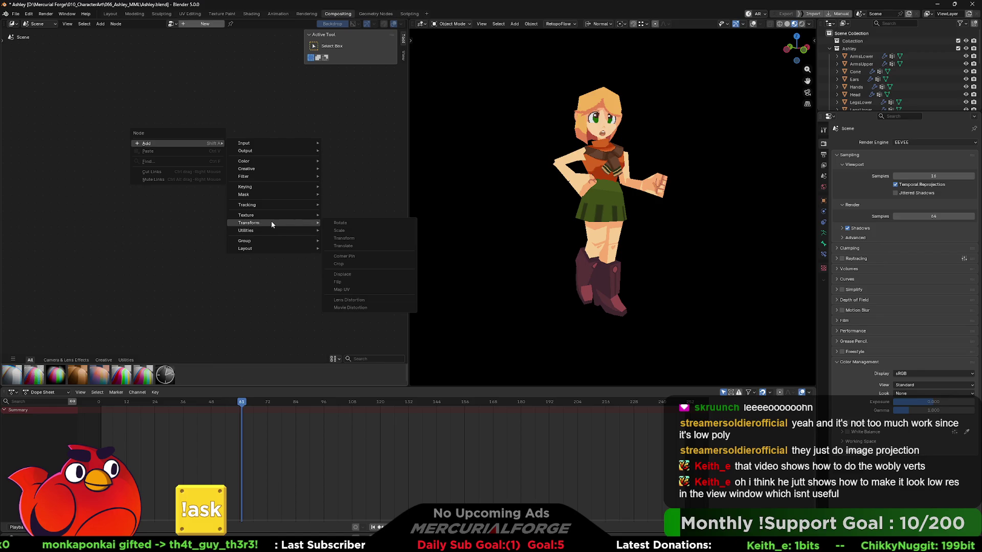
pyautogui.moveTo(287, 200)
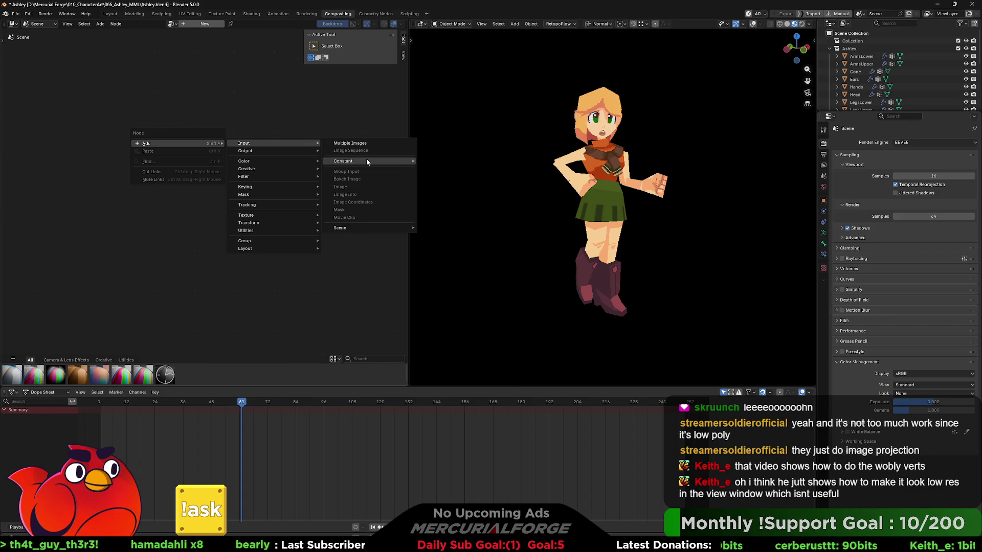
pyautogui.moveTo(362, 231)
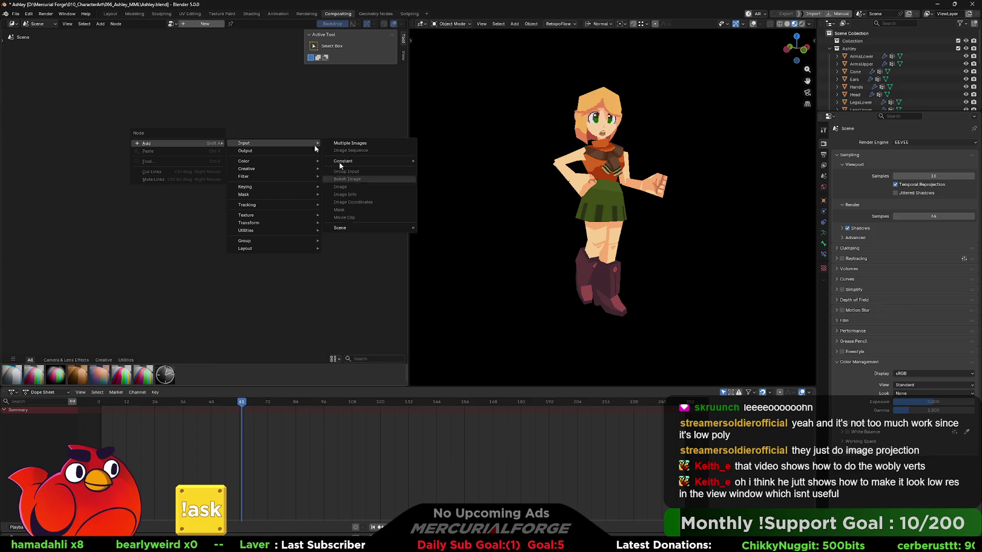
pyautogui.click(185, 24)
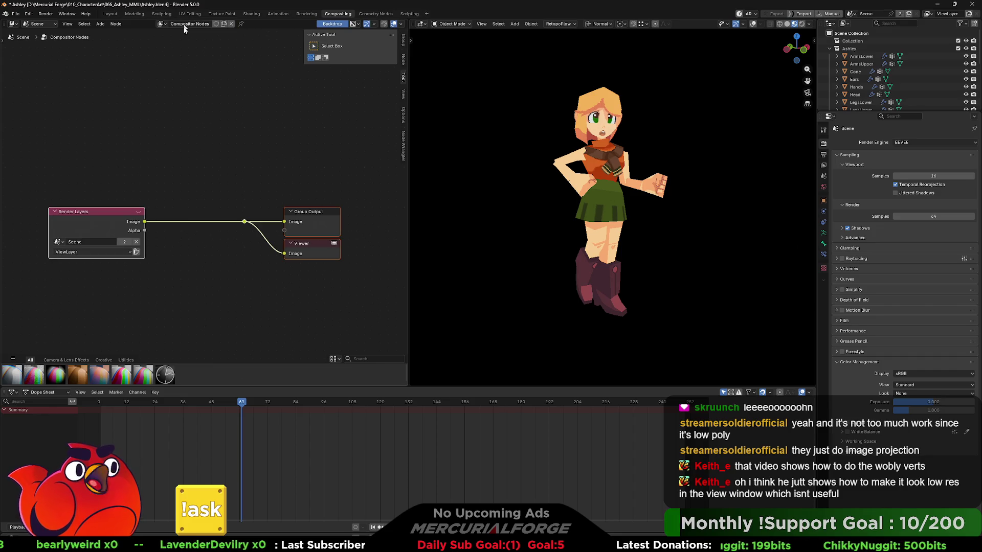
pyautogui.scroll(-3, 227, 174)
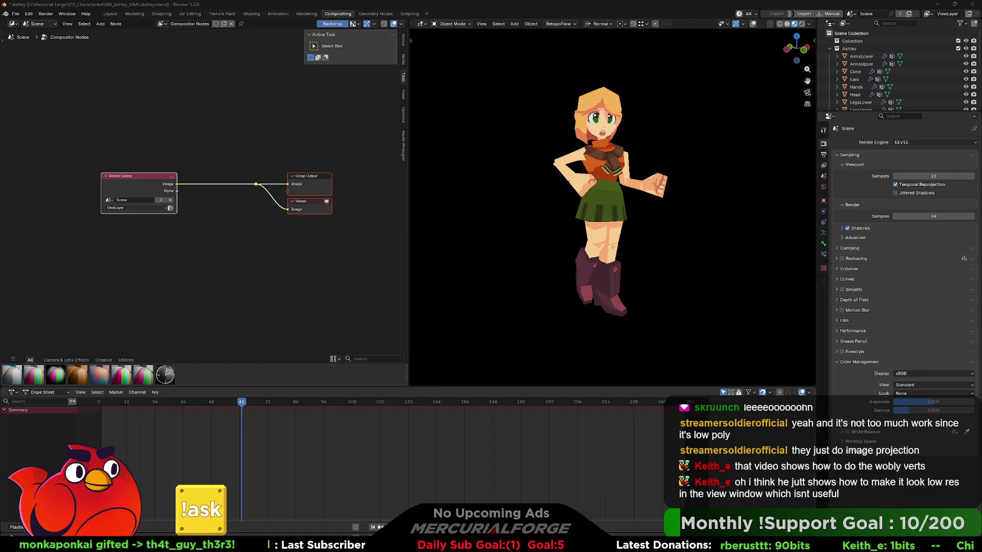
# - Add a Scale node below the existing compositor nodes via the 'scale' search
pyautogui.rightClick(219, 249)
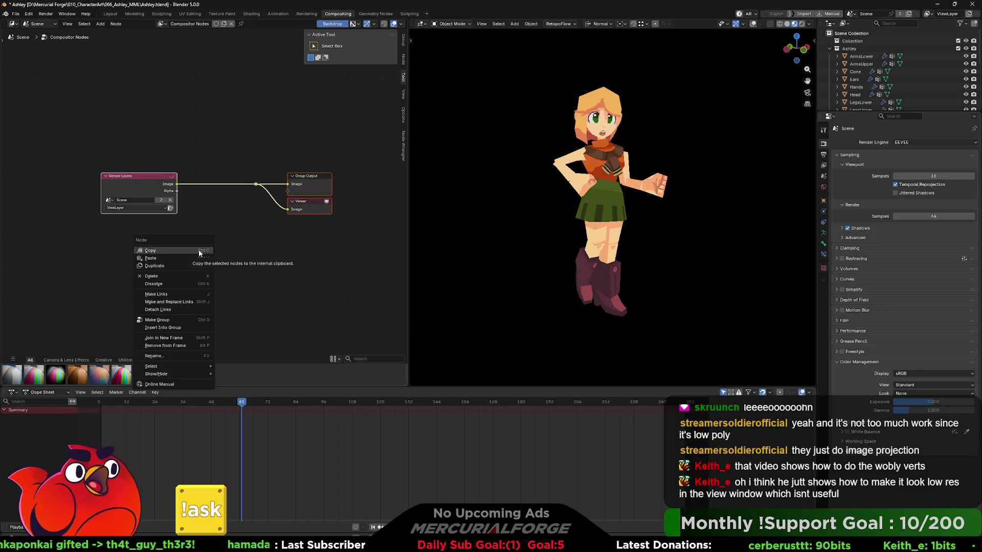
pyautogui.press('F3')
pyautogui.write('scale')
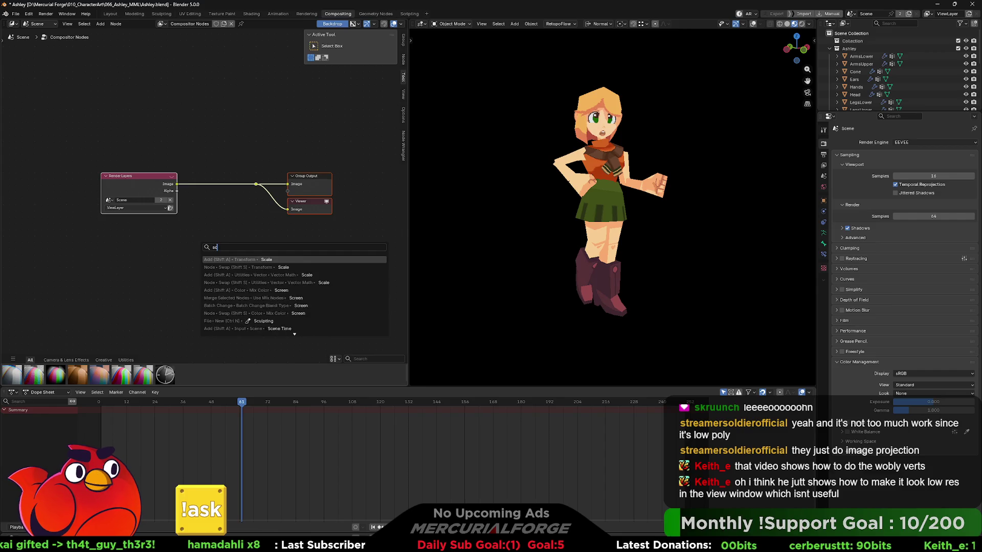
pyautogui.press('Return')
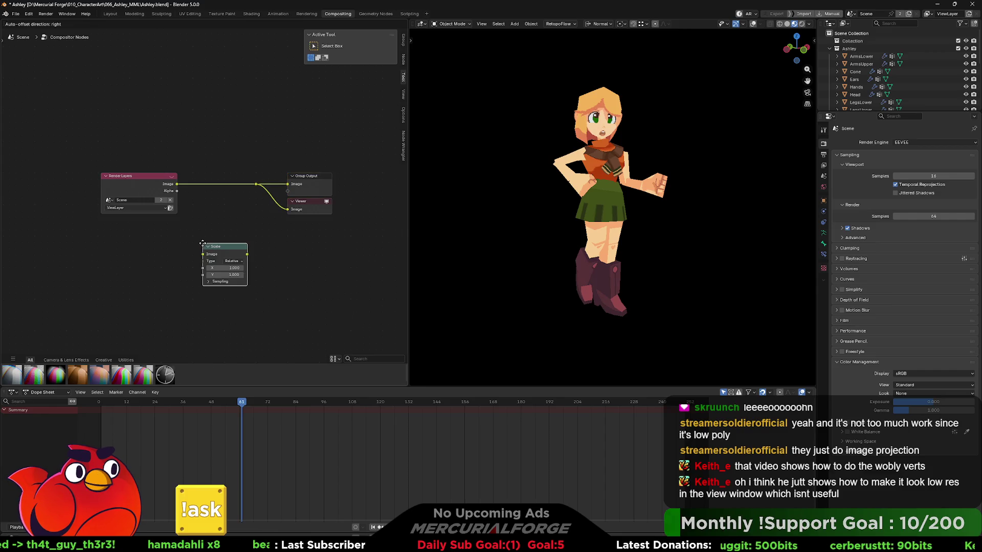
pyautogui.click(203, 238)
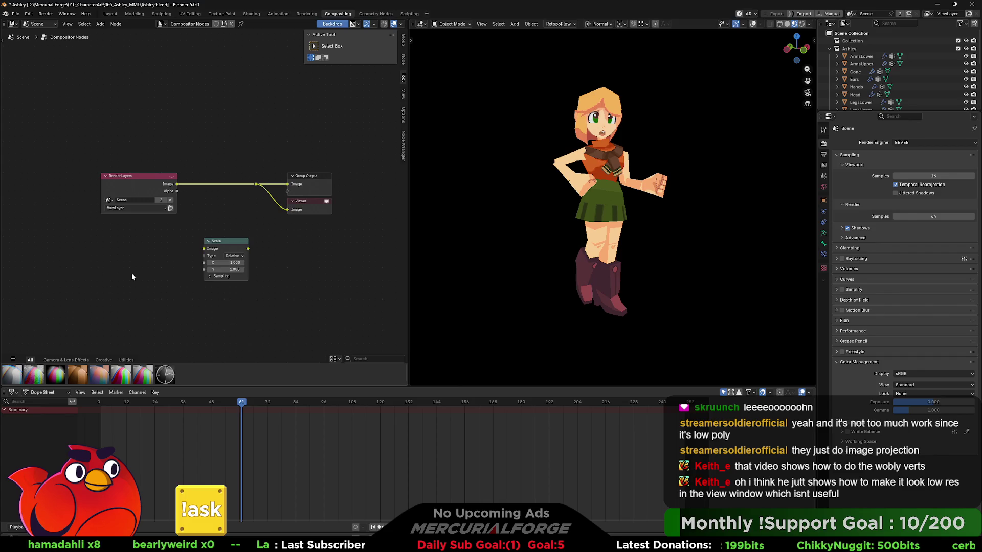
# - Add a Value node feeding the Scale node's X and Y inputs, then select both nodes
pyautogui.press('F3')
pyautogui.write('value')
pyautogui.press('Escape')
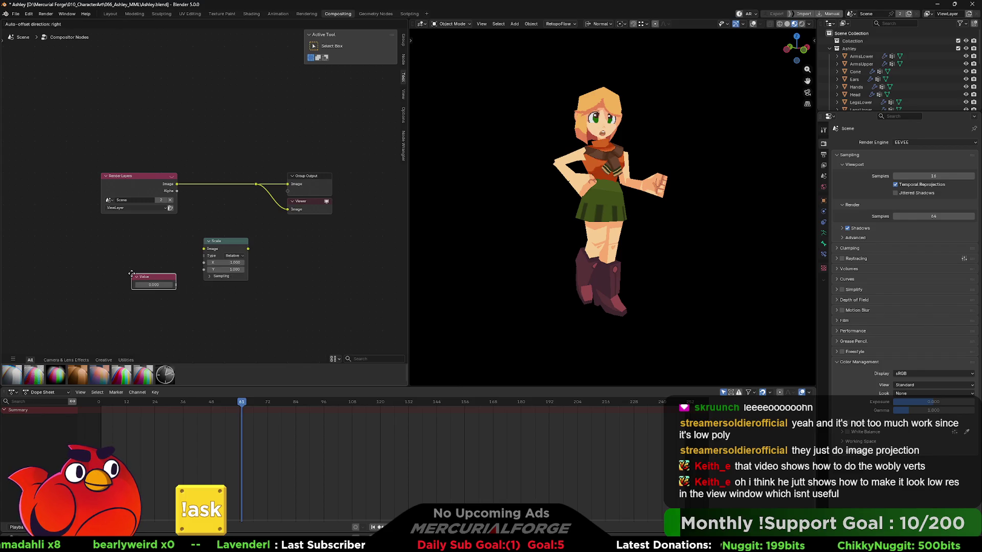
pyautogui.keyDown('ctrl'); pyautogui.hscroll(2, 205, 205); pyautogui.keyUp('ctrl')
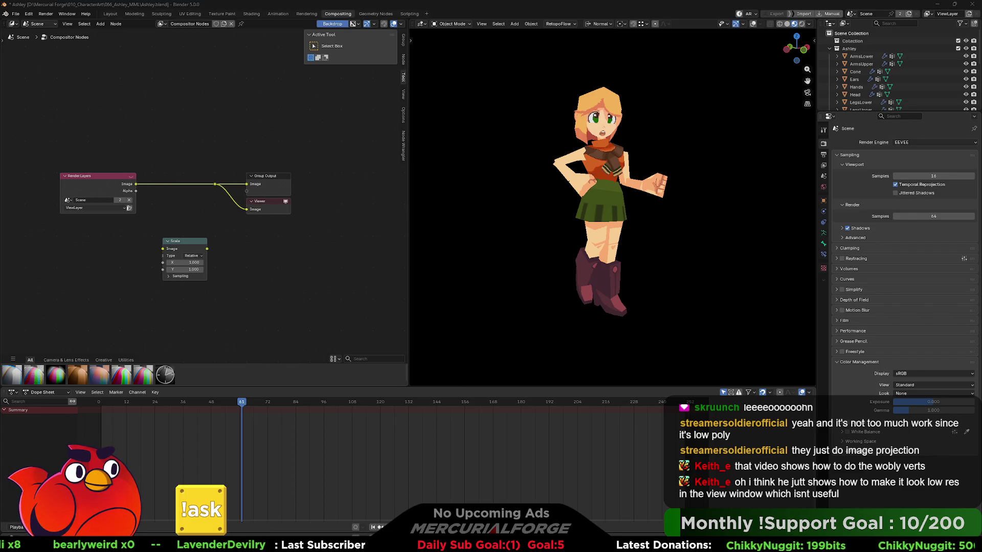
pyautogui.moveTo(125, 279); pyautogui.dragTo(188, 269, button='middle')
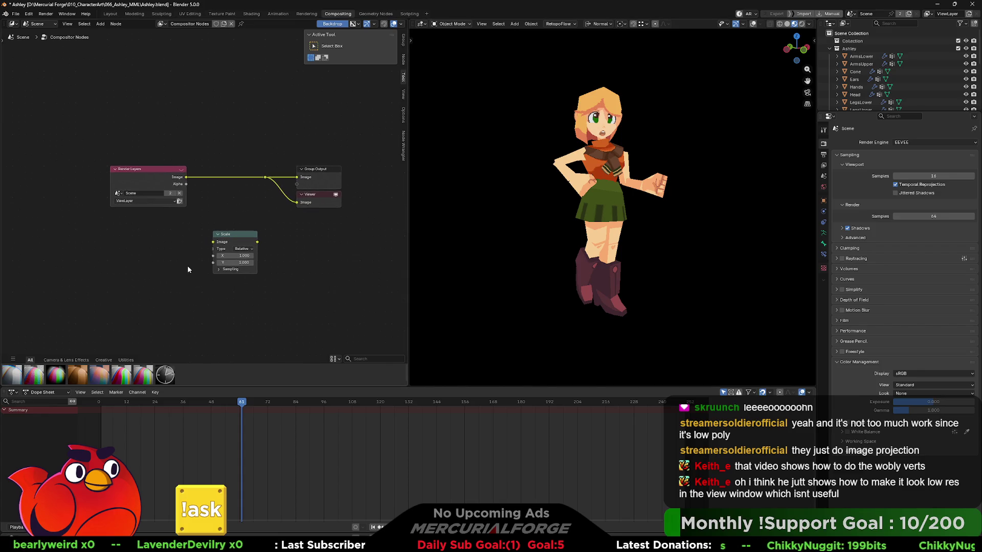
pyautogui.press('F3')
pyautogui.write('valu')
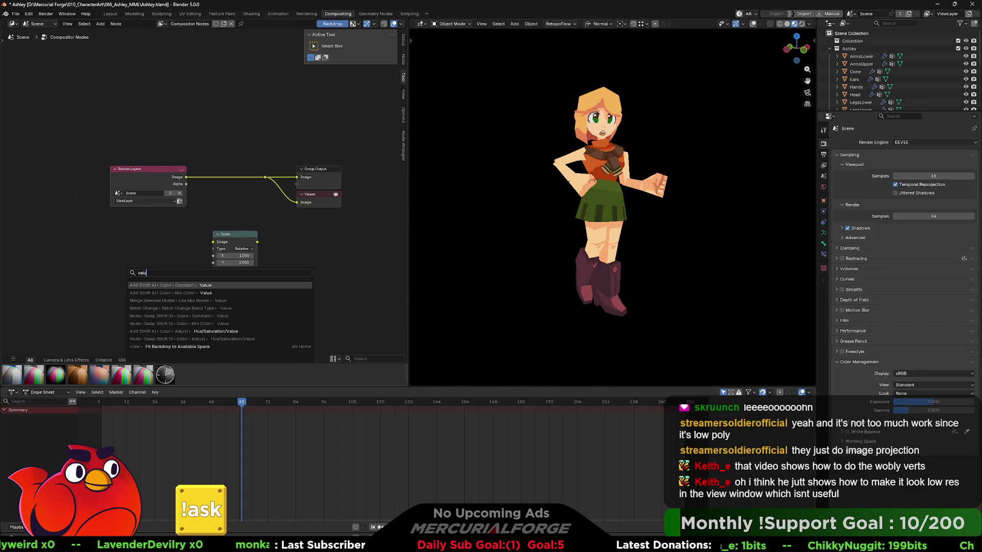
pyautogui.press('Return')
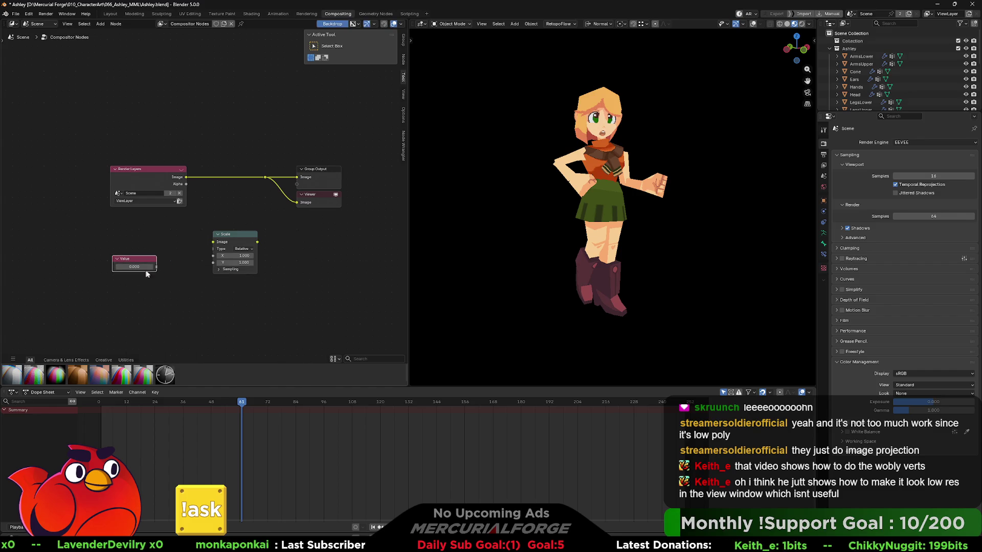
pyautogui.moveTo(156, 266)
pyautogui.mouseDown()
pyautogui.moveTo(213, 256)
pyautogui.moveTo(156, 270)
pyautogui.mouseUp()
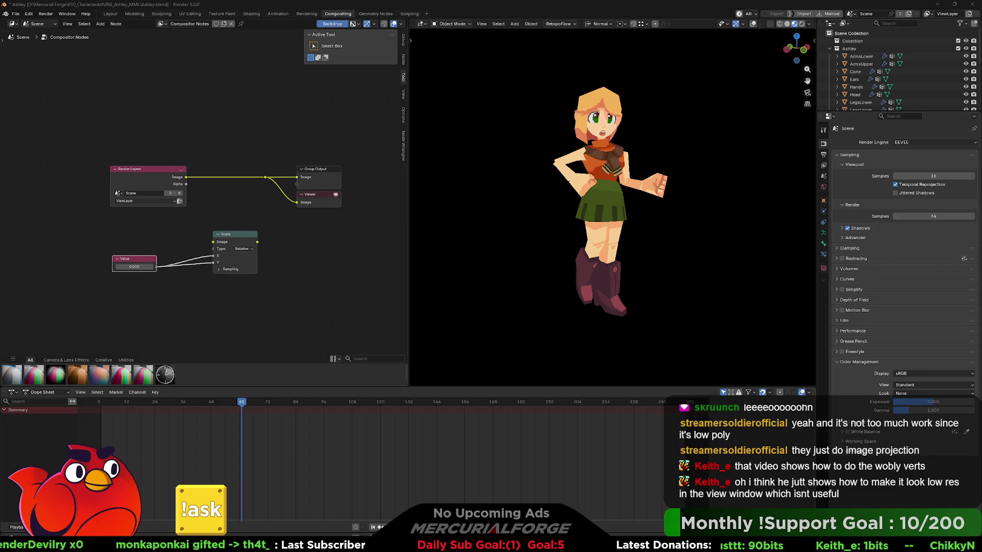
pyautogui.hotkey('alt', 'Tab')
pyautogui.hotkey('alt', 'Tab')
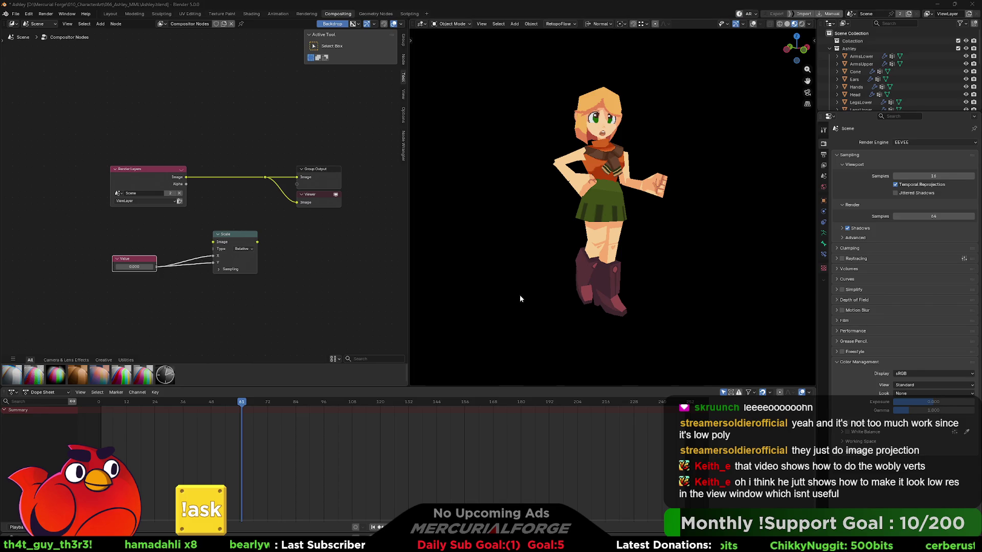
pyautogui.moveTo(274, 300)
pyautogui.mouseDown()
pyautogui.moveTo(209, 265)
pyautogui.moveTo(118, 237)
pyautogui.mouseUp()
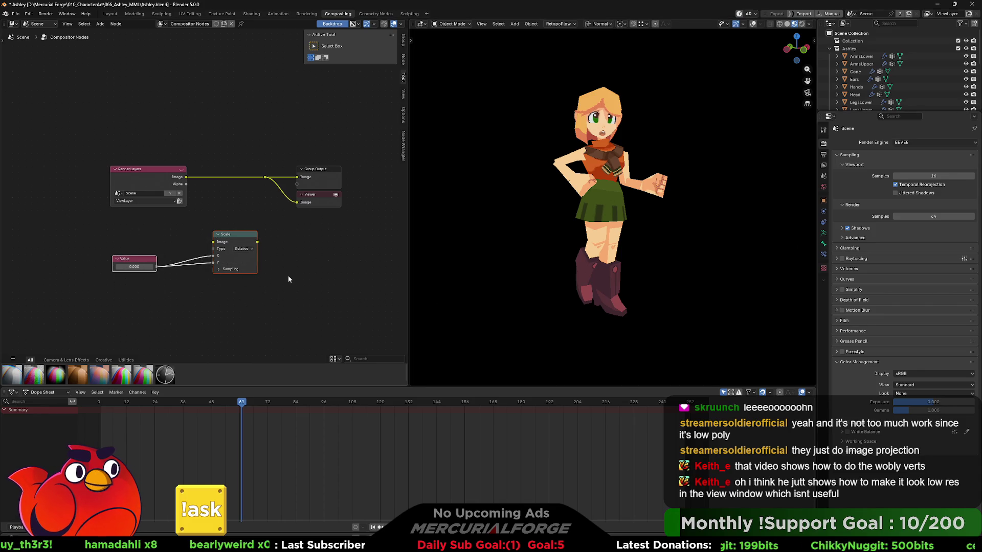
# - Duplicate the Value and Scale node pair below-right of the originals
pyautogui.hotkey('shift', 'd')
pyautogui.click(306, 240)
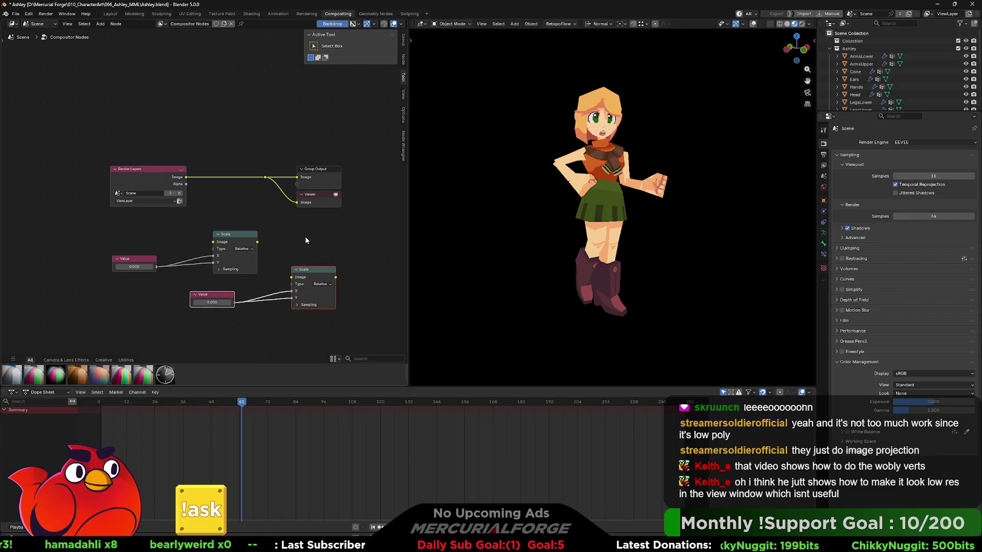
pyautogui.click(311, 242)
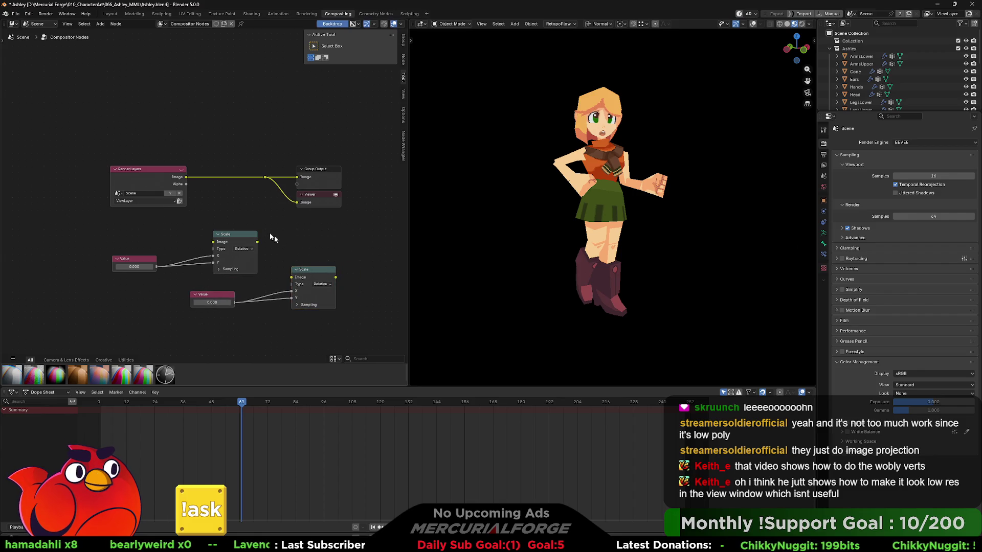
# - Add a Pixelate node, linking Render Layers Image to the first Scale and Pixelate to the second
pyautogui.press('F3')
pyautogui.write('pixel')
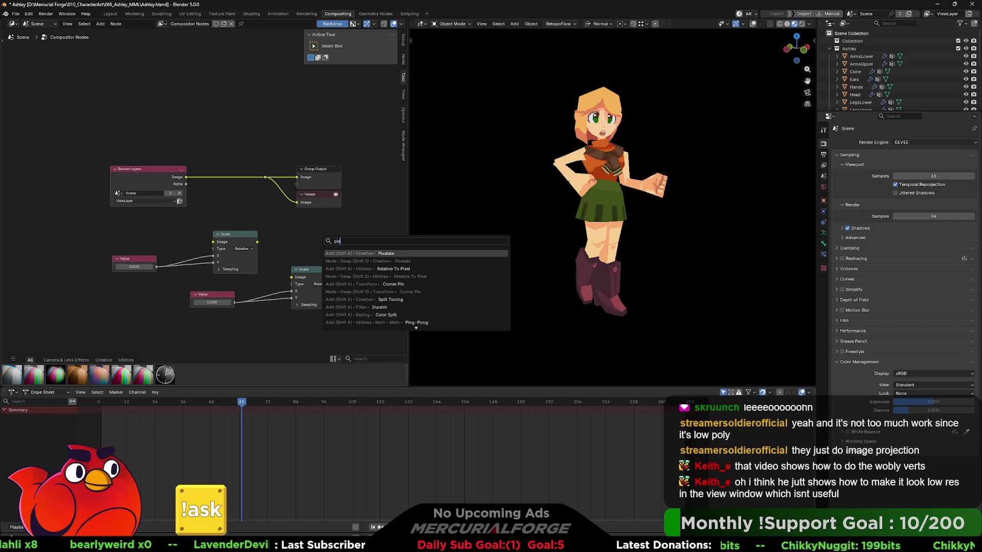
pyautogui.press('Return')
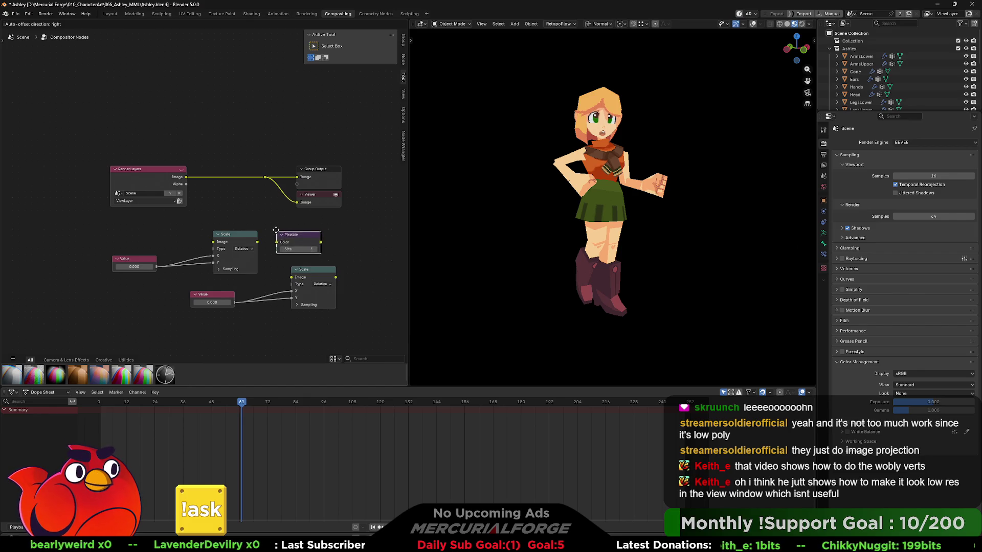
pyautogui.click(271, 228)
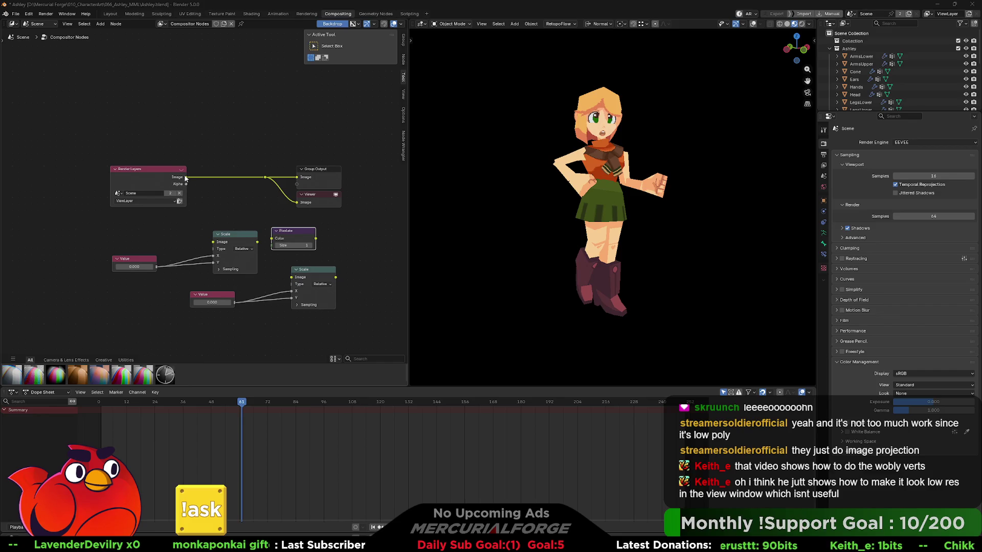
pyautogui.moveTo(187, 177)
pyautogui.mouseDown()
pyautogui.moveTo(209, 242)
pyautogui.moveTo(271, 239)
pyautogui.mouseUp()
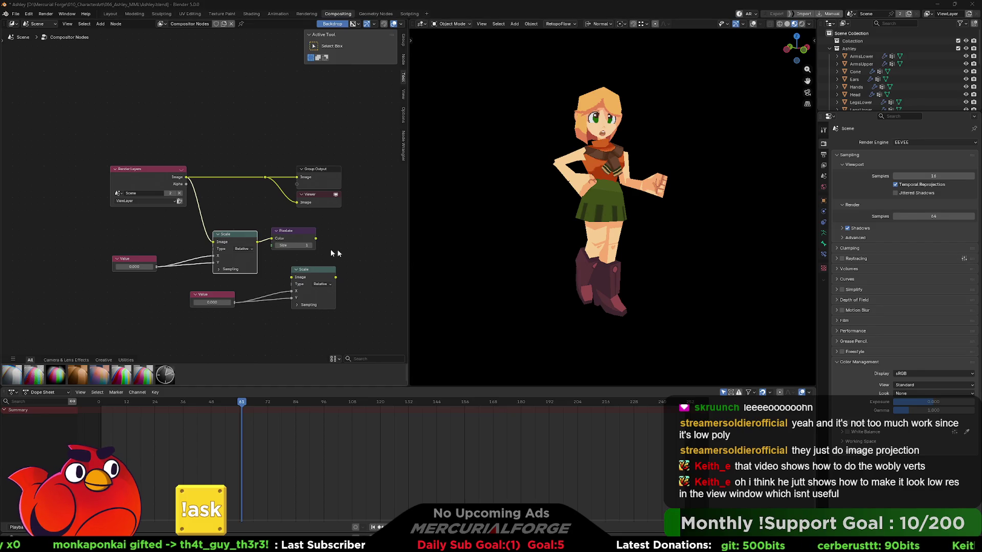
pyautogui.moveTo(316, 239)
pyautogui.mouseDown()
pyautogui.moveTo(294, 278)
pyautogui.moveTo(357, 233)
pyautogui.moveTo(299, 220)
pyautogui.moveTo(296, 189)
pyautogui.moveTo(297, 203)
pyautogui.mouseUp()
# - Route the second Scale into Viewer and Group Output, and set the upper Value to 0.5
pyautogui.moveTo(357, 211); pyautogui.dragTo(307, 174)
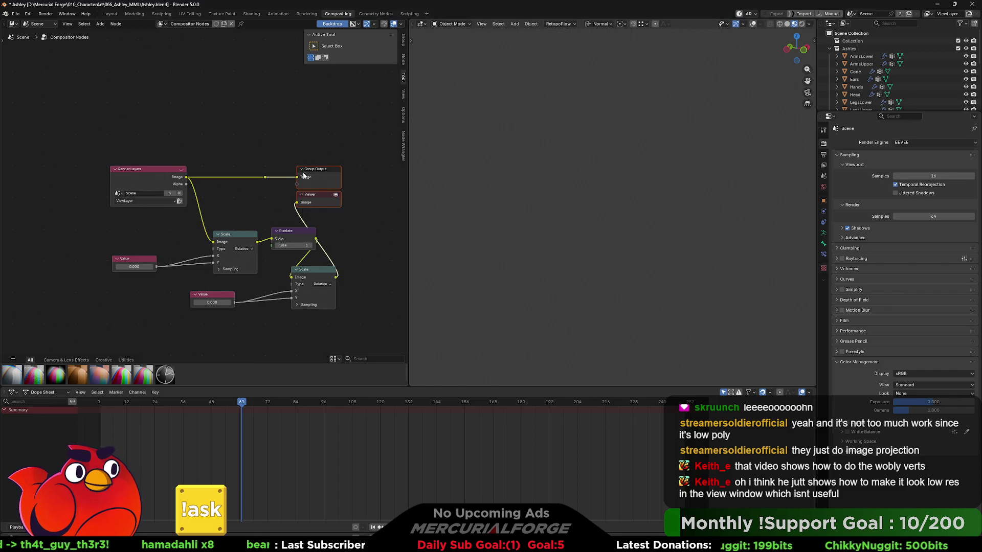
pyautogui.press('g')
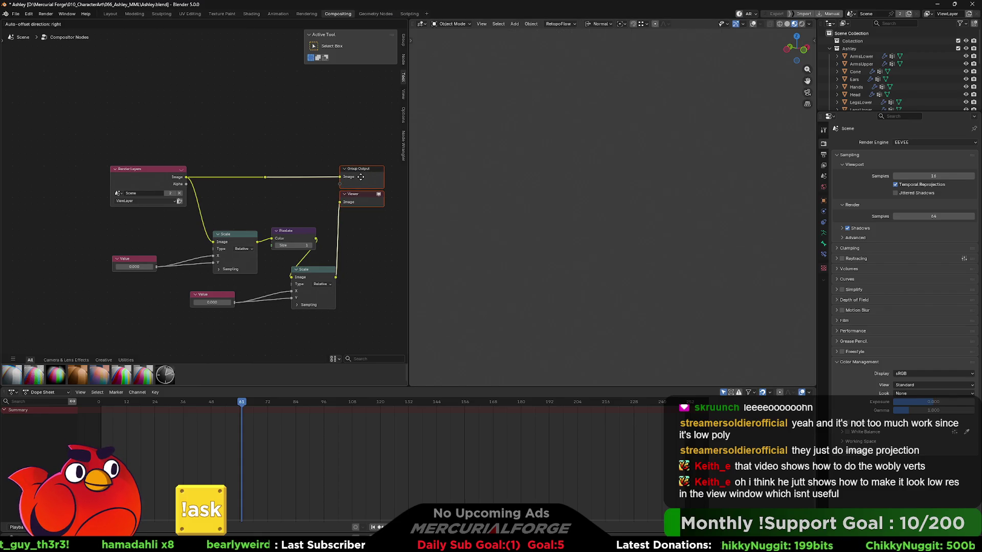
pyautogui.click(361, 176)
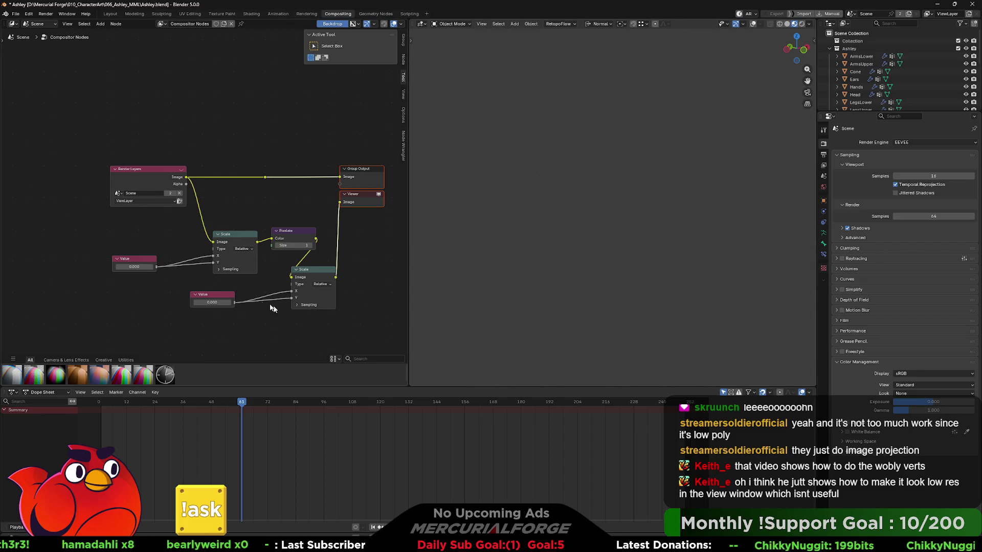
pyautogui.click(215, 302)
pyautogui.write('0.500')
pyautogui.press('Return')
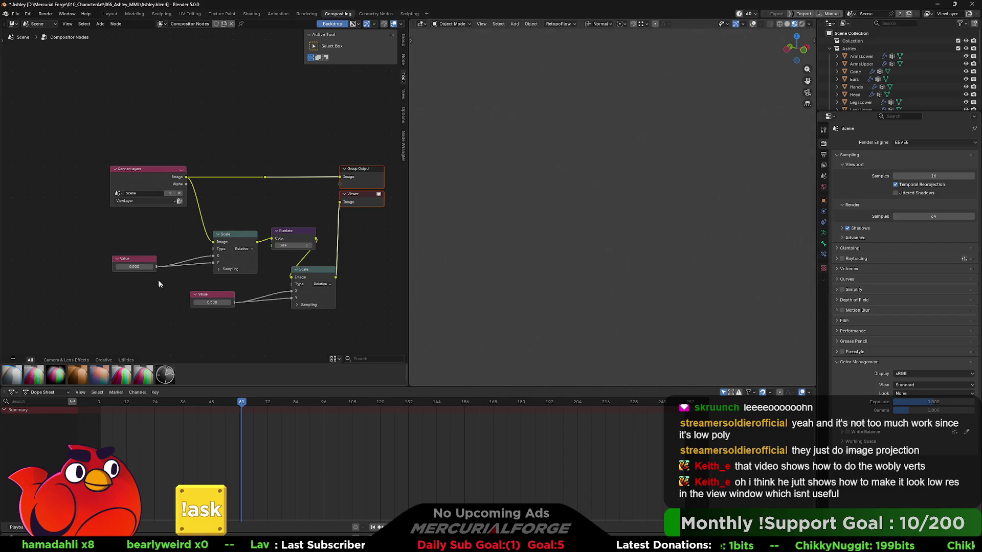
pyautogui.click(134, 266)
pyautogui.write('.5')
pyautogui.press('Return')
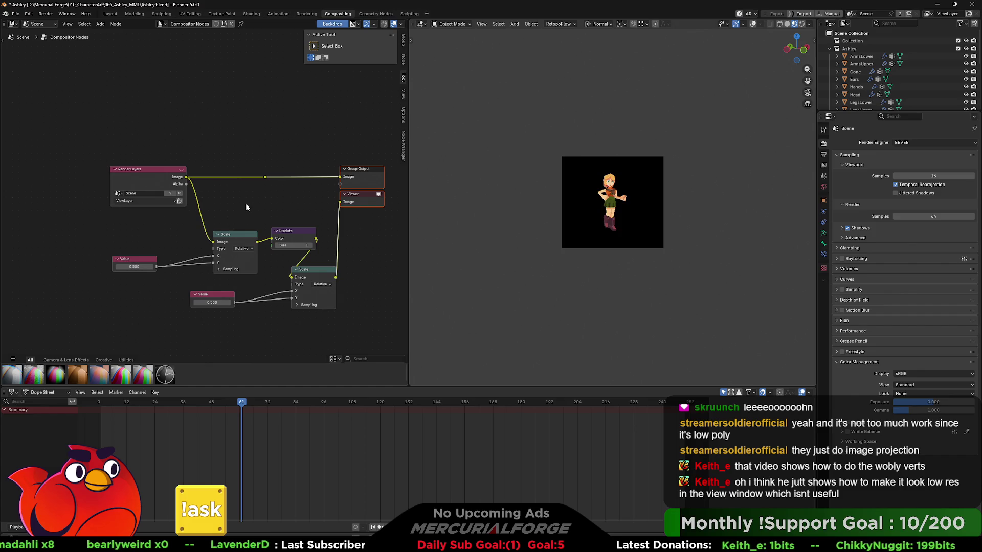
pyautogui.click(246, 205)
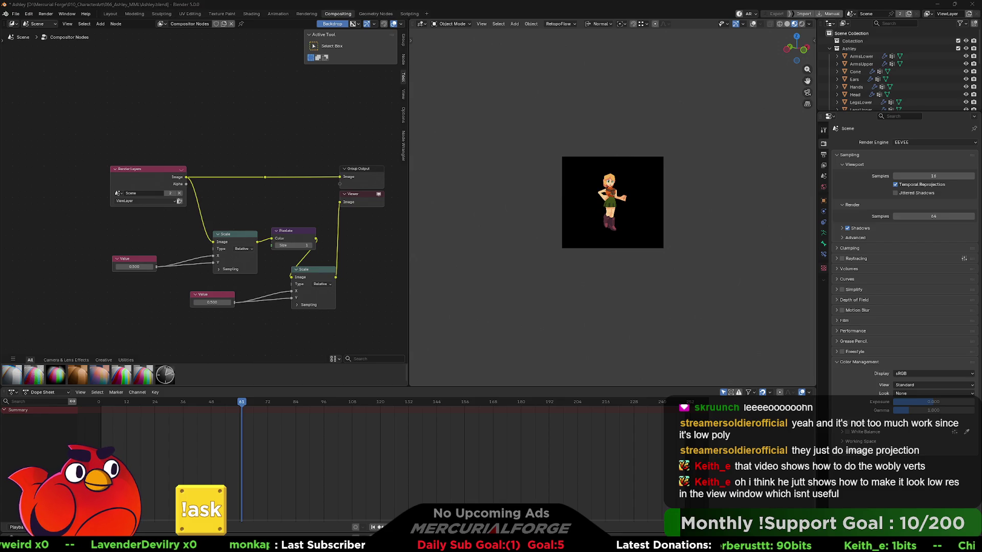
# - Tune the Value nodes to 0.25 downscale and 4.0 upscale for a full-size pixelated preview
pyautogui.moveTo(148, 266); pyautogui.dragTo(183, 266)
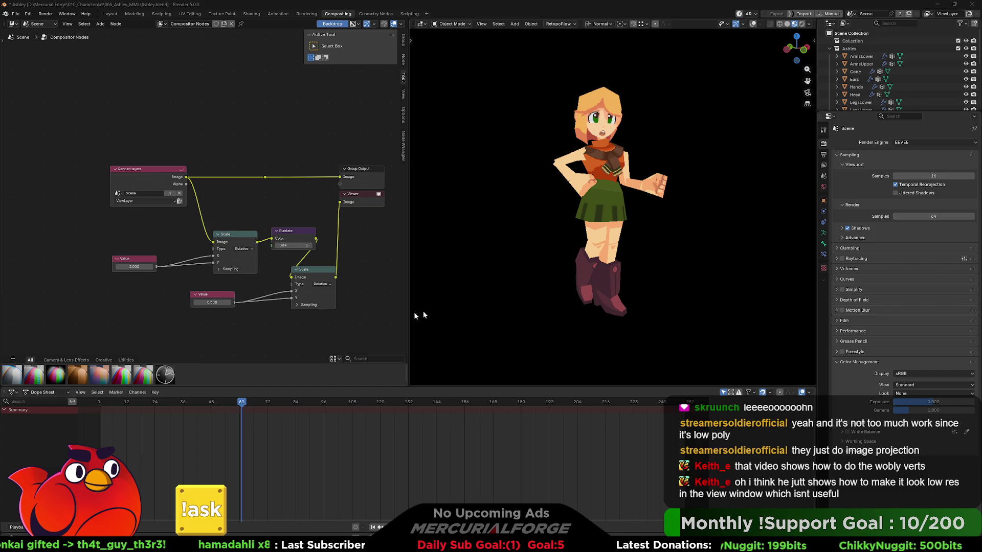
pyautogui.moveTo(134, 266); pyautogui.dragTo(118, 267)
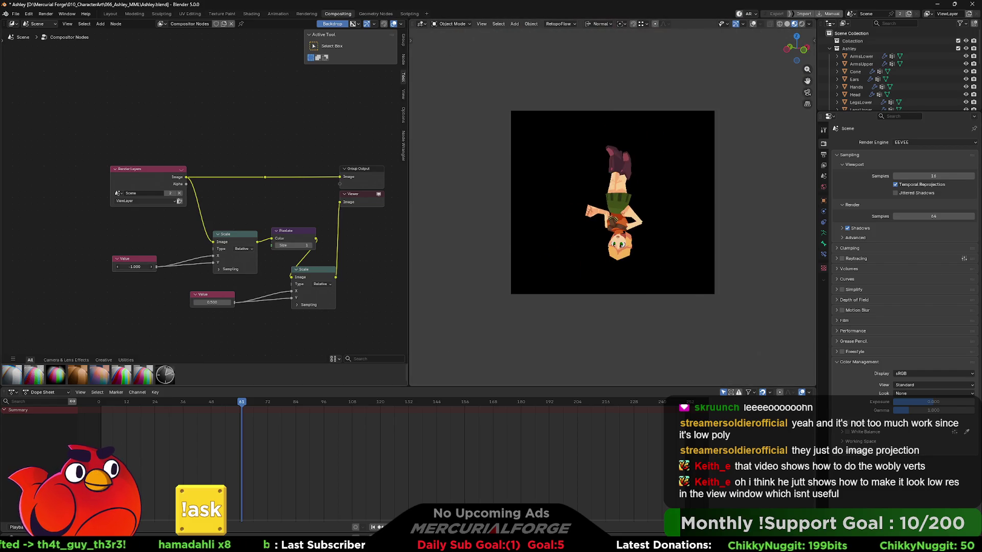
pyautogui.click(134, 266)
pyautogui.write('0.500')
pyautogui.click(212, 302)
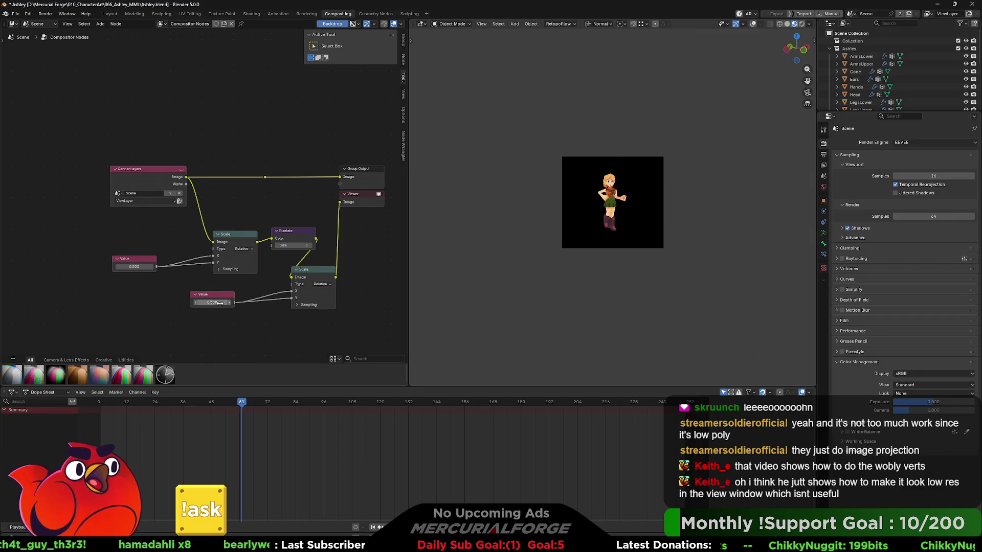
pyautogui.write('1')
pyautogui.press('Return')
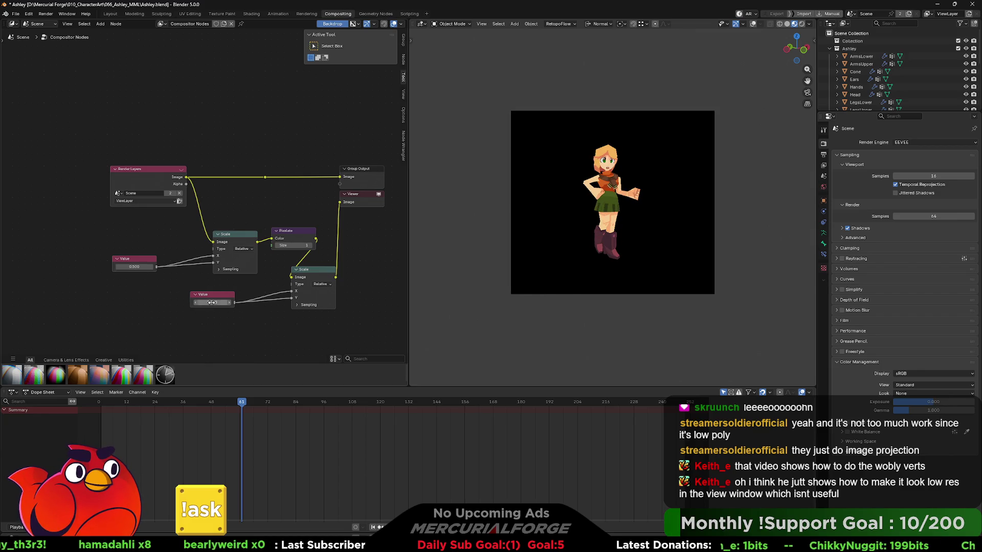
pyautogui.moveTo(211, 302); pyautogui.dragTo(233, 302)
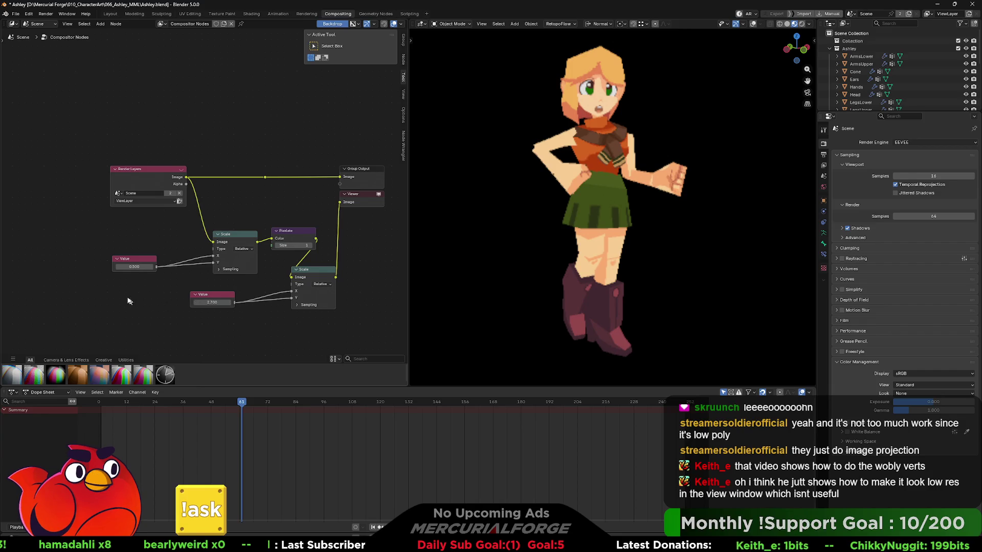
pyautogui.press('BackSpace')
pyautogui.moveTo(134, 266)
pyautogui.mouseDown()
pyautogui.moveTo(159, 266)
pyautogui.moveTo(123, 266)
pyautogui.mouseUp()
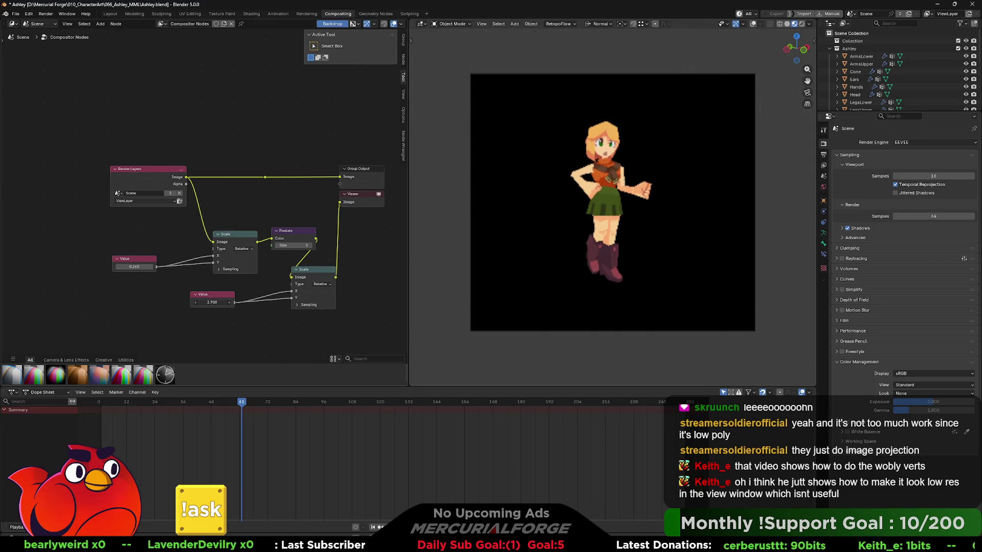
pyautogui.moveTo(210, 303)
pyautogui.mouseDown()
pyautogui.moveTo(225, 302)
pyautogui.moveTo(210, 302)
pyautogui.mouseUp()
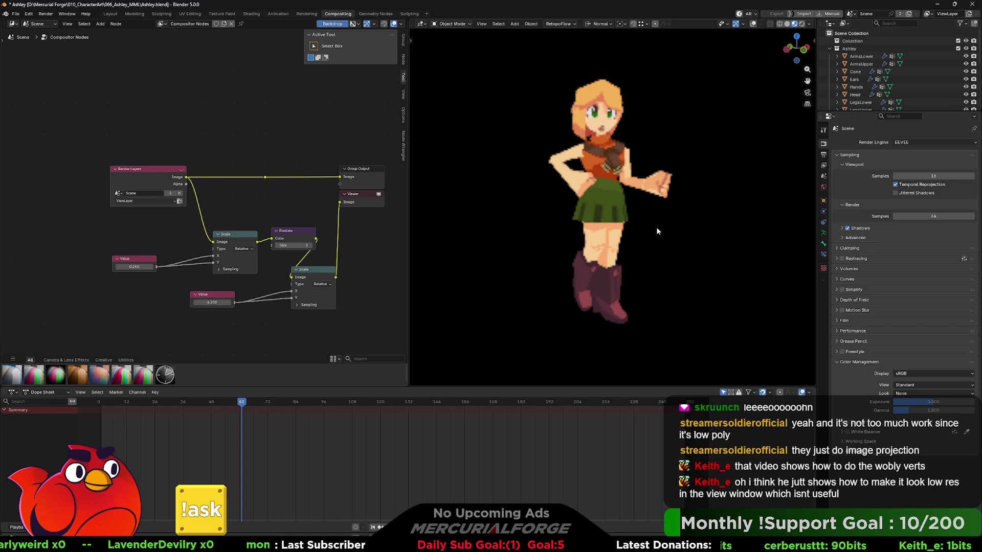
pyautogui.moveTo(657, 231)
pyautogui.mouseDown(button='middle')
pyautogui.moveTo(667, 223)
pyautogui.moveTo(658, 228)
pyautogui.mouseUp(button='middle')
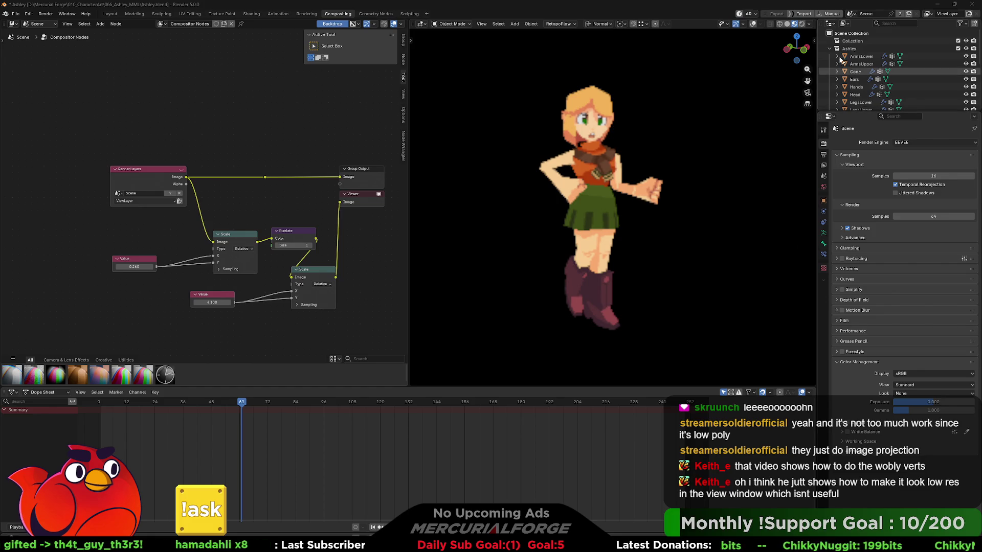
pyautogui.click(809, 24)
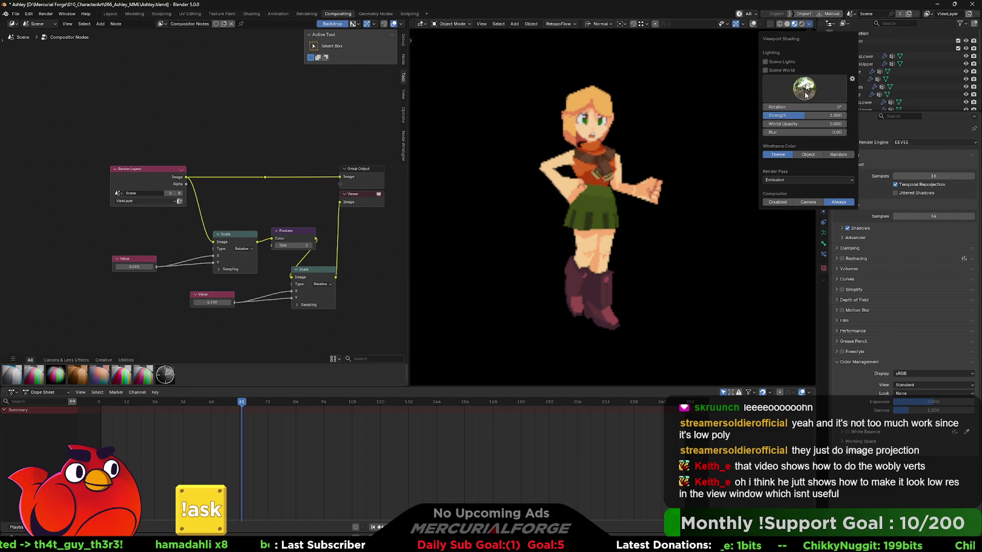
pyautogui.click(777, 180)
pyautogui.click(718, 200)
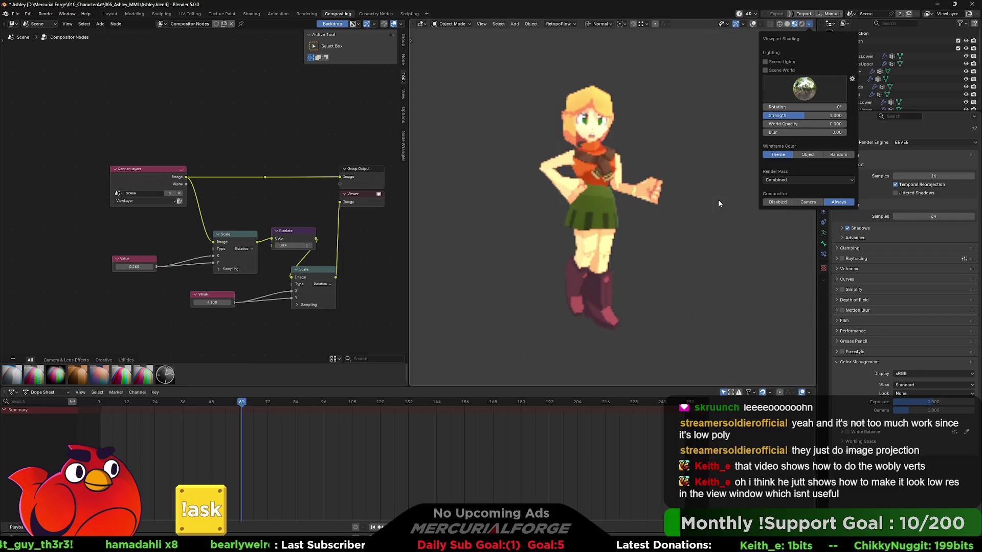
pyautogui.click(774, 180)
pyautogui.click(765, 200)
pyautogui.click(777, 180)
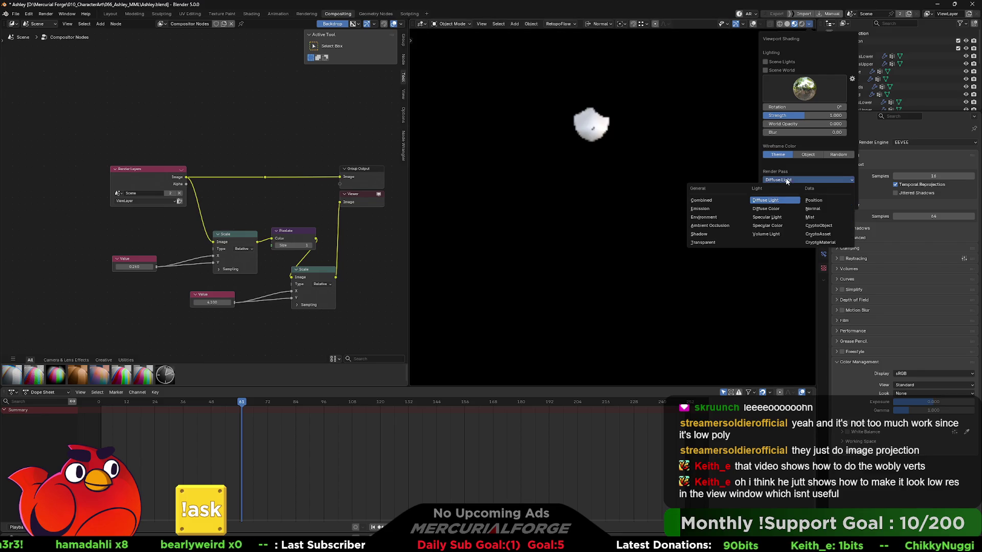
pyautogui.click(765, 209)
pyautogui.click(786, 182)
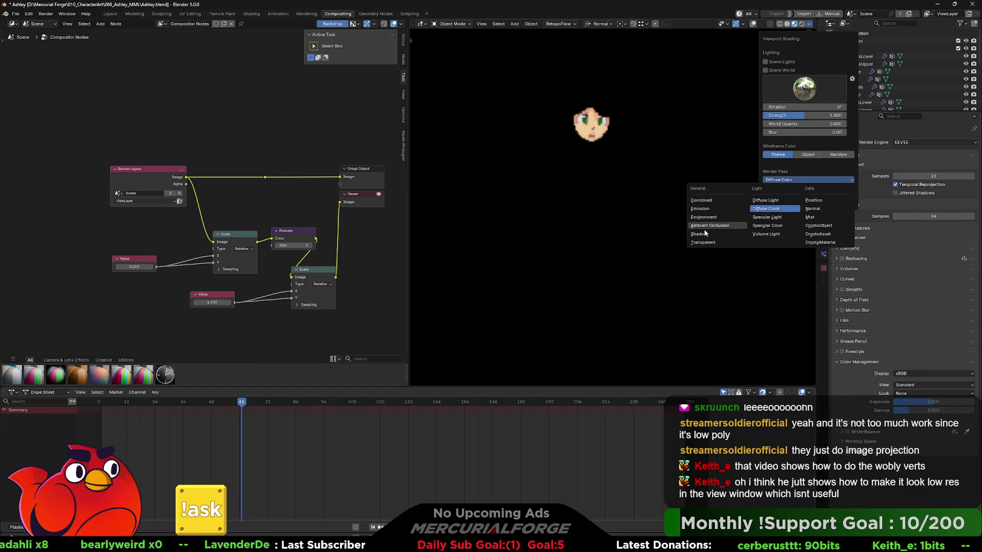
pyautogui.click(701, 208)
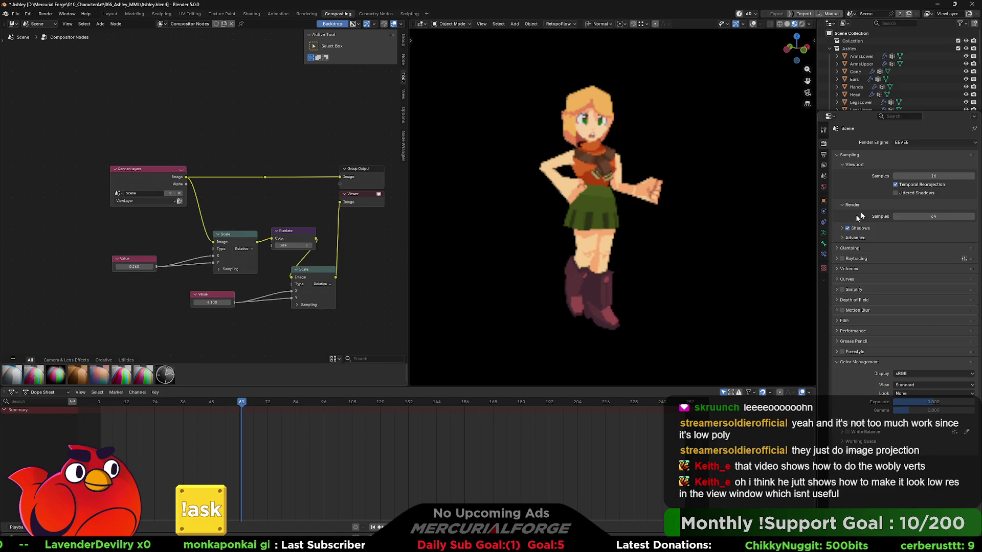
# - Enable temporal reprojection and drop render samples from 64 to 1
pyautogui.click(895, 185)
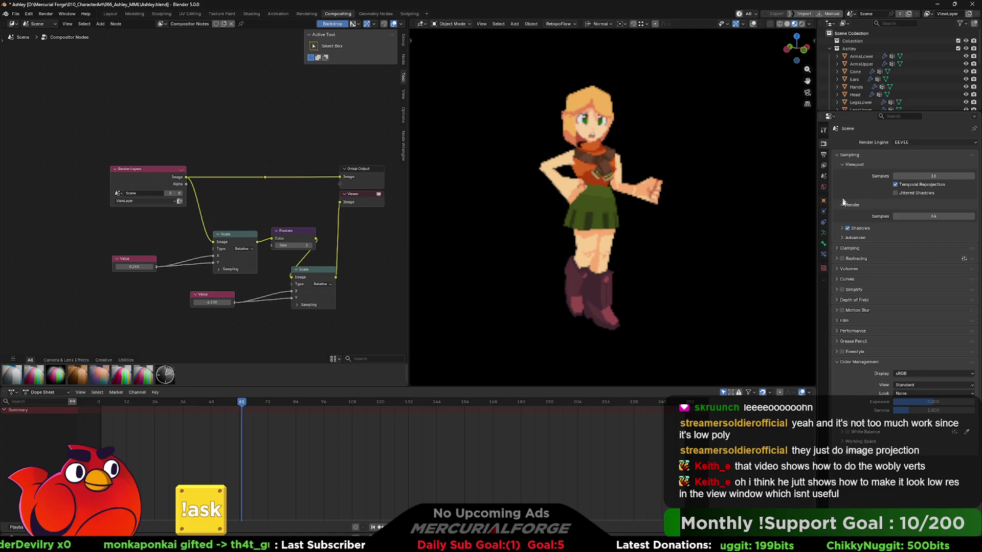
pyautogui.moveTo(936, 216); pyautogui.dragTo(899, 217)
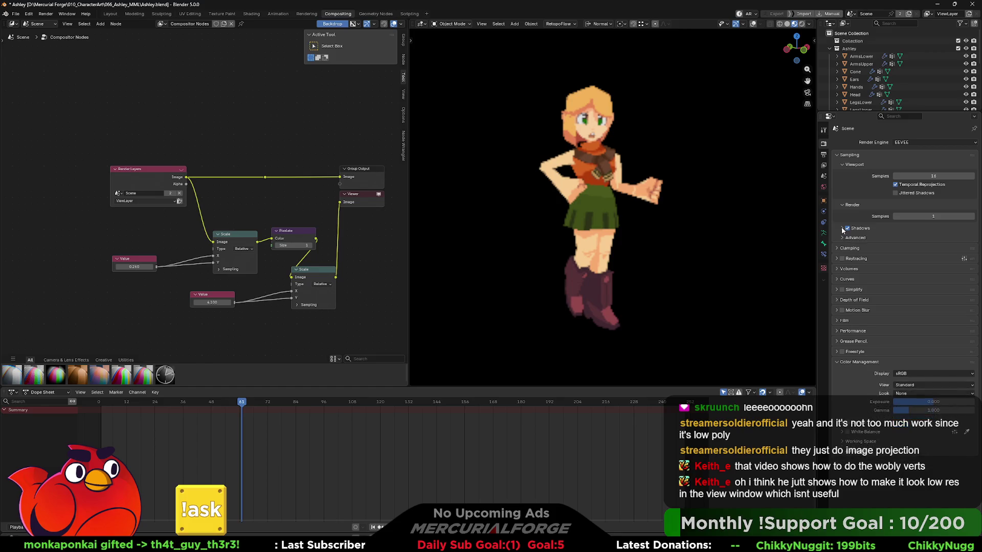
pyautogui.click(842, 228)
pyautogui.click(842, 228)
pyautogui.click(840, 248)
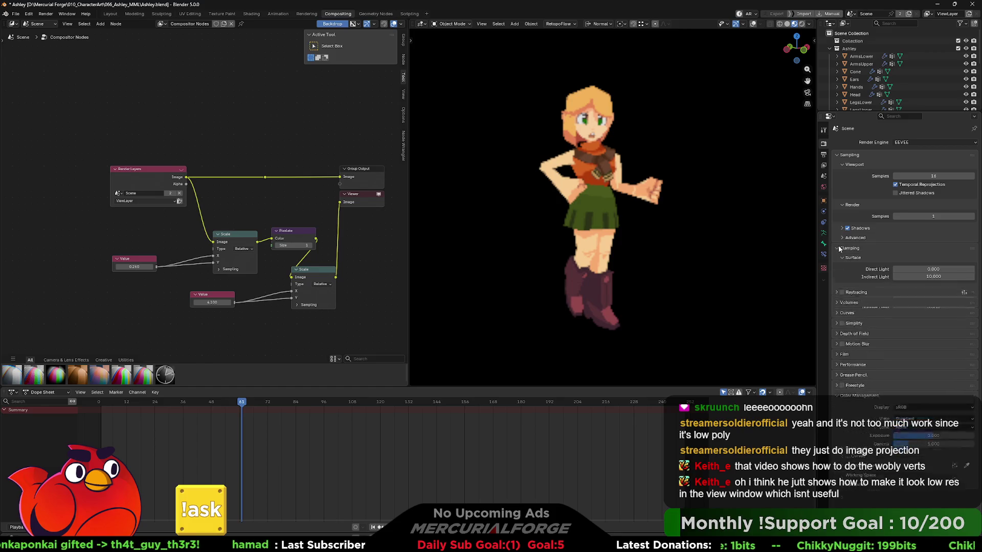
pyautogui.click(839, 249)
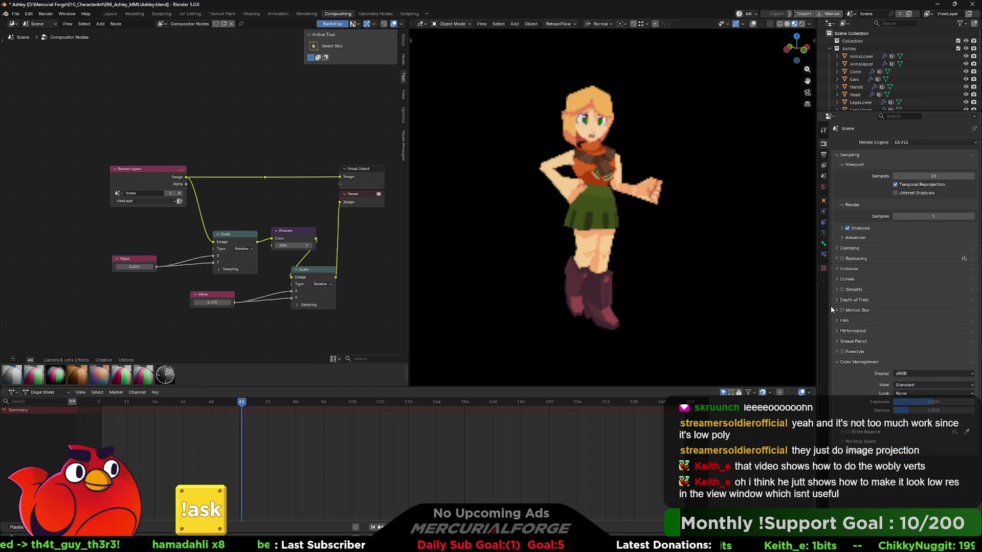
# - Set the Film filter size to 0.01 px
pyautogui.click(843, 320)
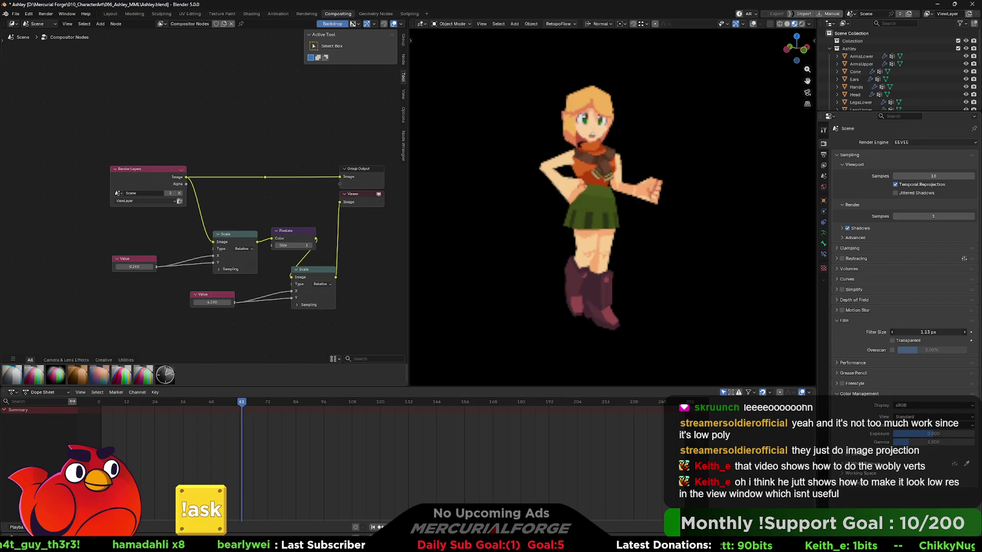
pyautogui.click(931, 332)
pyautogui.write('0.01')
pyautogui.press('Return')
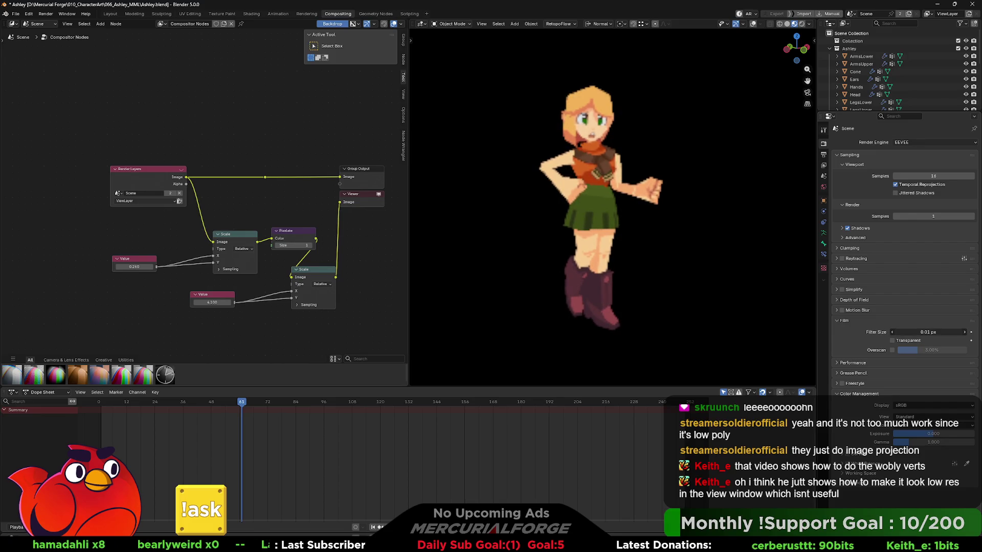
pyautogui.click(893, 341)
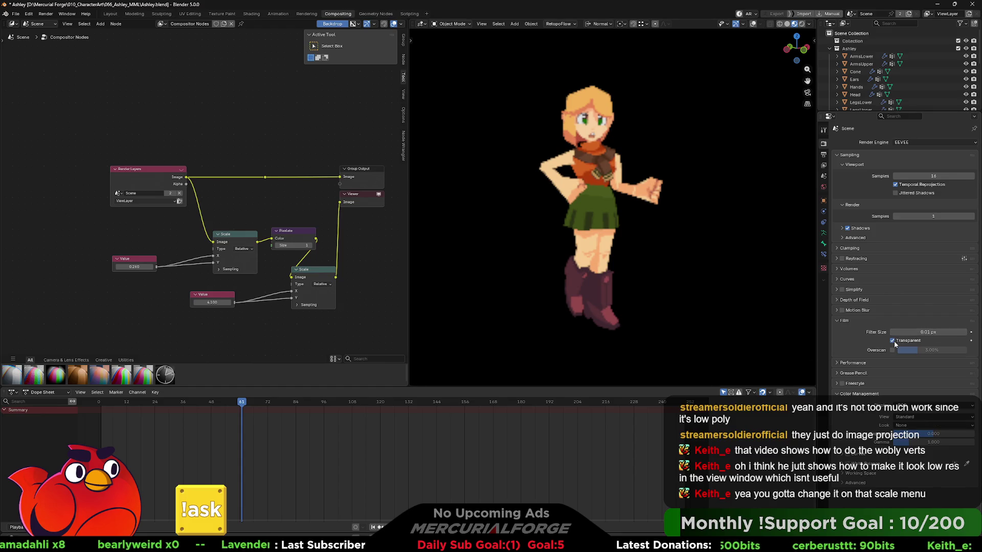
pyautogui.click(893, 340)
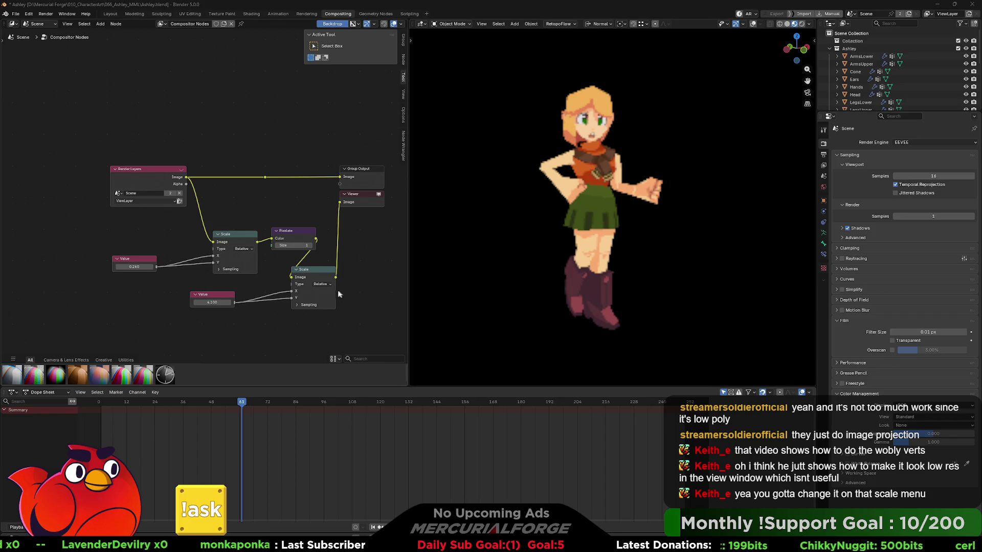
pyautogui.click(322, 284)
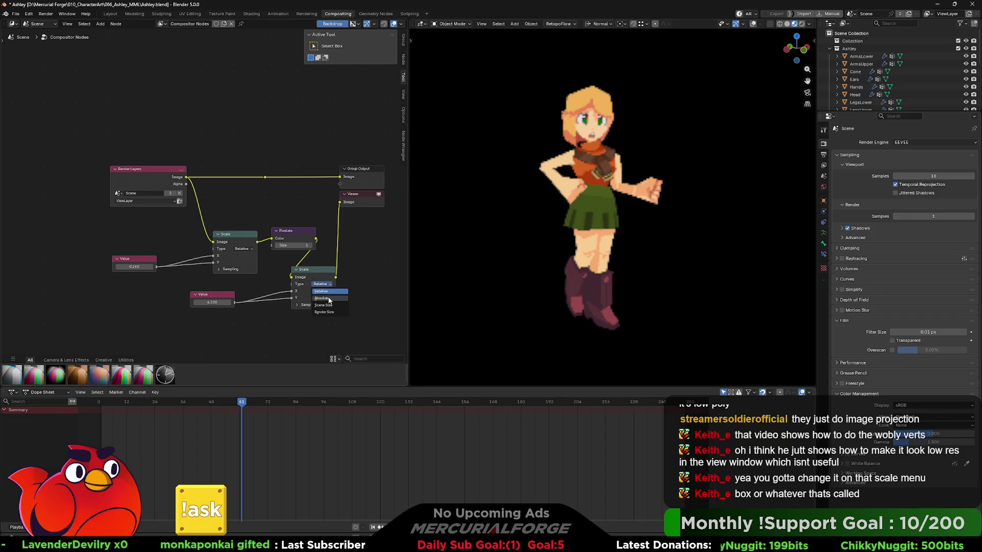
pyautogui.moveTo(318, 271); pyautogui.dragTo(358, 251)
pyautogui.moveTo(212, 295); pyautogui.dragTo(285, 276)
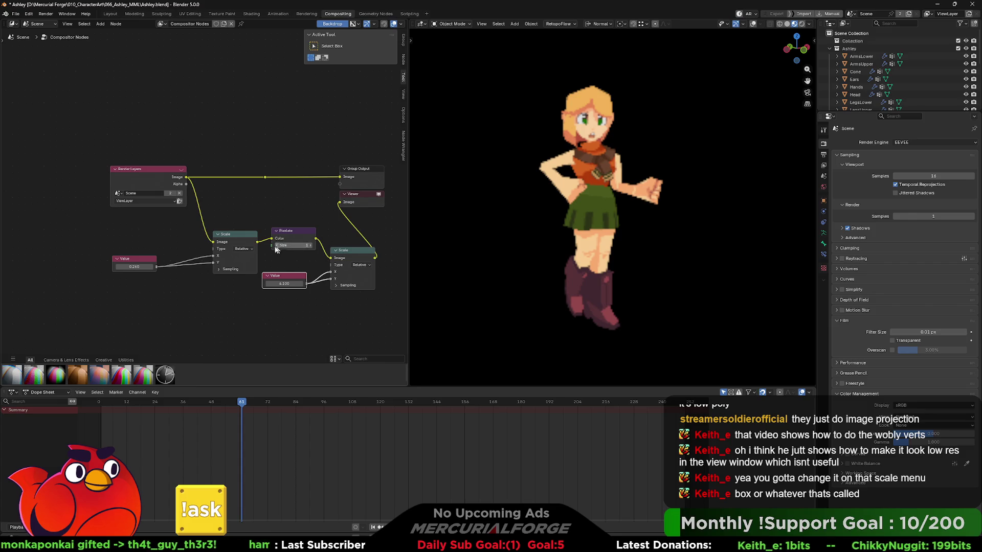
pyautogui.moveTo(234, 236); pyautogui.dragTo(226, 232)
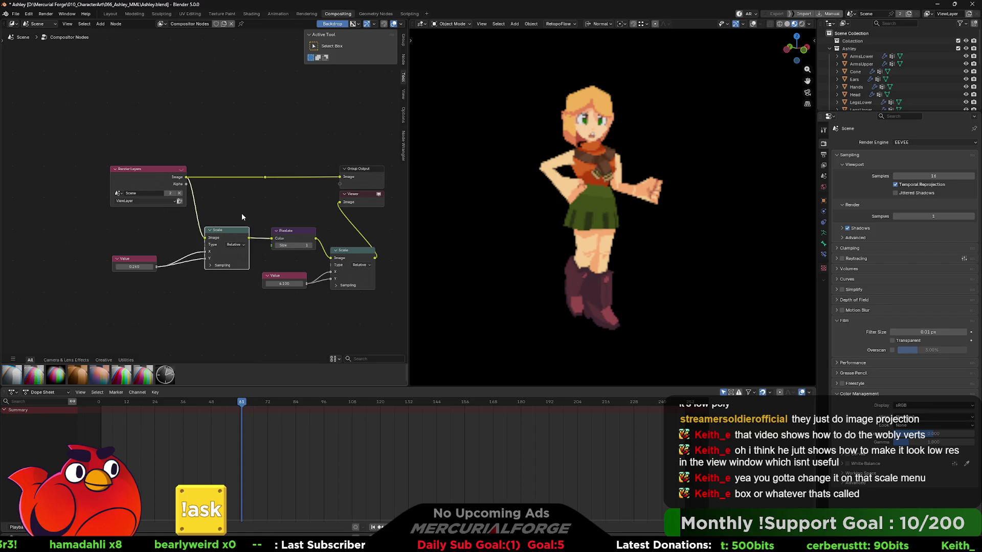
pyautogui.click(237, 246)
pyautogui.click(236, 261)
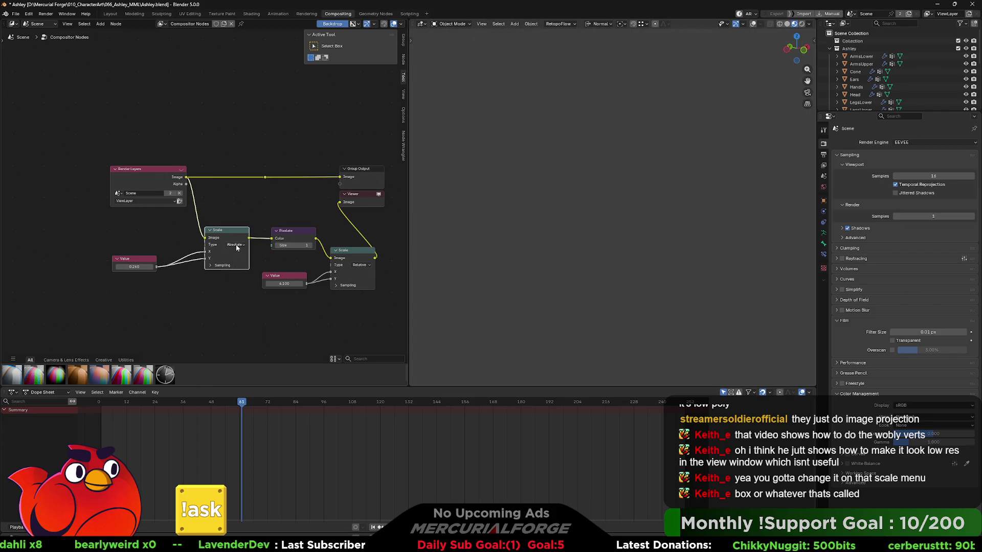
pyautogui.click(237, 246)
pyautogui.click(237, 252)
pyautogui.click(303, 242)
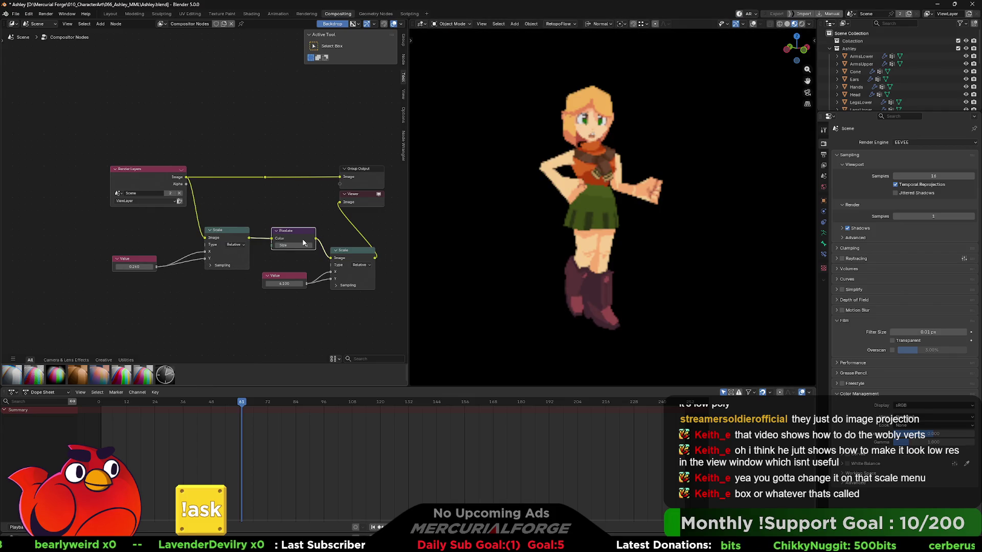
pyautogui.click(368, 200)
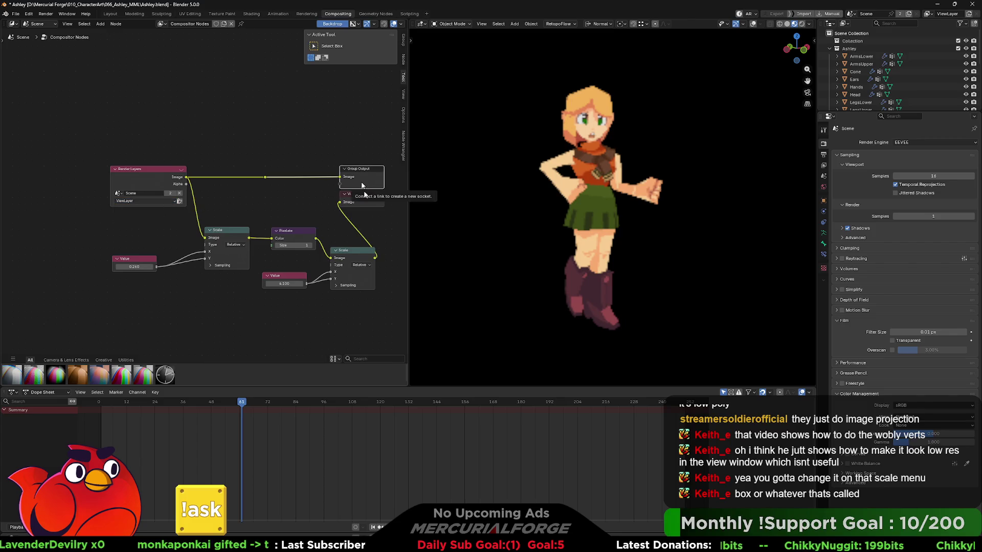
pyautogui.click(380, 210)
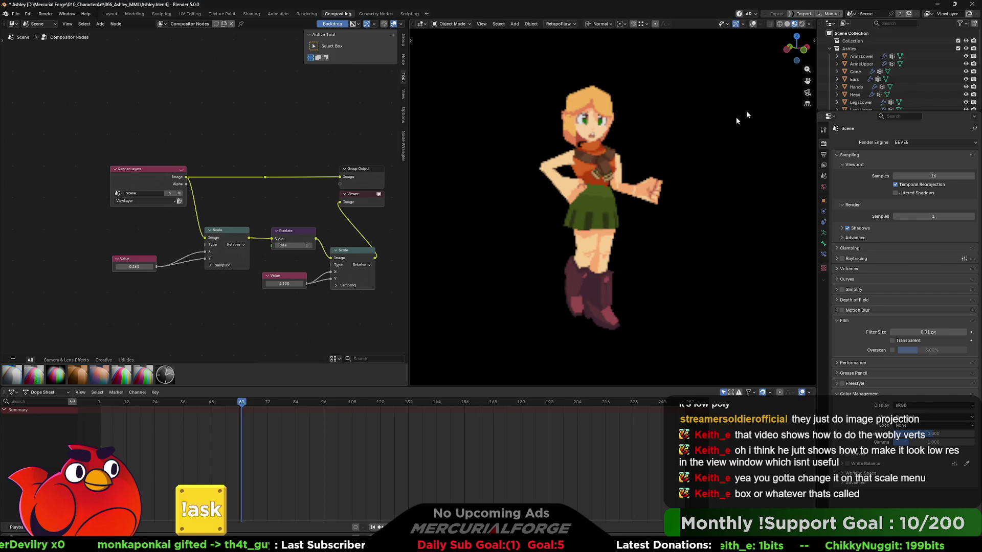
# - Add a Filter node to the compositor and set its type to Box Sharpen
pyautogui.click(810, 24)
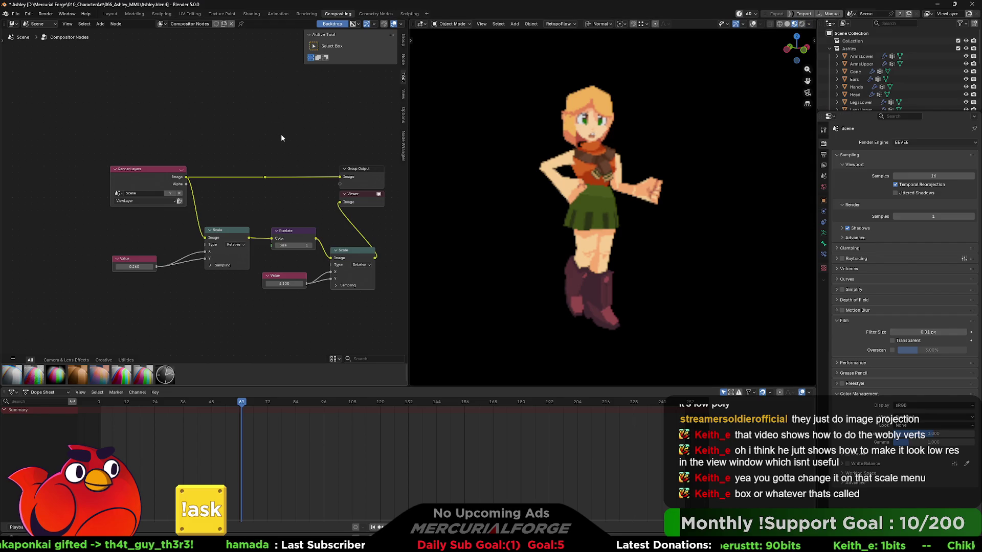
pyautogui.press('F3')
pyautogui.write('shapr')
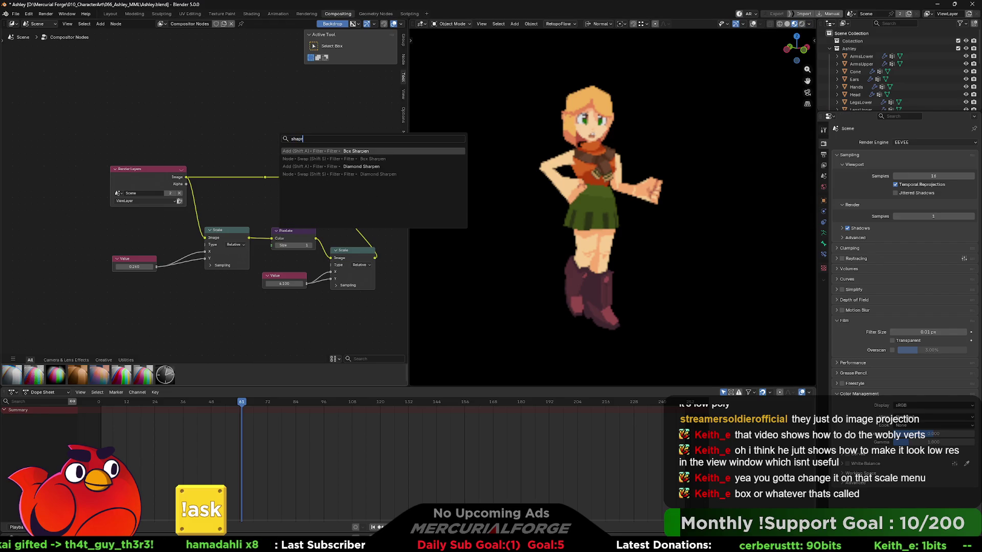
pyautogui.press('BackSpace')
pyautogui.press('BackSpace')
pyautogui.press('BackSpace')
pyautogui.write('fi')
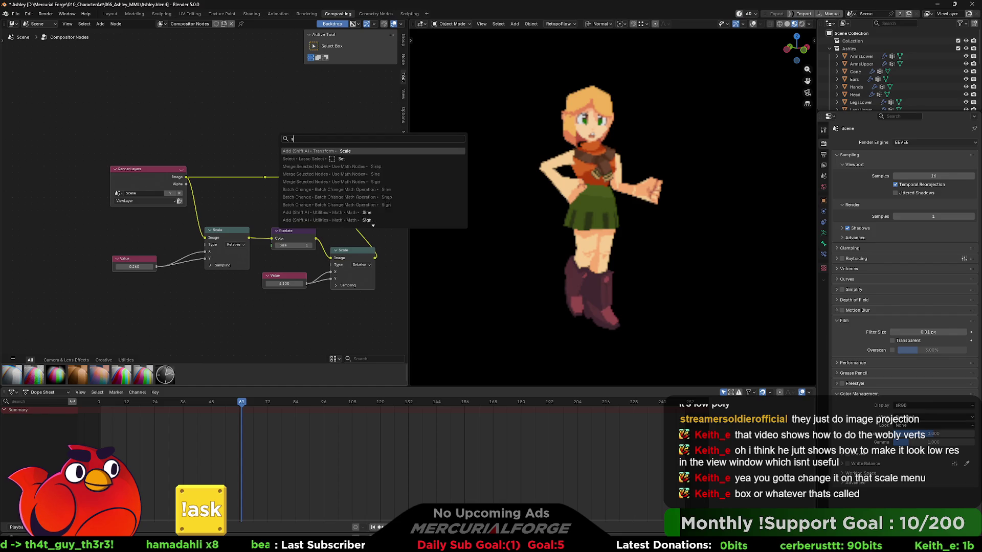
pyautogui.write('lter')
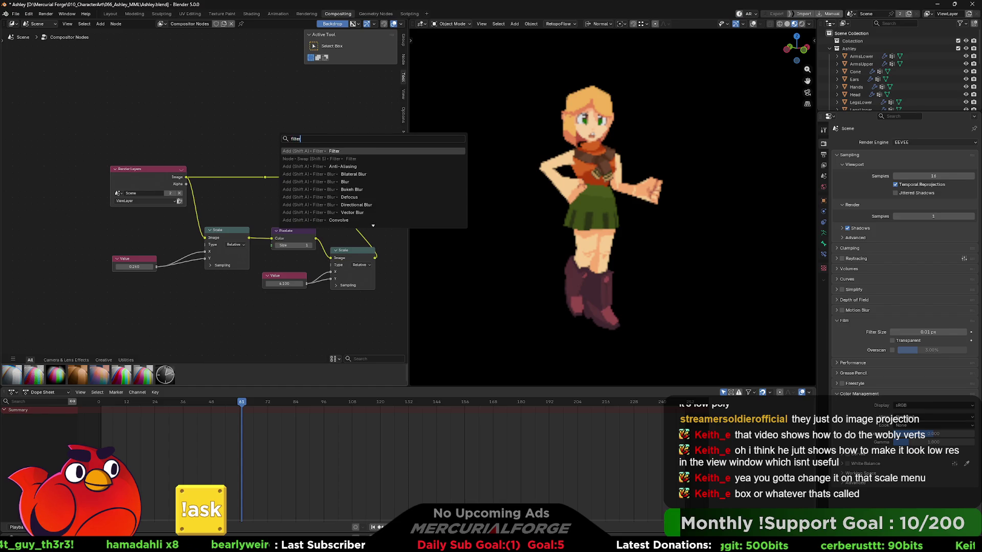
pyautogui.press('Return')
pyautogui.click(281, 134)
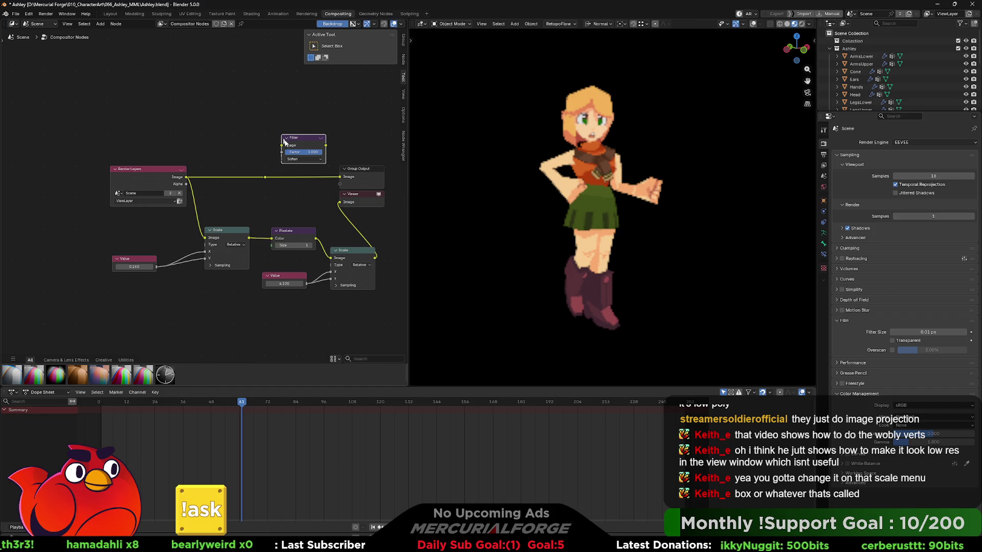
pyautogui.click(303, 159)
pyautogui.click(302, 182)
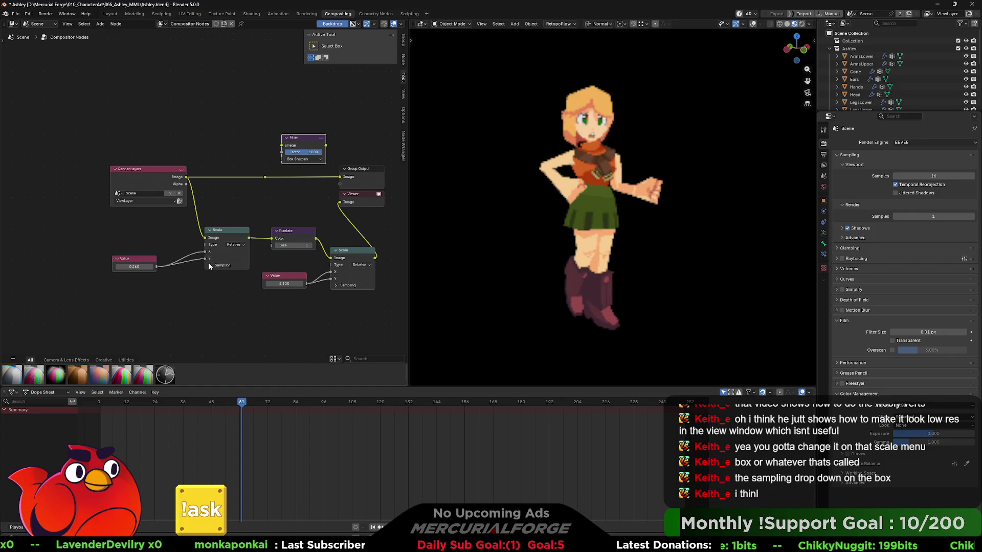
# - Set both Scale nodes' sampling to Nearest, delete the Filter node, and switch to the Shading workspace
pyautogui.click(222, 265)
pyautogui.click(228, 273)
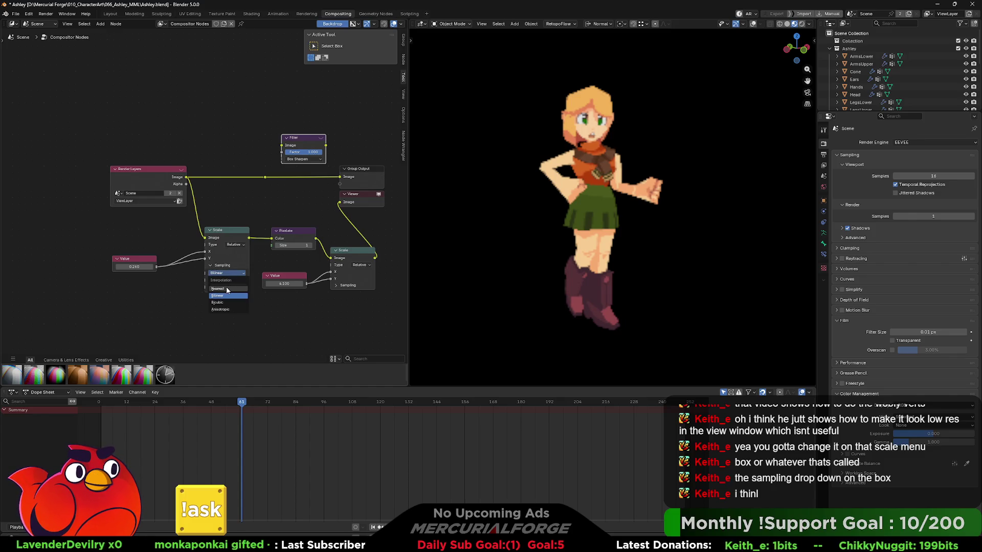
pyautogui.click(336, 286)
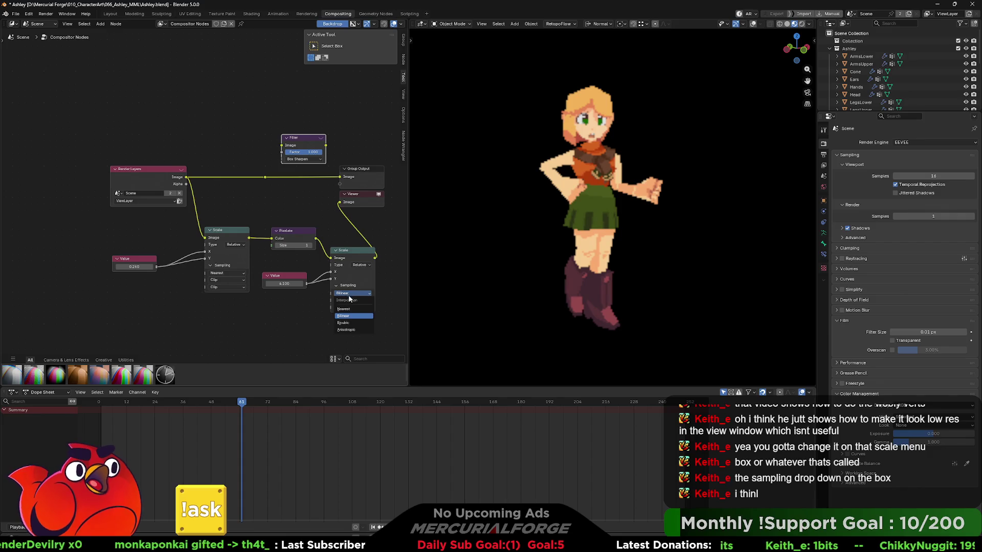
pyautogui.click(348, 293)
pyautogui.click(350, 302)
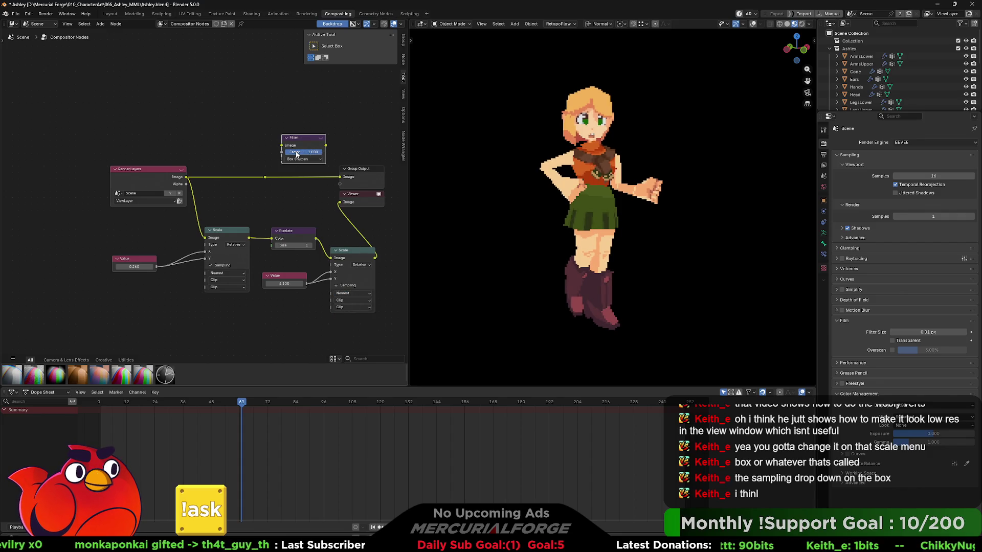
pyautogui.press('x')
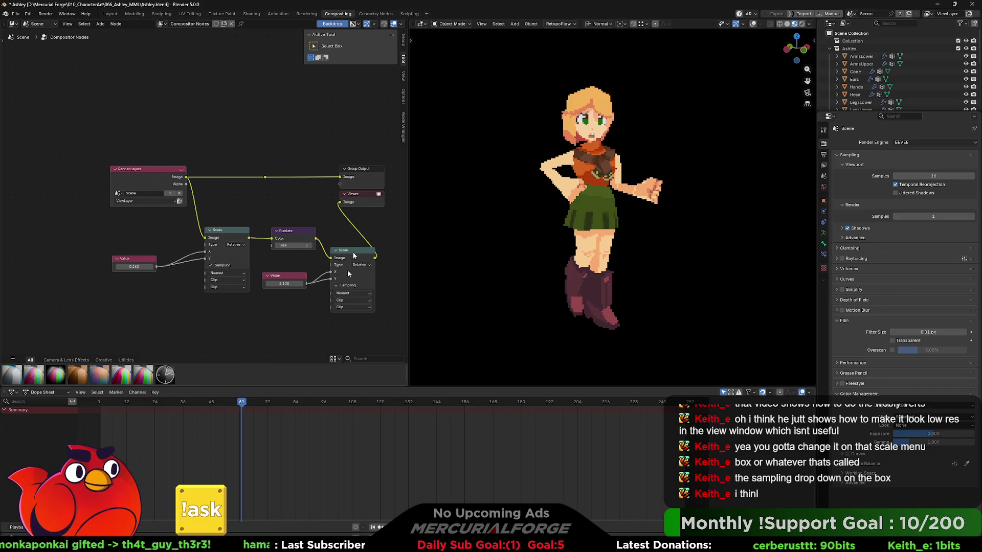
pyautogui.click(251, 15)
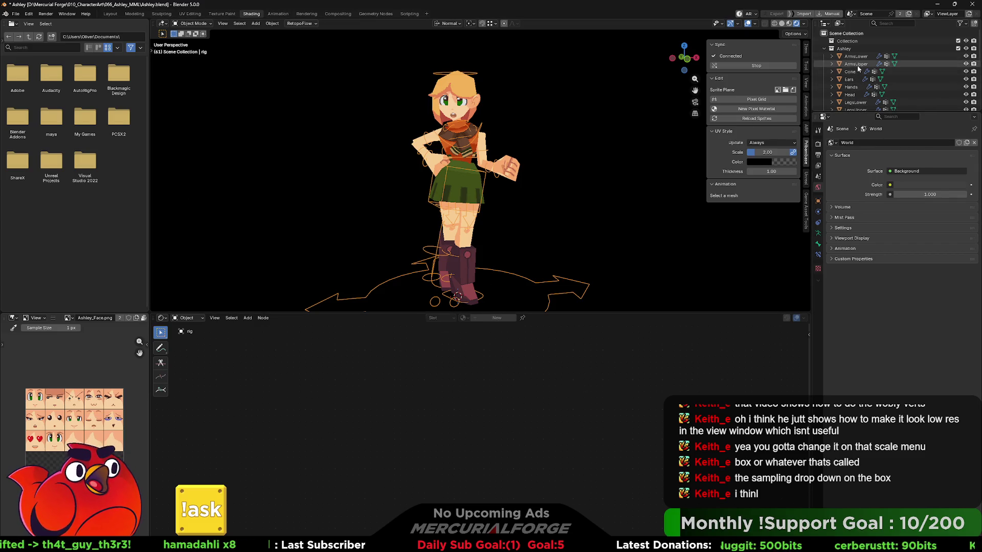
# - Confirm the Hands' Ashley.png texture node keeps Closest interpolation, then return to Compositing
pyautogui.click(851, 87)
pyautogui.click(416, 386)
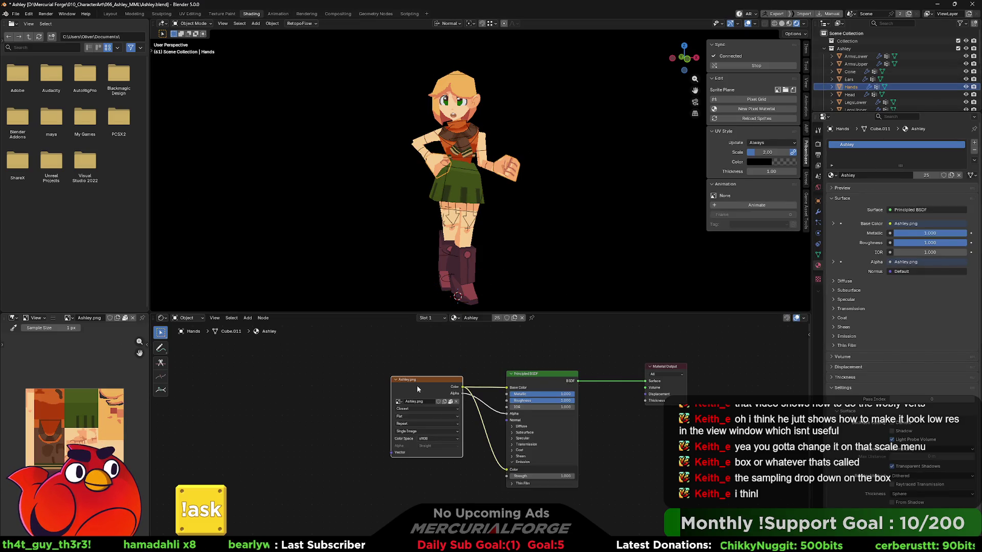
pyautogui.click(415, 409)
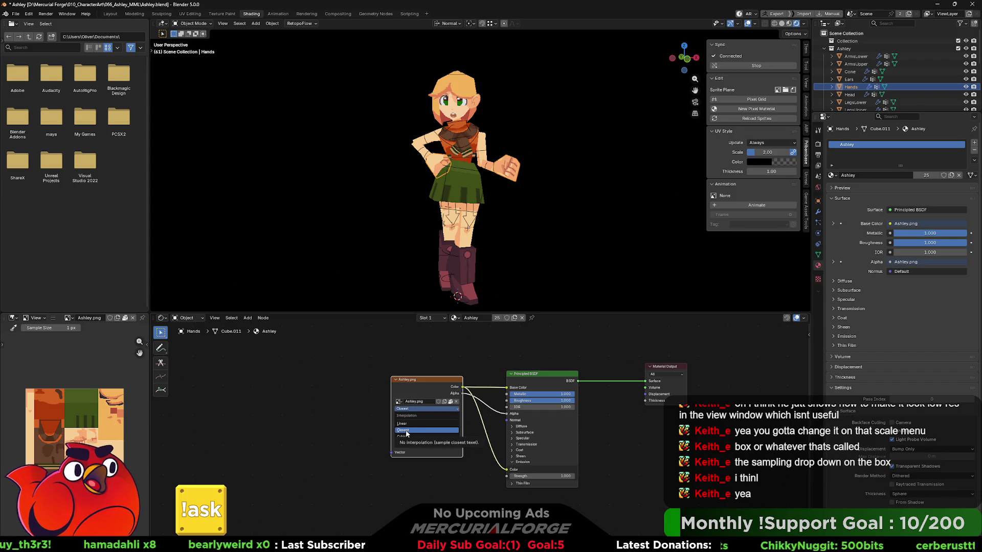
pyautogui.click(326, 365)
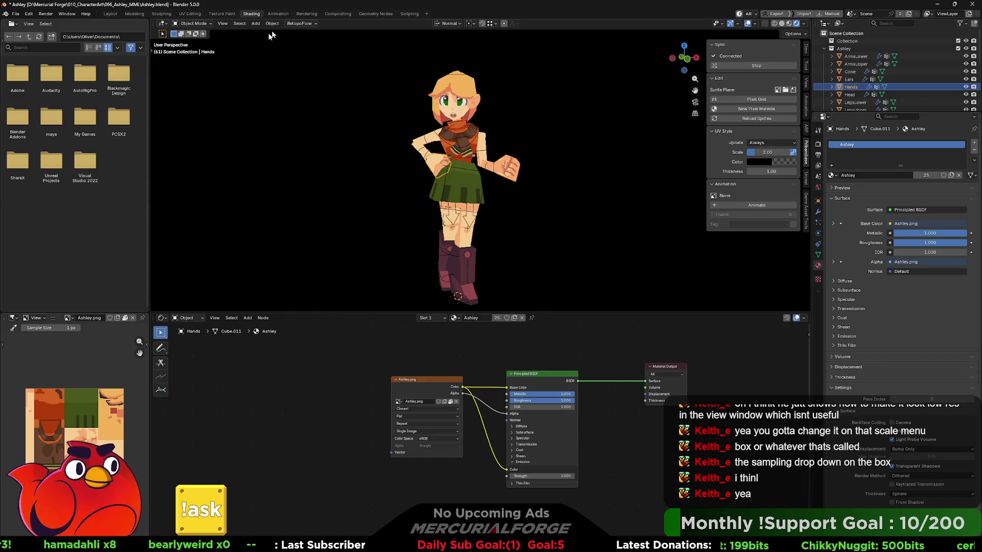
pyautogui.click(337, 13)
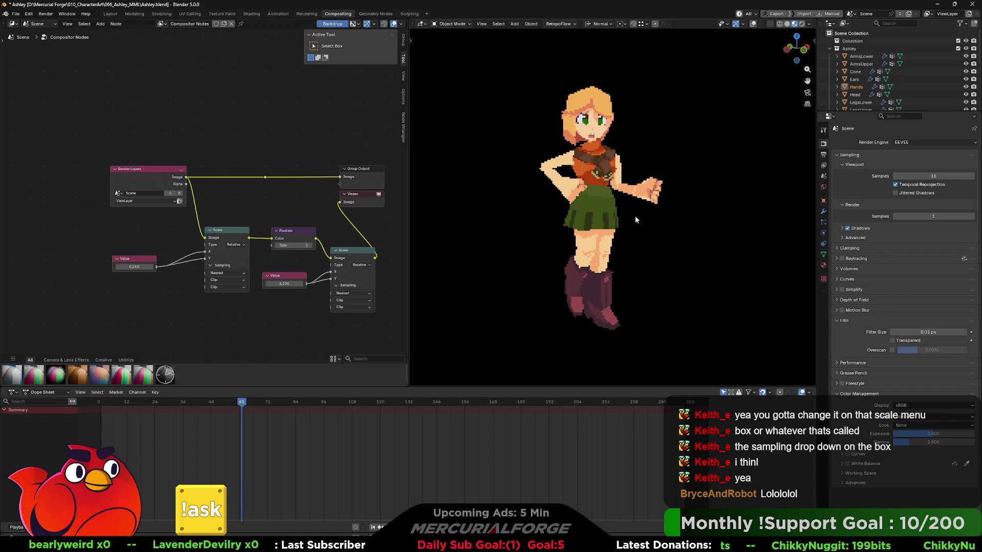
pyautogui.moveTo(643, 214)
pyautogui.mouseDown(button='middle')
pyautogui.moveTo(720, 218)
pyautogui.moveTo(620, 225)
pyautogui.moveTo(642, 225)
pyautogui.mouseUp(button='middle')
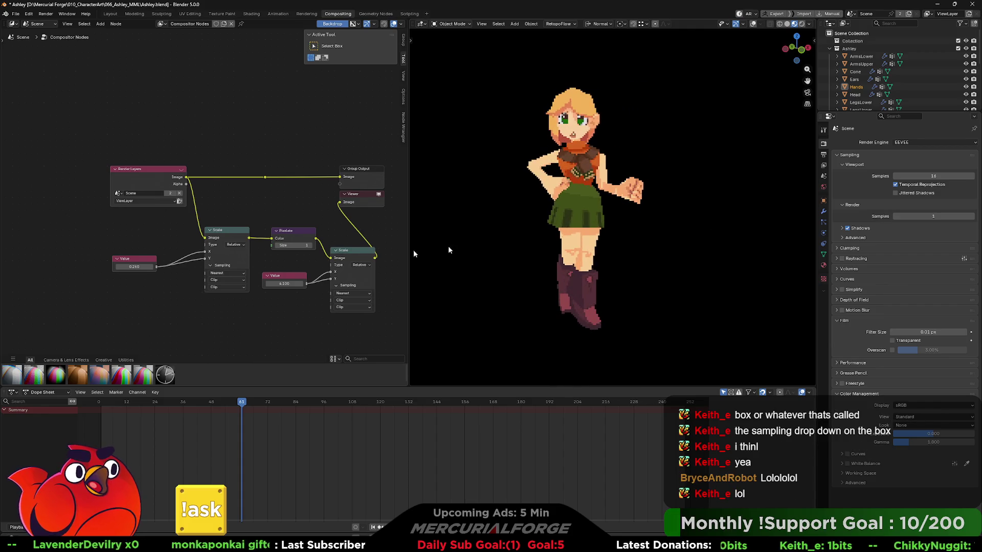
pyautogui.click(229, 273)
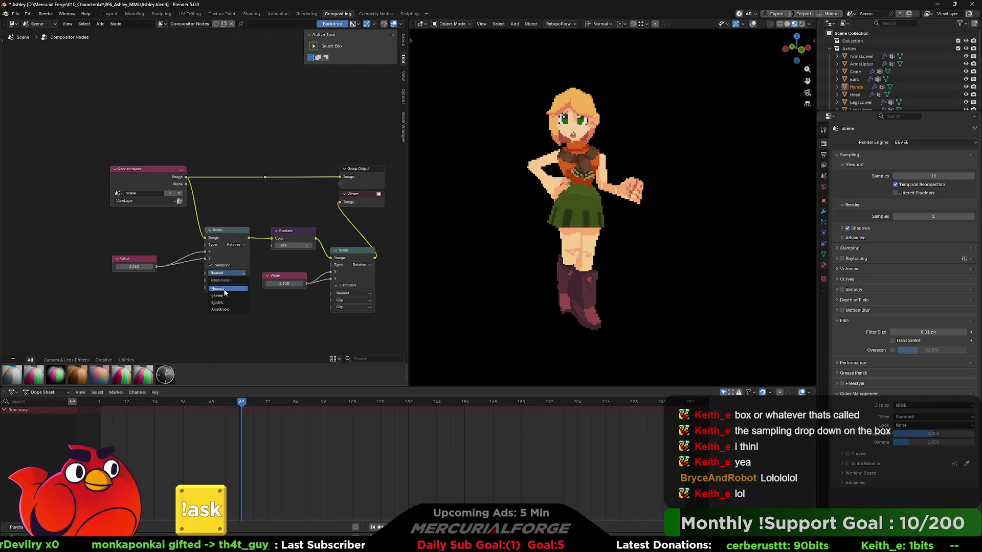
pyautogui.click(225, 289)
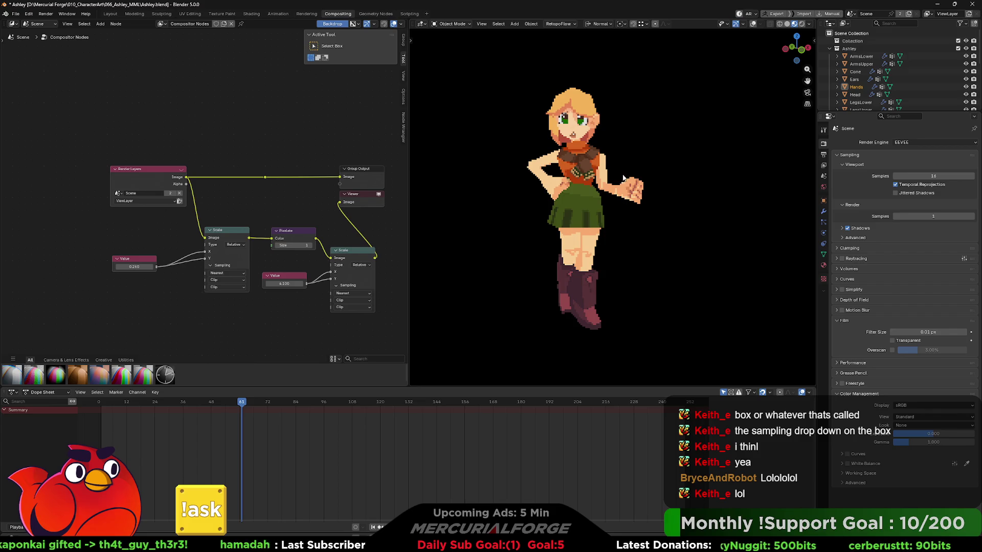
pyautogui.moveTo(626, 179); pyautogui.dragTo(628, 179, button='middle')
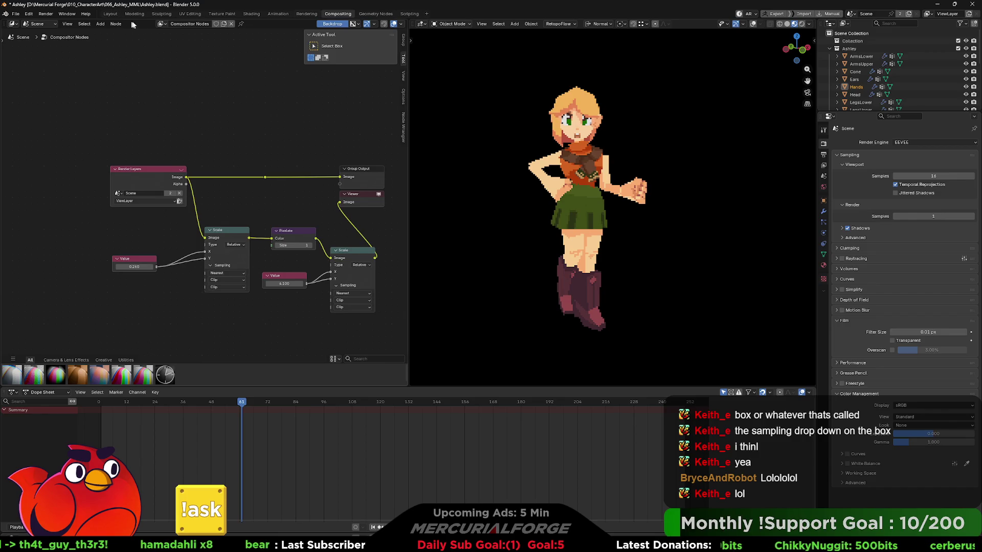
# - In the Sculpting workspace, try Studio lighting in viewport shading, then return to MatCap
pyautogui.click(161, 15)
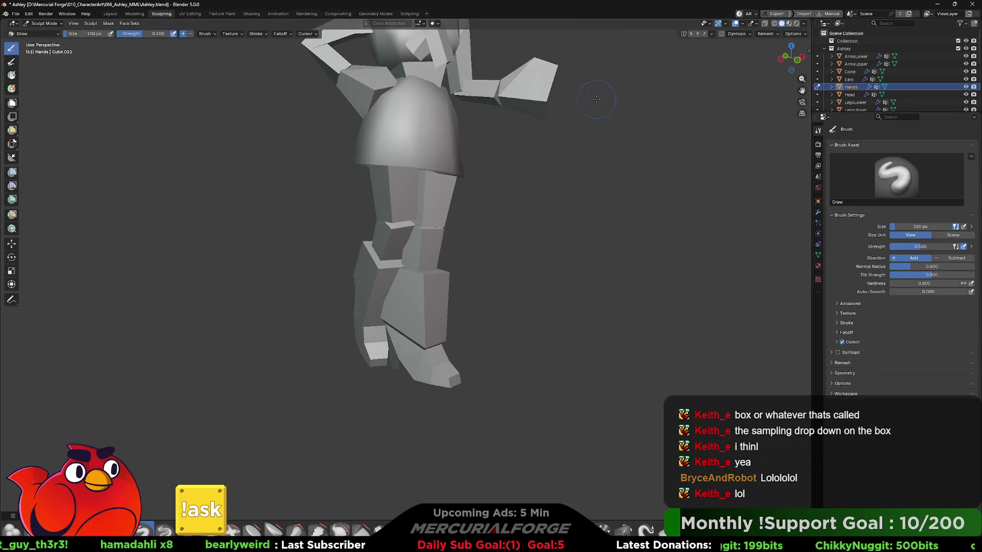
pyautogui.scroll(-5, 596, 99)
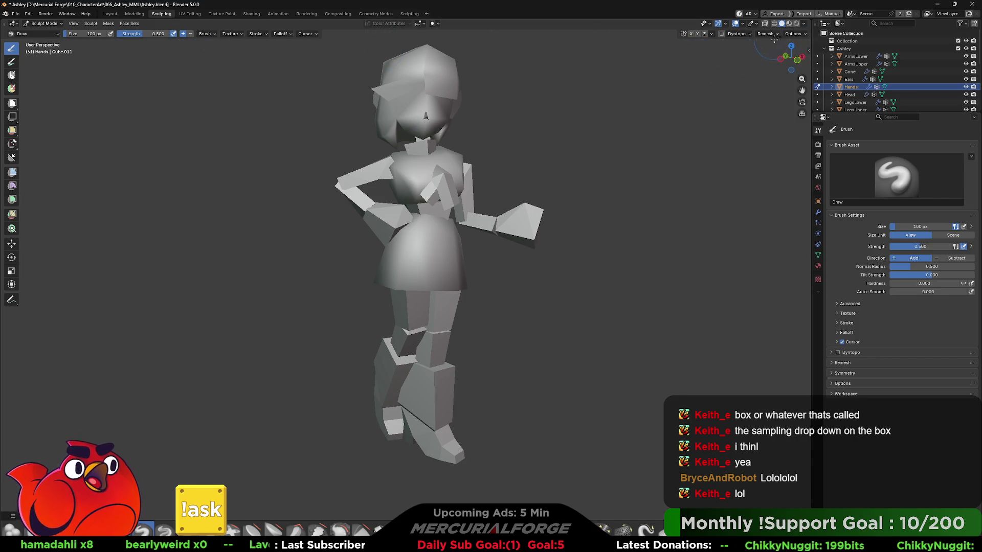
pyautogui.click(804, 23)
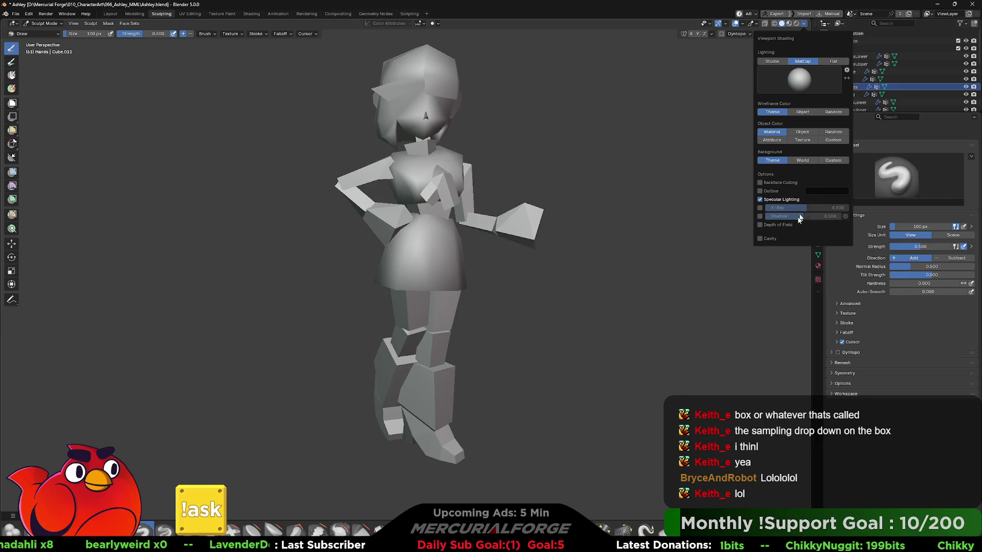
pyautogui.click(784, 60)
pyautogui.click(803, 62)
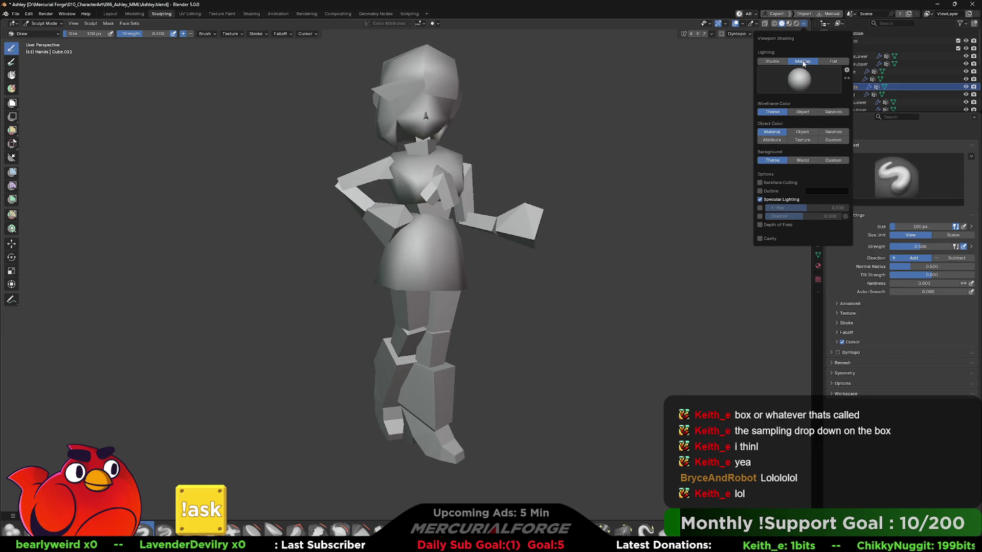
# - Set the viewport Compositor to Always and the Render Pass to Emission
pyautogui.click(789, 23)
pyautogui.click(789, 23)
pyautogui.click(804, 23)
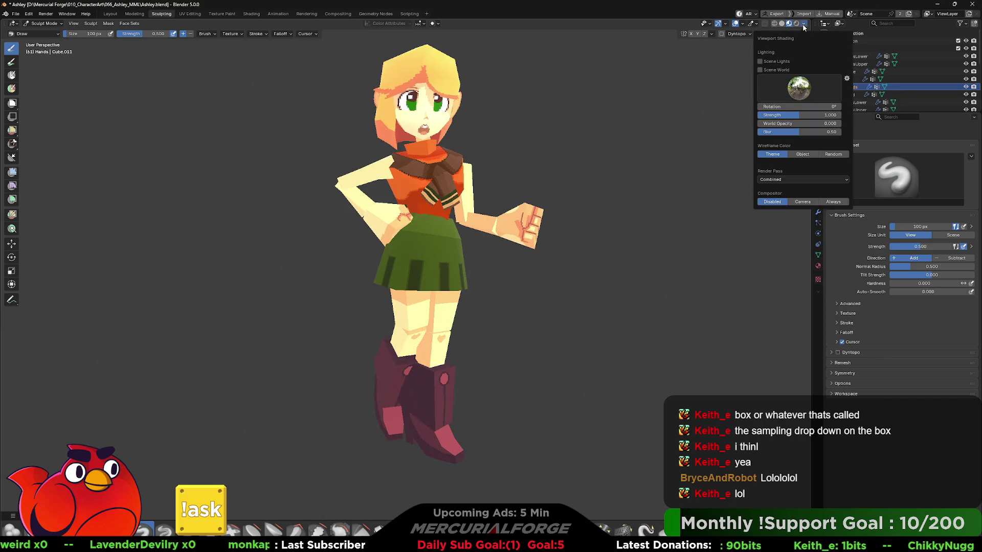
pyautogui.click(833, 201)
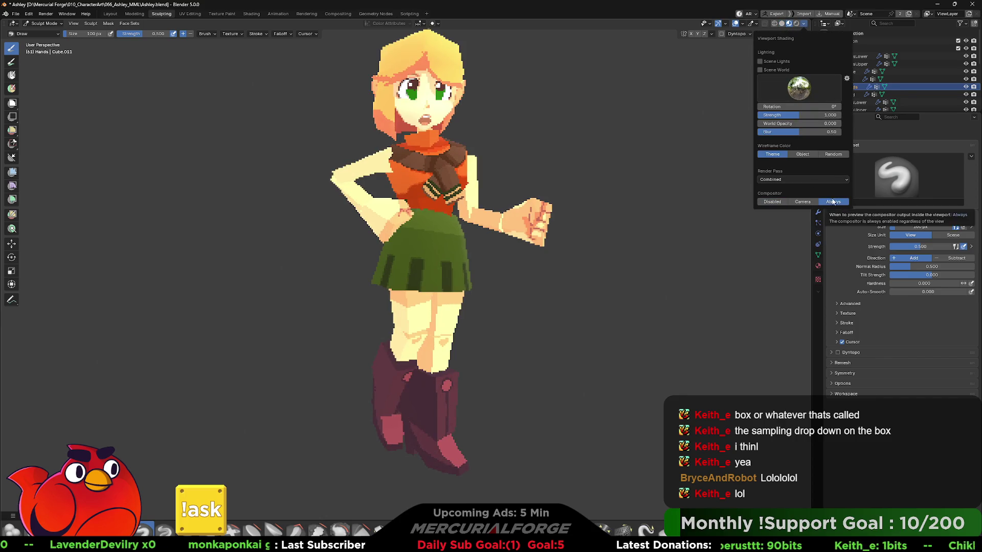
pyautogui.click(803, 179)
pyautogui.click(710, 207)
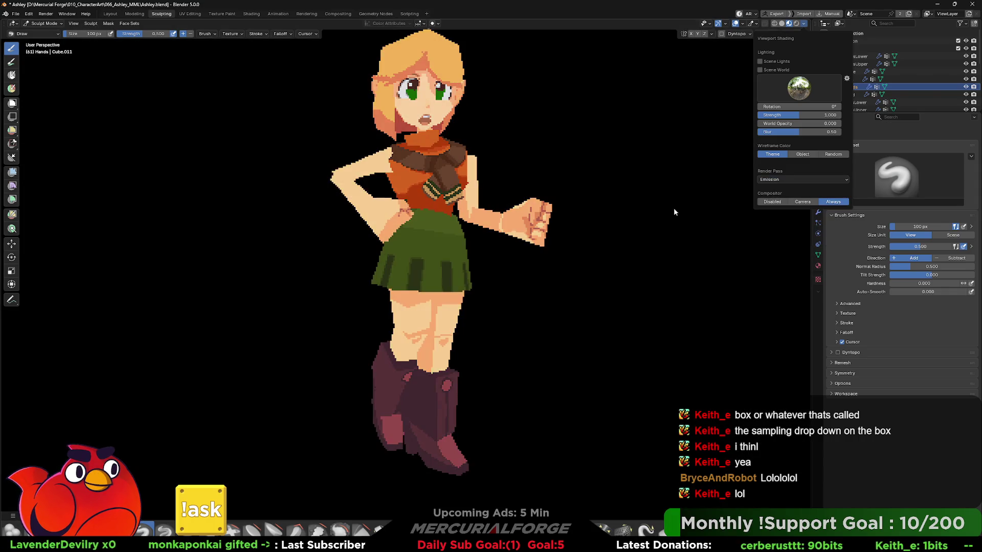
pyautogui.moveTo(633, 211); pyautogui.dragTo(627, 214, button='middle')
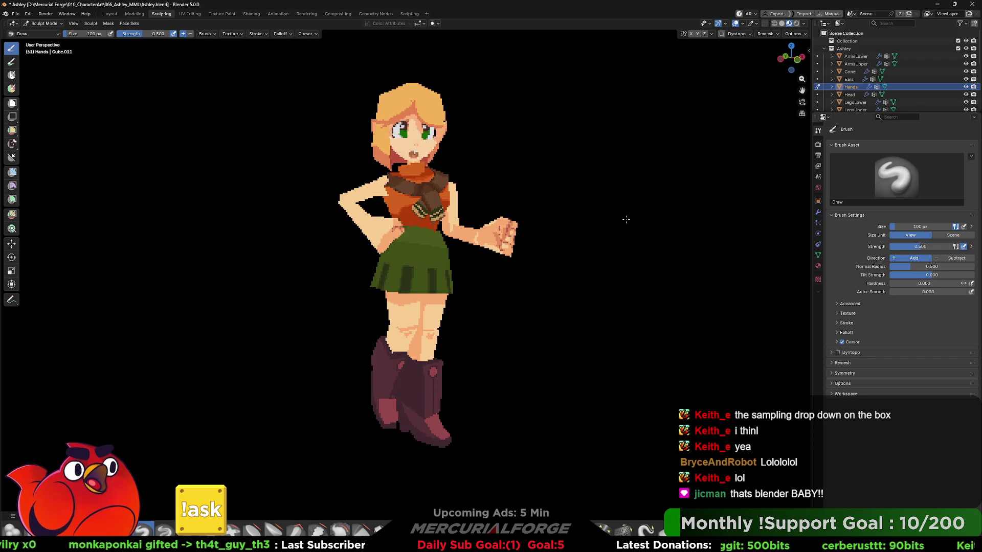
# - Switch to the Modeling workspace and leave Edit Mode for Object Mode
pyautogui.click(138, 16)
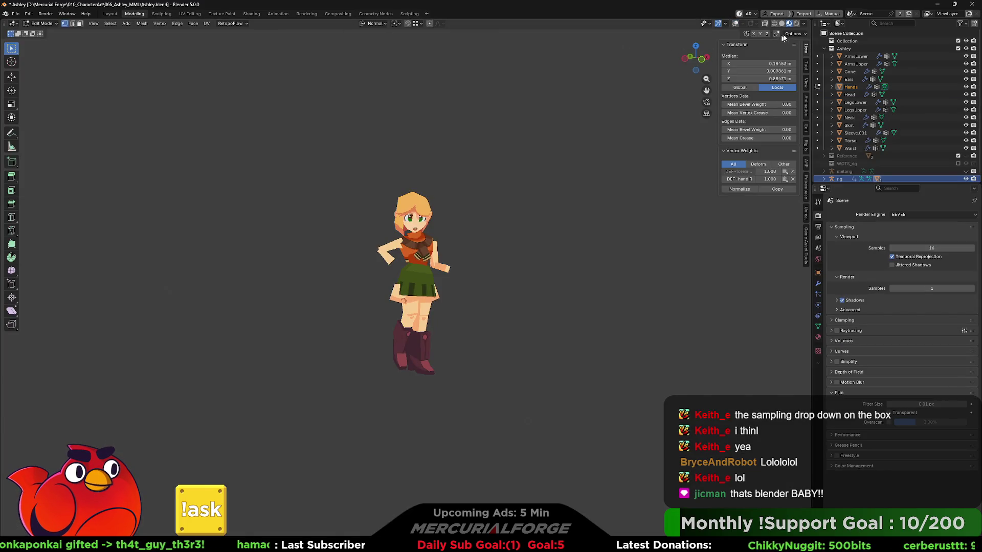
pyautogui.scroll(3, 435, 257)
pyautogui.scroll(1, 538, 262)
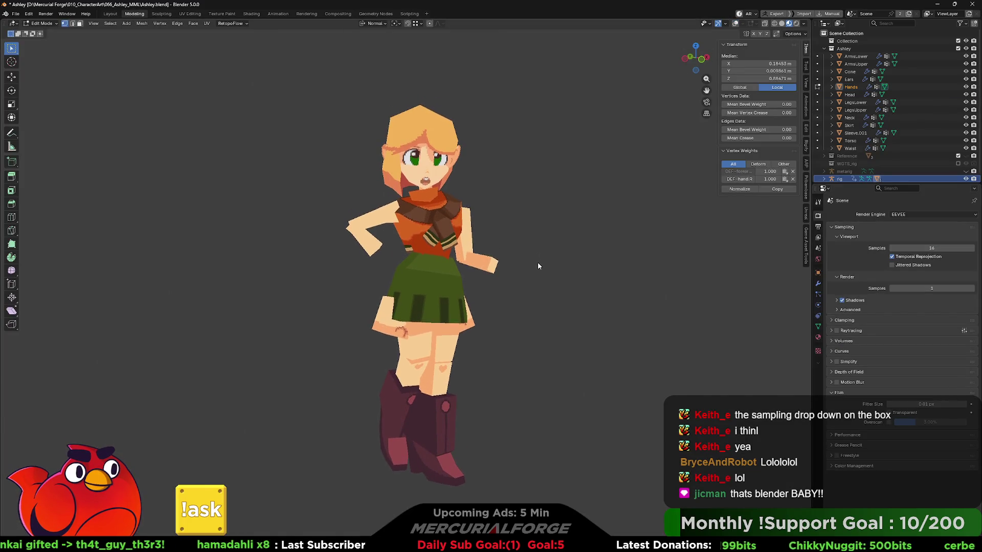
pyautogui.press('Tab')
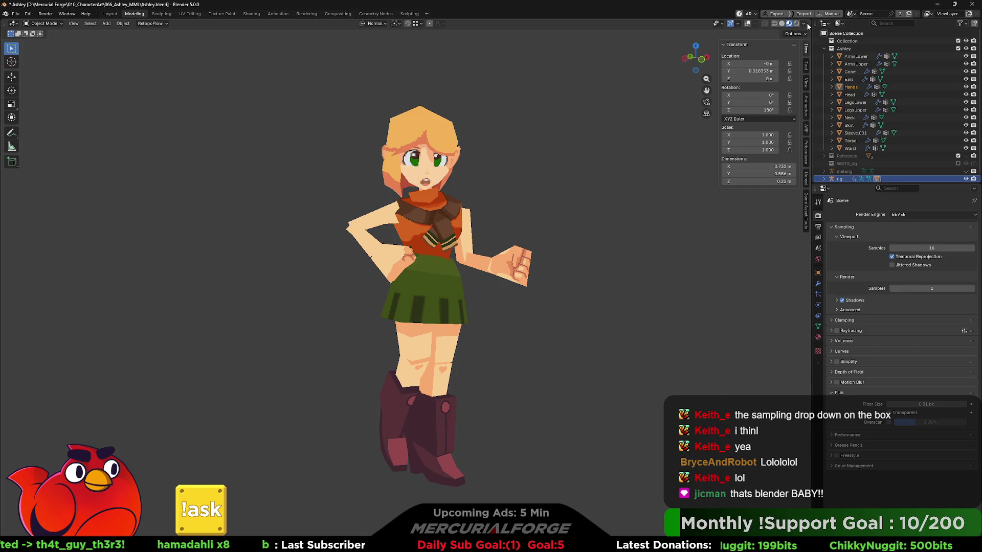
# - Set the viewport Compositor to Always and expand the Color Management panel
pyautogui.click(805, 24)
pyautogui.click(833, 202)
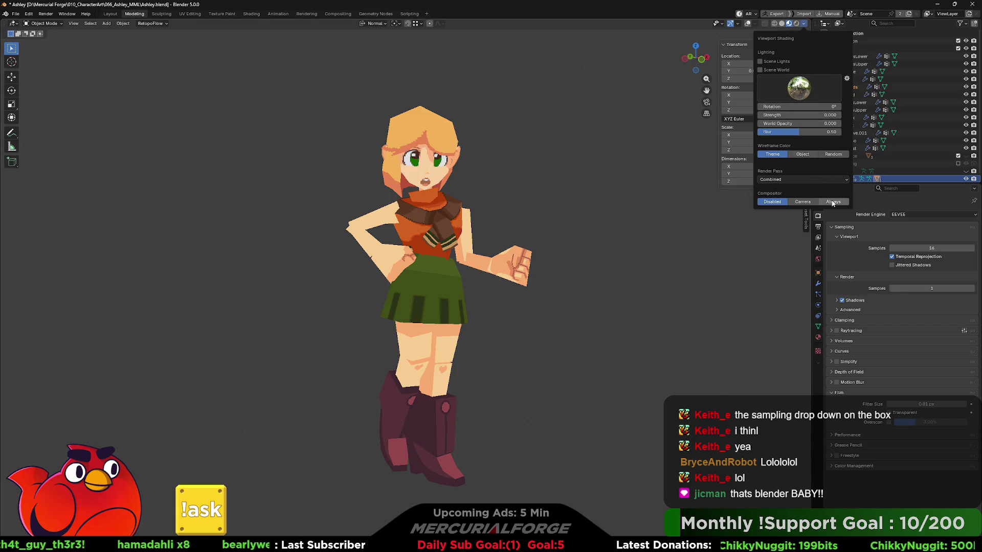
pyautogui.click(595, 241)
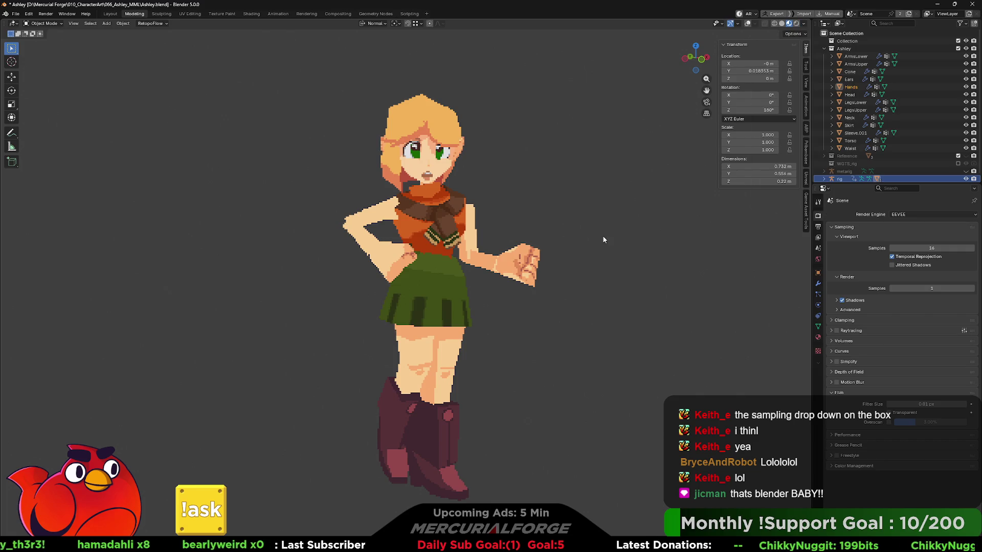
pyautogui.moveTo(628, 256)
pyautogui.mouseDown(button='middle')
pyautogui.moveTo(612, 246)
pyautogui.moveTo(655, 245)
pyautogui.moveTo(507, 245)
pyautogui.moveTo(624, 247)
pyautogui.moveTo(611, 249)
pyautogui.mouseUp(button='middle')
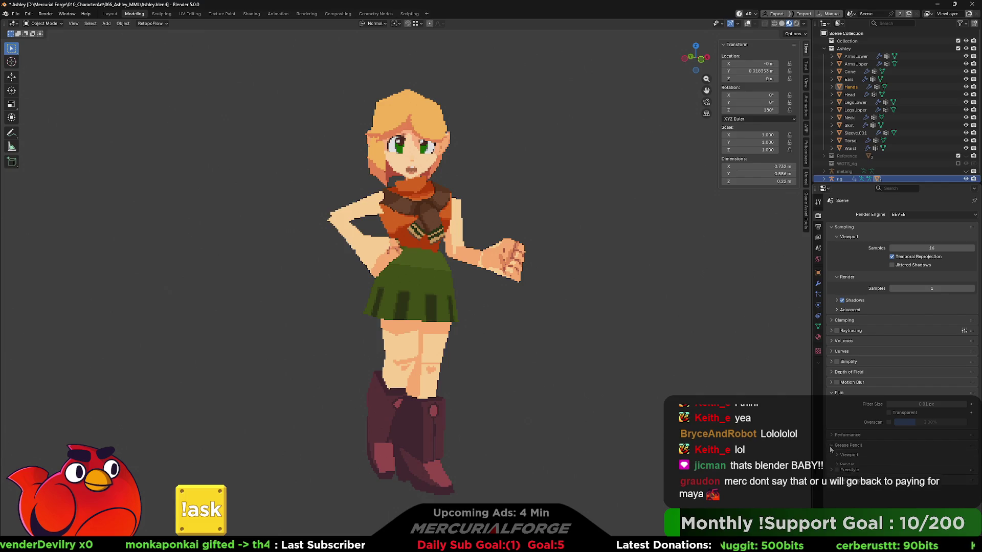
pyautogui.click(830, 466)
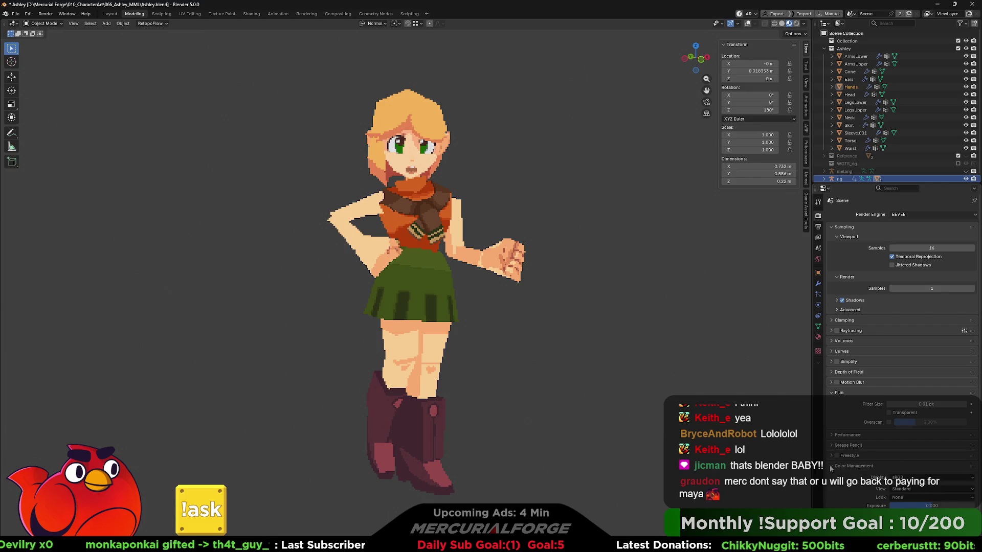
# - Collapse Color Management and browse the Volumes and Clamping render panels
pyautogui.click(831, 466)
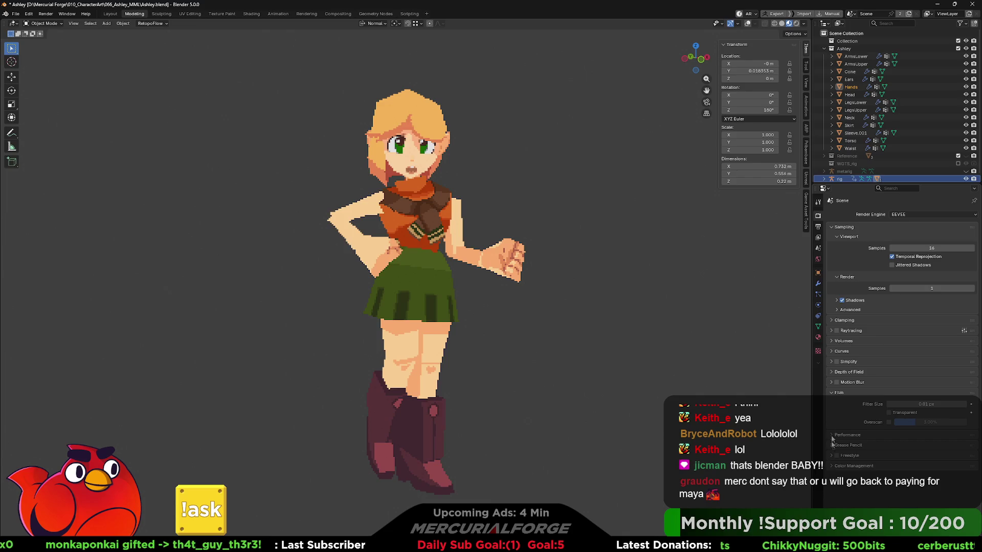
pyautogui.click(831, 343)
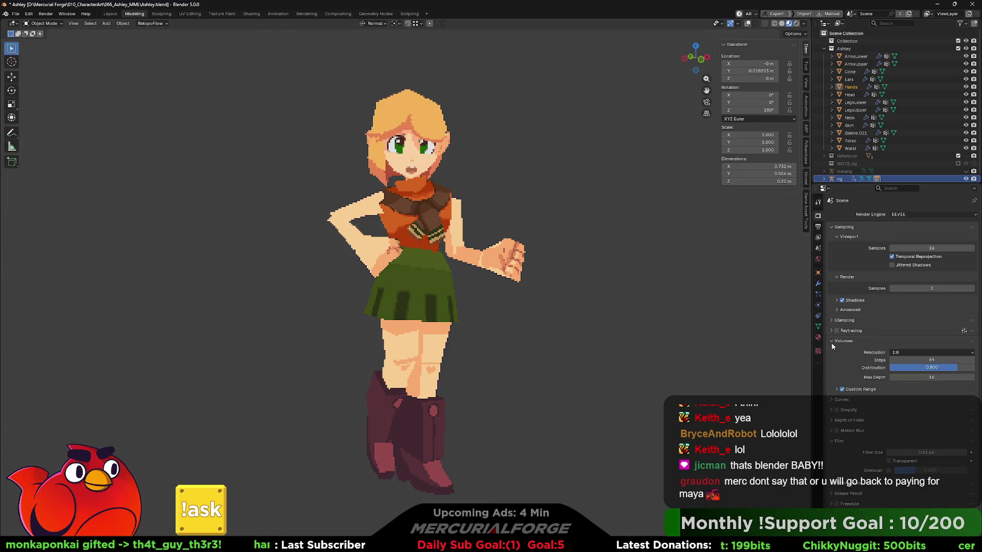
pyautogui.click(831, 343)
pyautogui.click(832, 320)
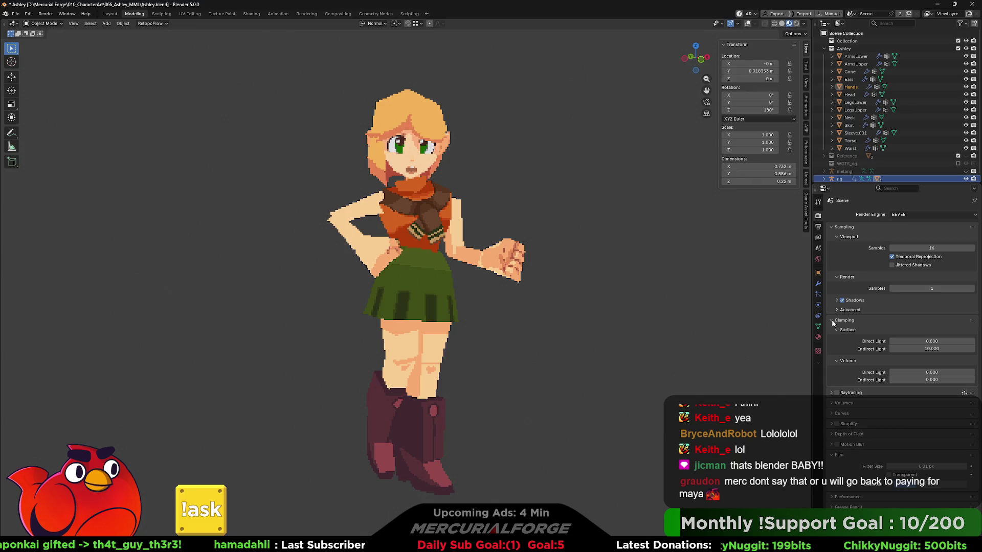
pyautogui.click(832, 320)
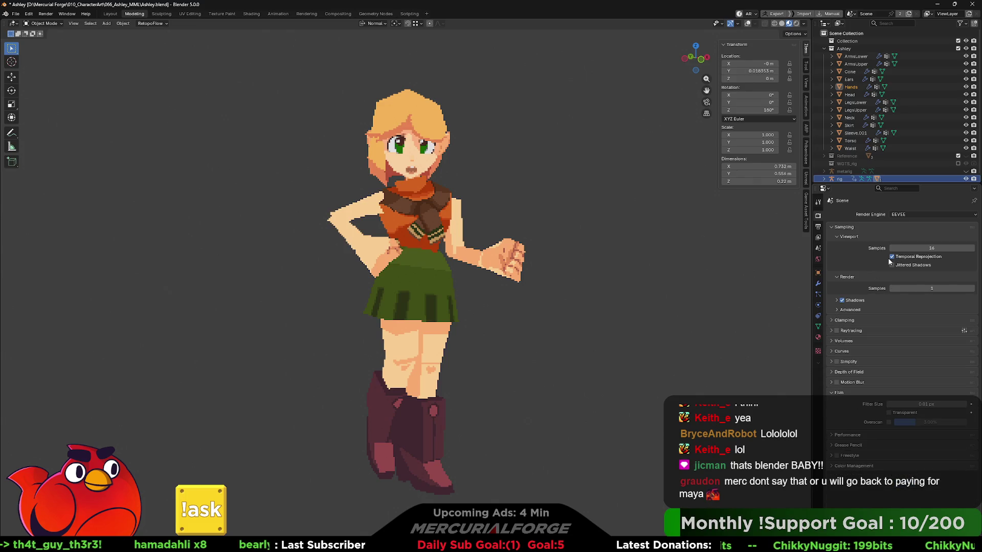
pyautogui.moveTo(576, 291)
pyautogui.mouseDown(button='middle')
pyautogui.moveTo(588, 287)
pyautogui.moveTo(522, 290)
pyautogui.moveTo(594, 287)
pyautogui.mouseUp(button='middle')
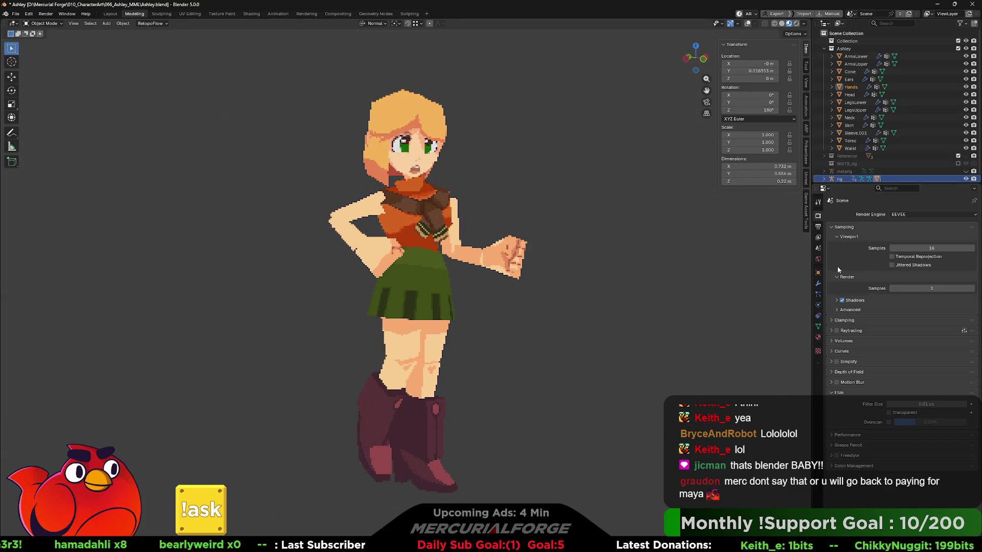
# - Turn off Temporal Reprojection and lower Viewport Samples to 0, checking the pixelation
pyautogui.click(891, 256)
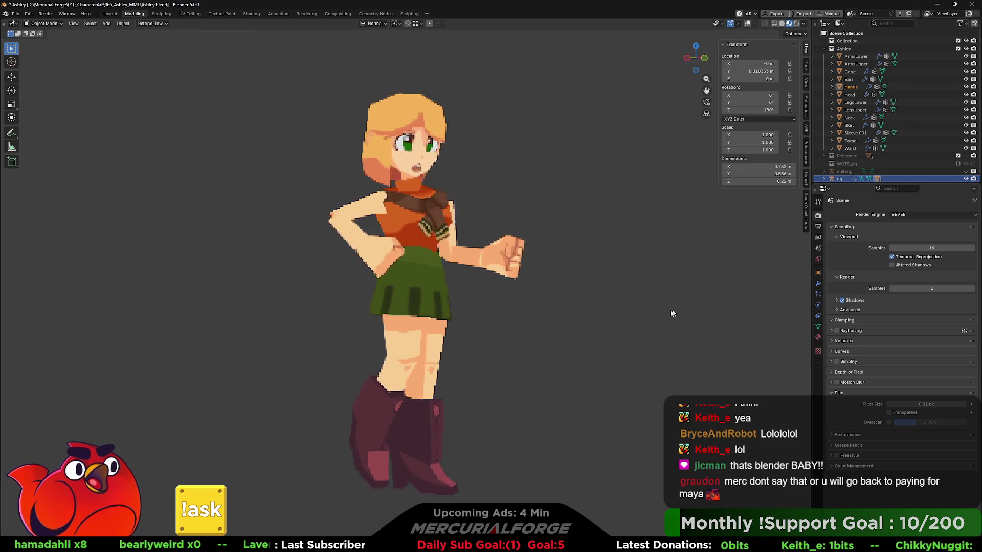
pyautogui.click(891, 257)
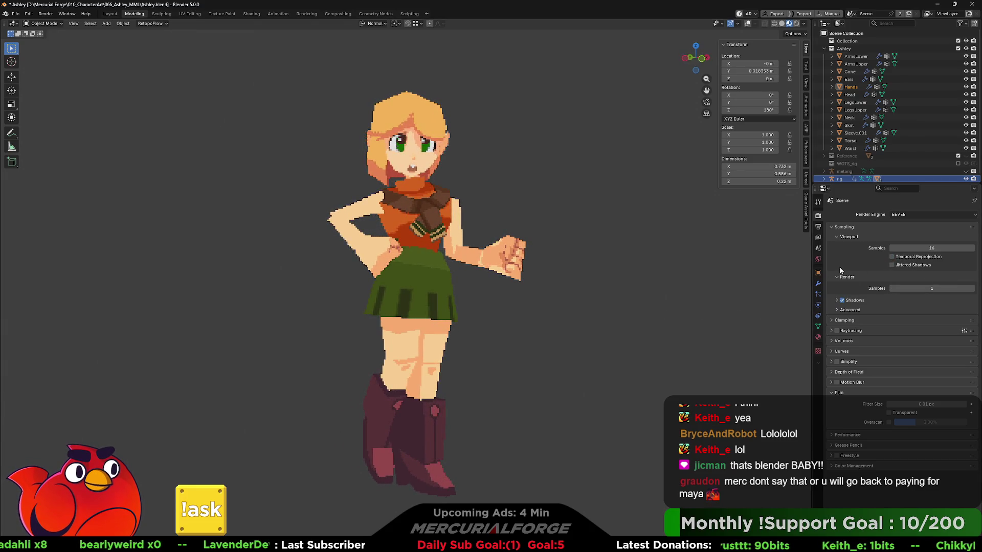
pyautogui.moveTo(931, 248); pyautogui.dragTo(905, 248)
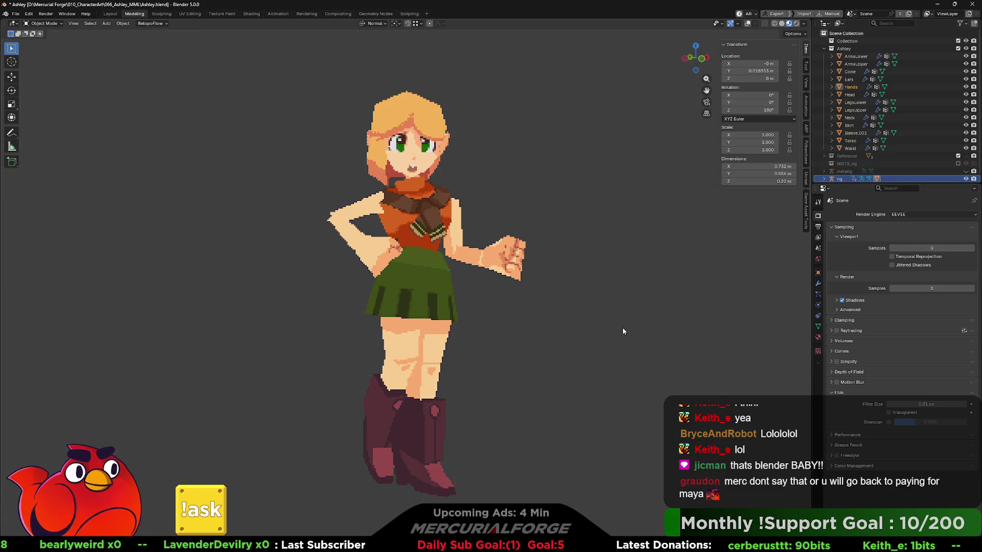
pyautogui.moveTo(622, 327)
pyautogui.mouseDown(button='middle')
pyautogui.moveTo(710, 330)
pyautogui.moveTo(621, 334)
pyautogui.mouseUp(button='middle')
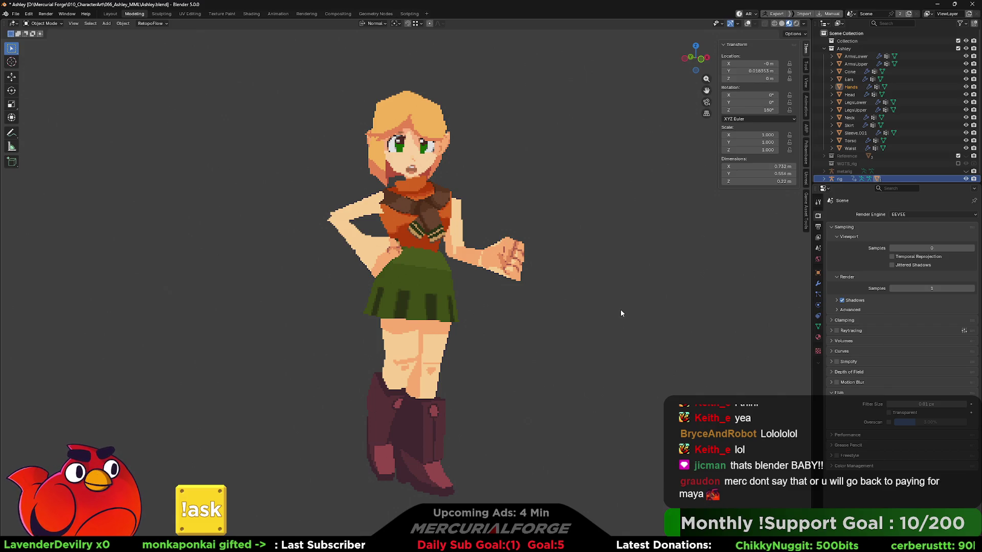
pyautogui.moveTo(621, 313)
pyautogui.mouseDown(button='middle')
pyautogui.moveTo(593, 309)
pyautogui.moveTo(588, 289)
pyautogui.moveTo(591, 310)
pyautogui.moveTo(622, 303)
pyautogui.moveTo(526, 306)
pyautogui.moveTo(665, 309)
pyautogui.moveTo(548, 312)
pyautogui.mouseUp(button='middle')
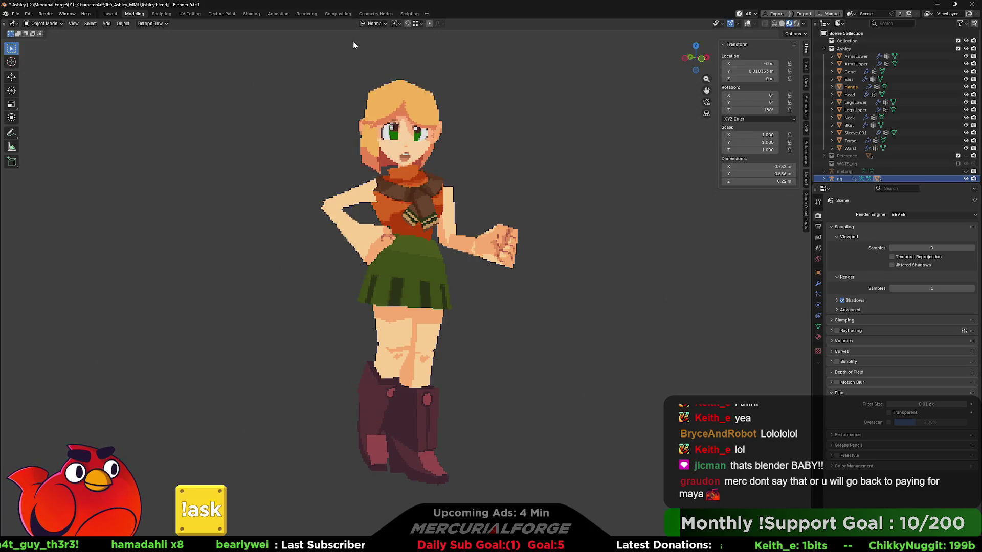
# - In the Shading workspace, set the viewport Compositor to Always and hide the overlays
pyautogui.click(253, 14)
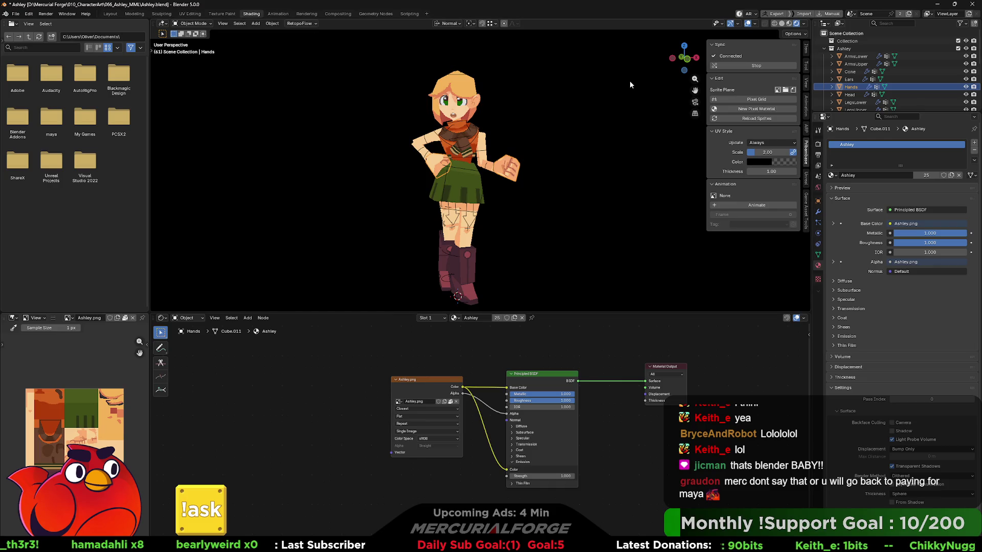
pyautogui.click(802, 32)
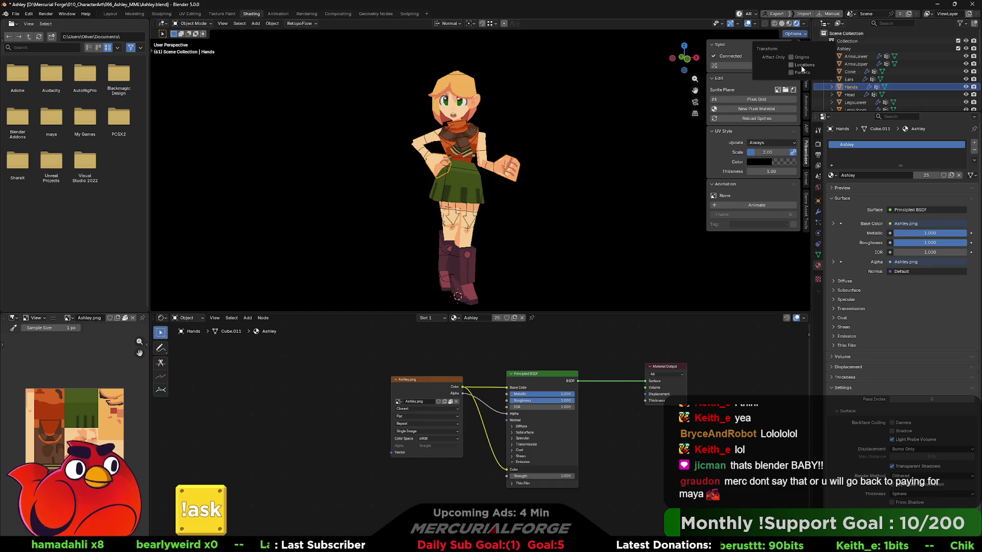
pyautogui.moveTo(803, 26)
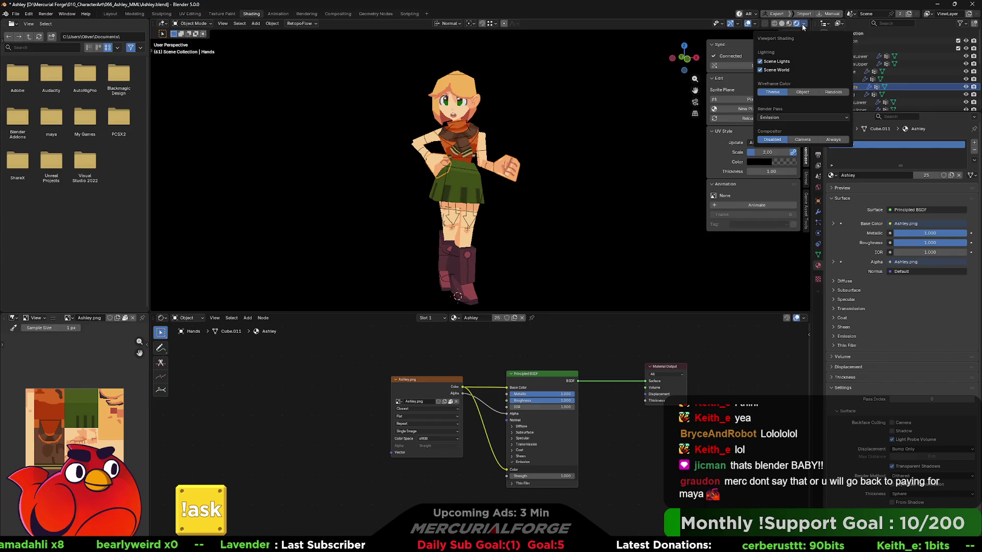
pyautogui.click(834, 140)
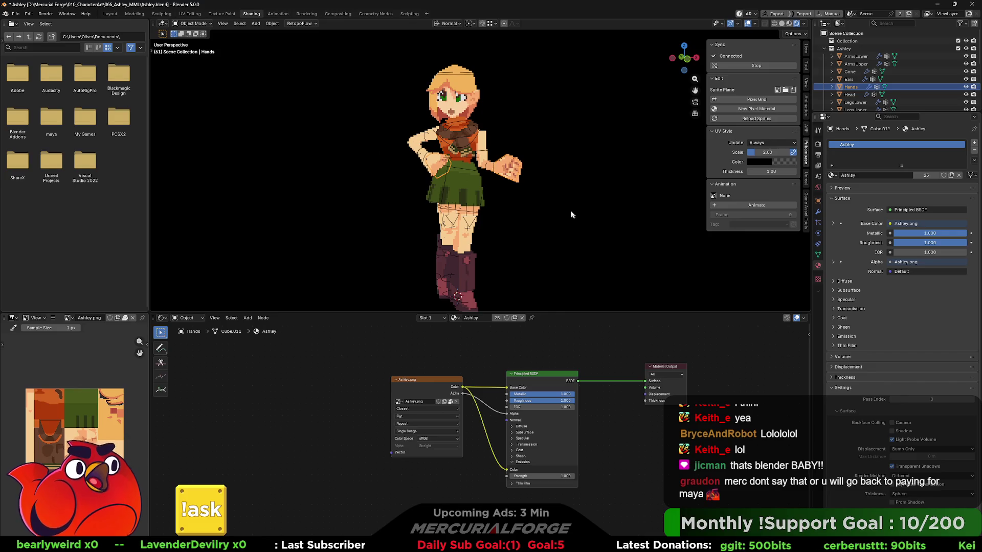
pyautogui.click(748, 24)
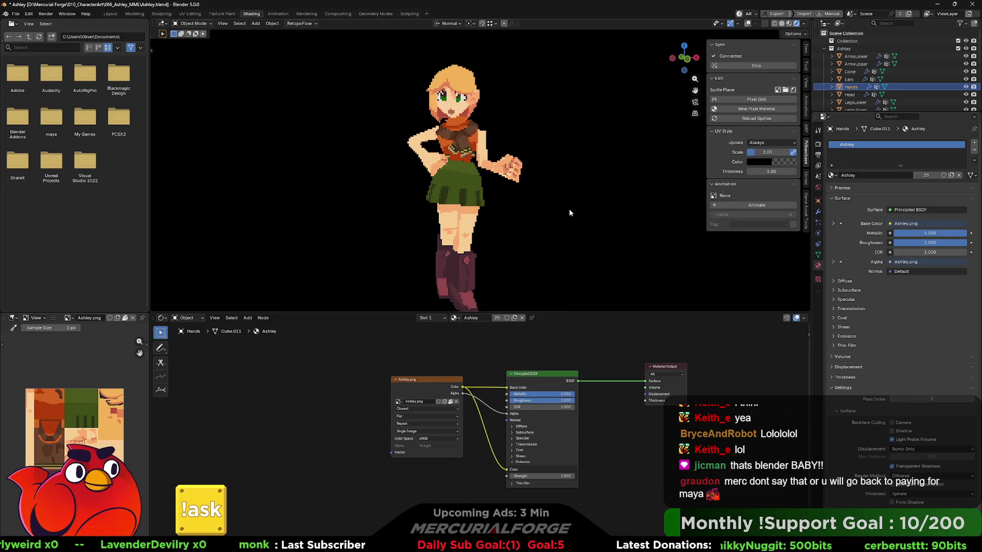
pyautogui.moveTo(571, 213); pyautogui.dragTo(597, 207, button='middle')
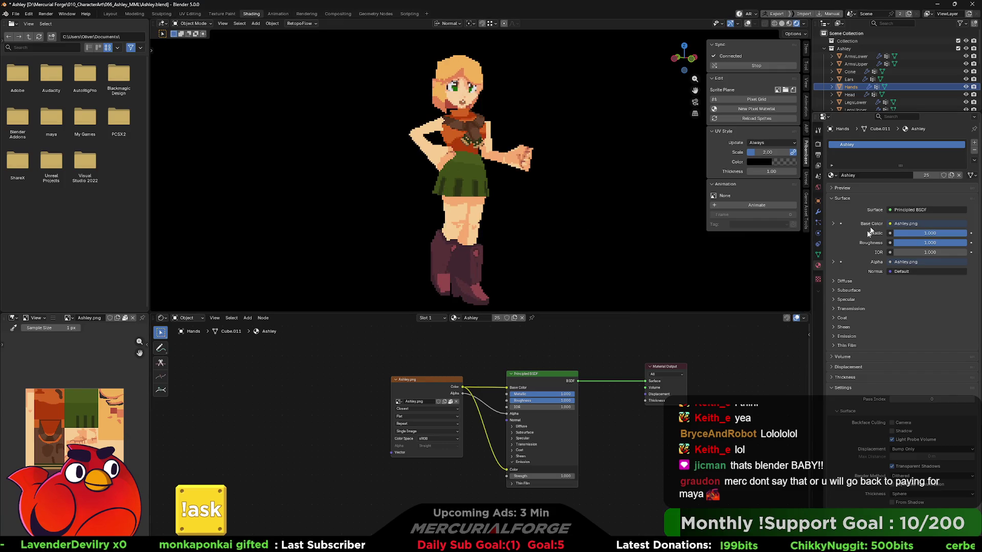
# - Select Head and drag the AshleyFace Index value to swap the face's eyes
pyautogui.click(850, 95)
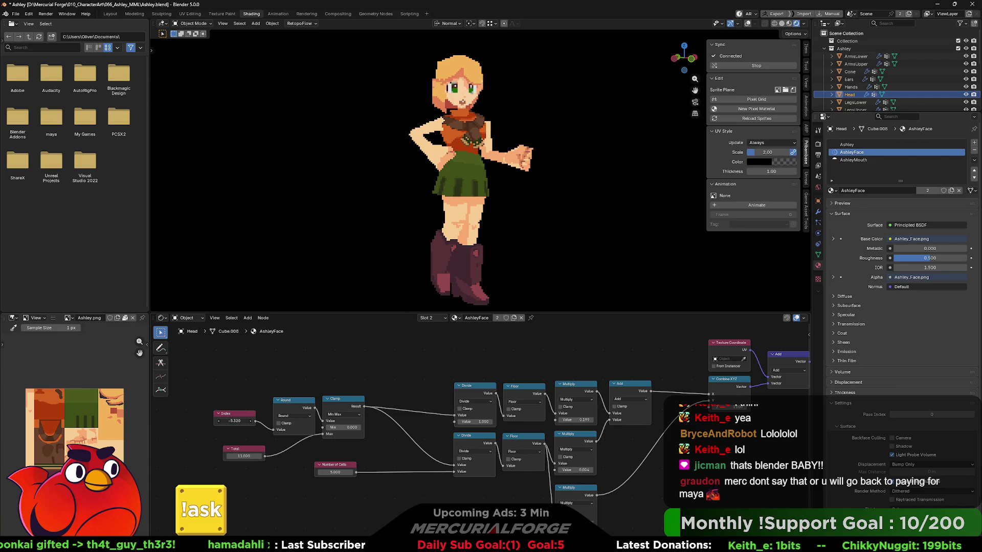
pyautogui.moveTo(234, 422); pyautogui.dragTo(240, 421)
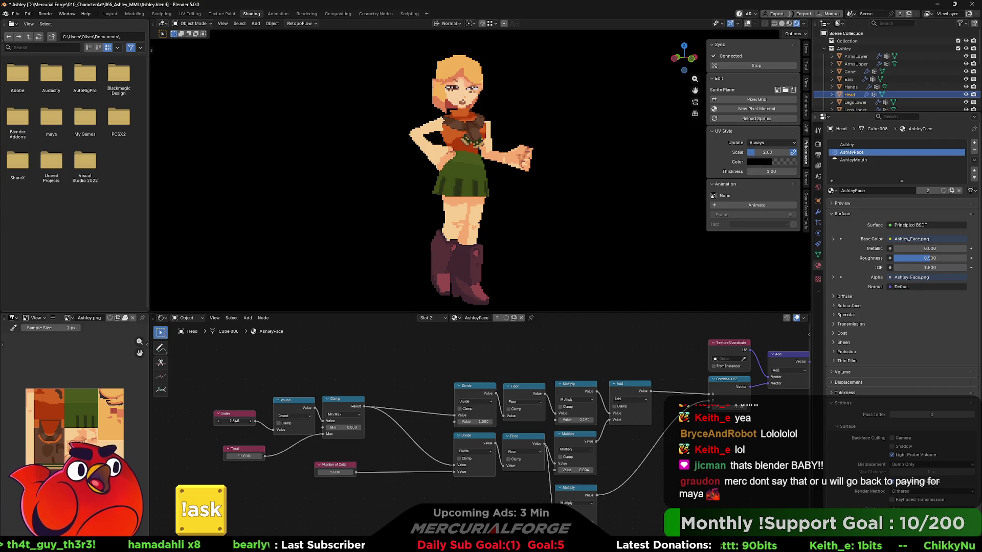
pyautogui.moveTo(234, 421)
pyautogui.mouseDown()
pyautogui.moveTo(244, 421)
pyautogui.moveTo(226, 421)
pyautogui.mouseUp()
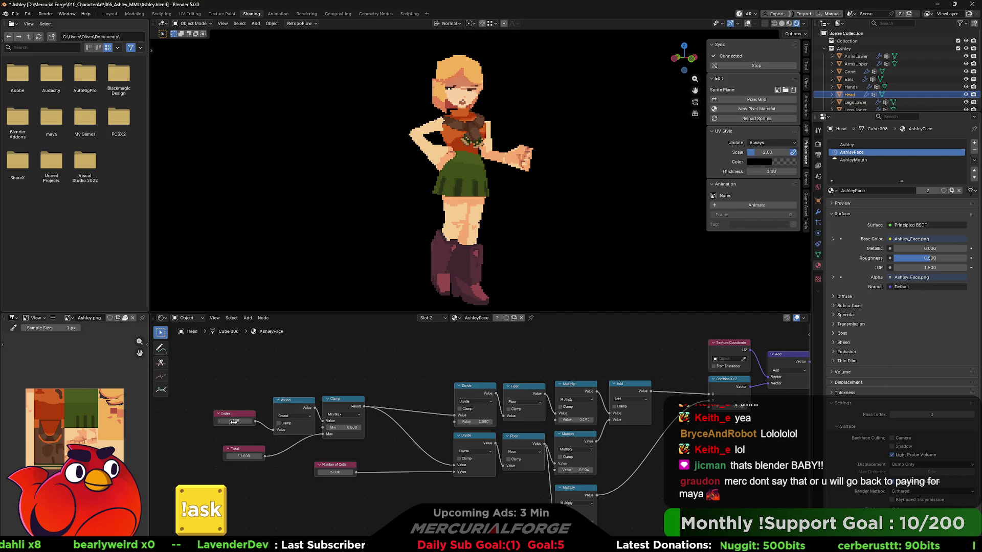
pyautogui.click(337, 14)
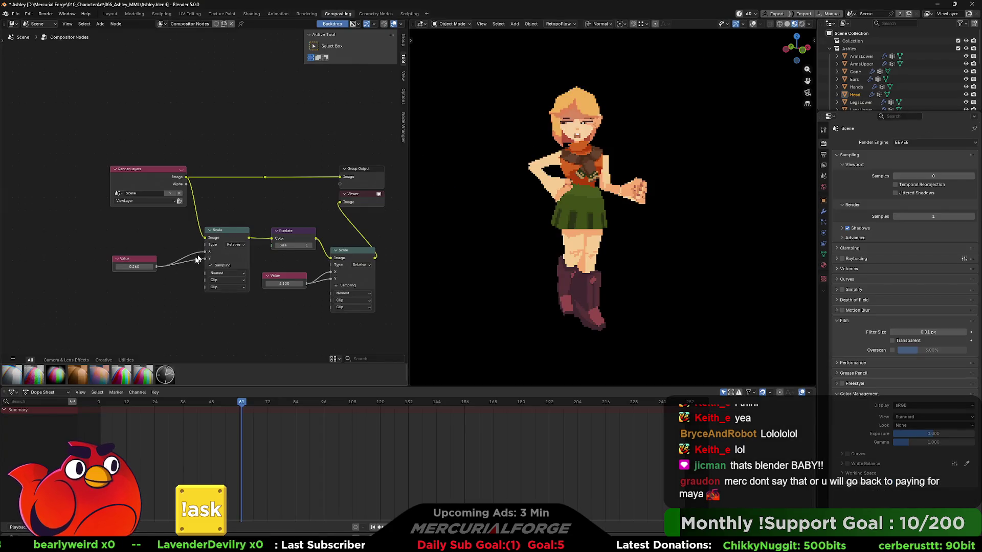
# - Adjust the compositor Value nodes to 2.900 and 0.400, then switch to Shading
pyautogui.moveTo(290, 284); pyautogui.dragTo(239, 286)
pyautogui.moveTo(134, 266); pyautogui.dragTo(153, 267)
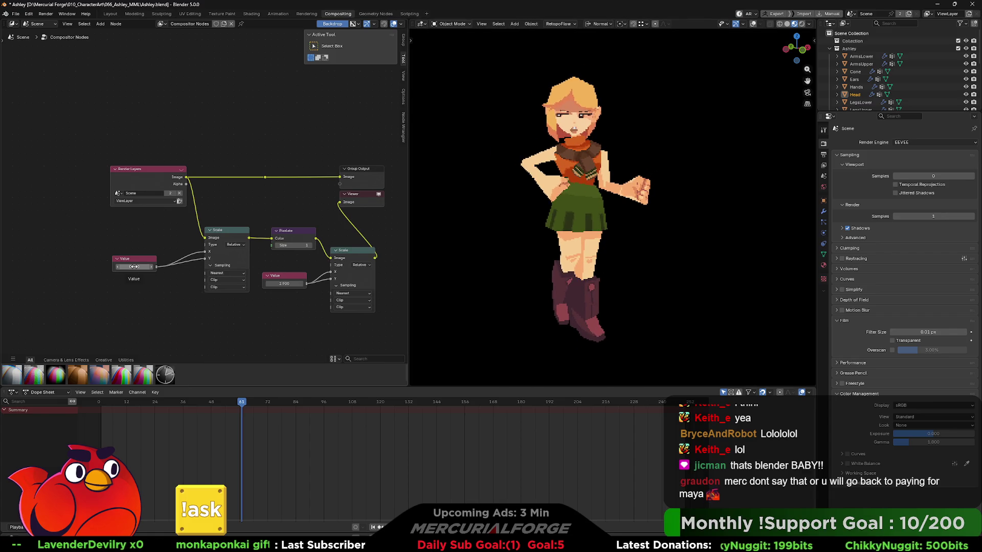
pyautogui.click(253, 13)
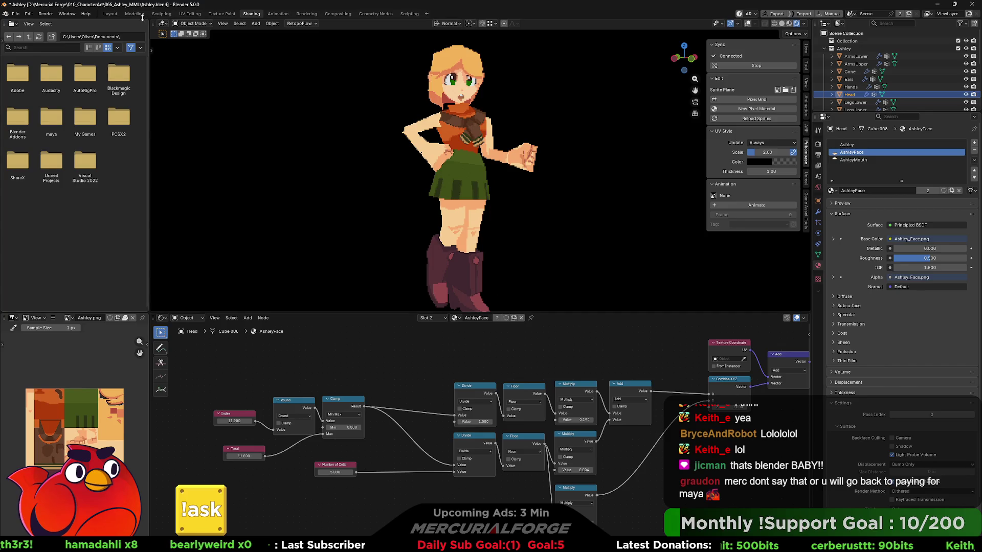
# - In Modeling, switch to Object Mode and deselect the rig, then return to Compositing
pyautogui.click(138, 14)
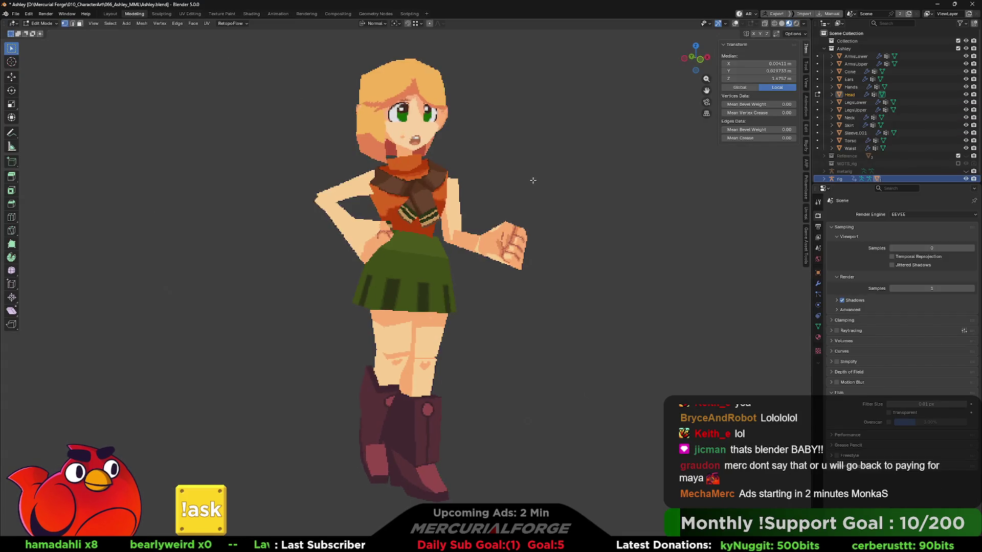
pyautogui.press('Tab')
pyautogui.click(504, 180)
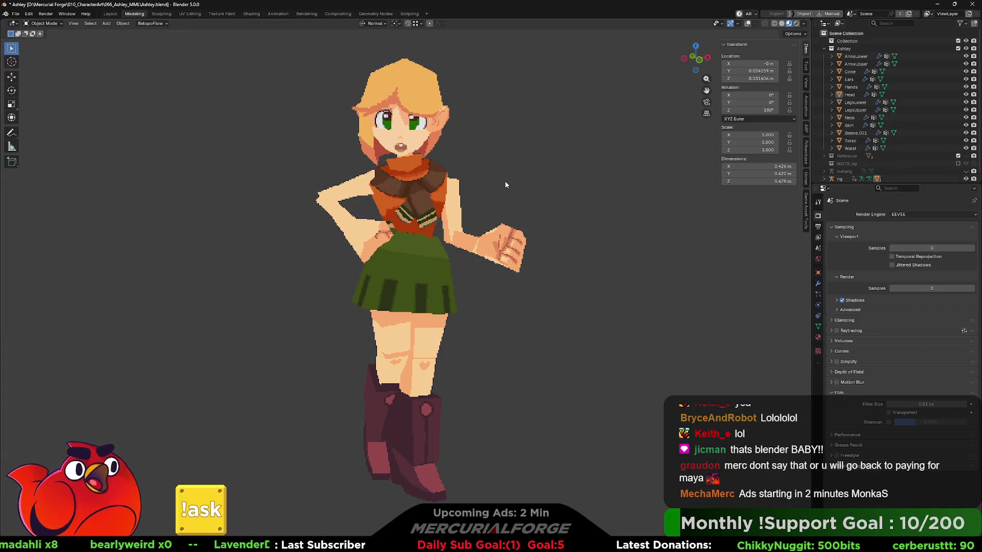
pyautogui.moveTo(505, 180)
pyautogui.mouseDown(button='middle')
pyautogui.moveTo(527, 170)
pyautogui.moveTo(550, 173)
pyautogui.moveTo(511, 174)
pyautogui.moveTo(567, 178)
pyautogui.moveTo(357, 176)
pyautogui.moveTo(456, 167)
pyautogui.moveTo(618, 173)
pyautogui.moveTo(501, 168)
pyautogui.mouseUp(button='middle')
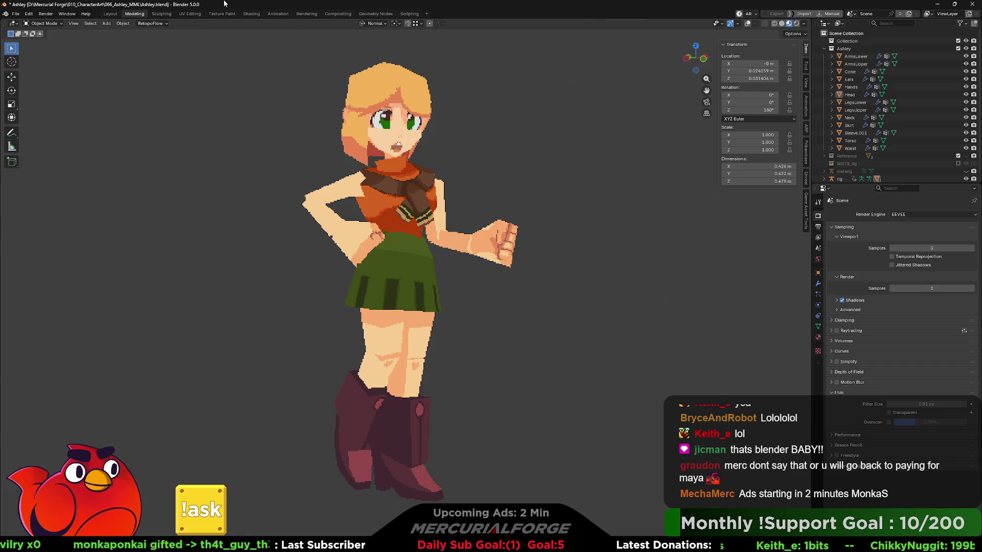
pyautogui.click(338, 14)
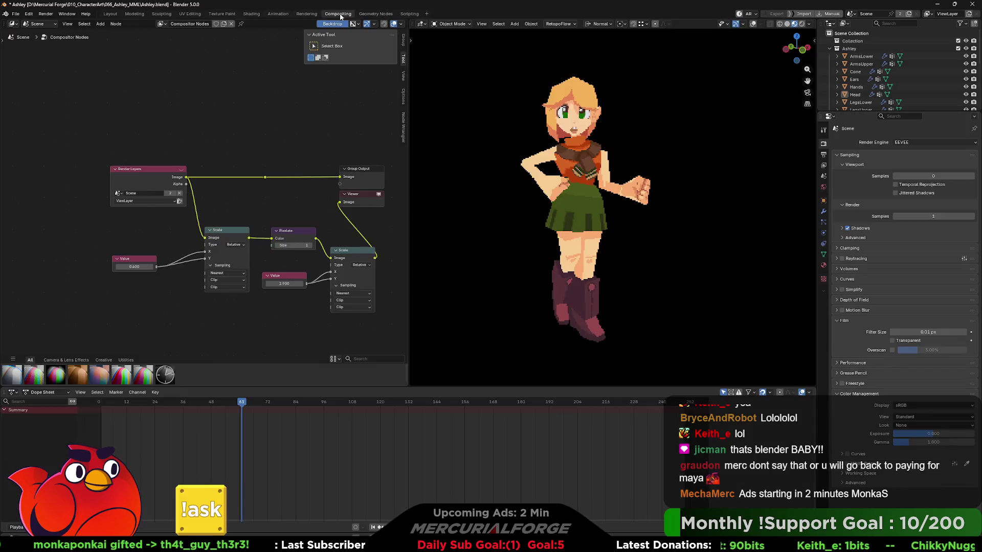
# - Set the first compositor Value to 0.5 and the second to 1.7, then nudge it to 2.0
pyautogui.click(134, 267)
pyautogui.write('0.5')
pyautogui.press('Return')
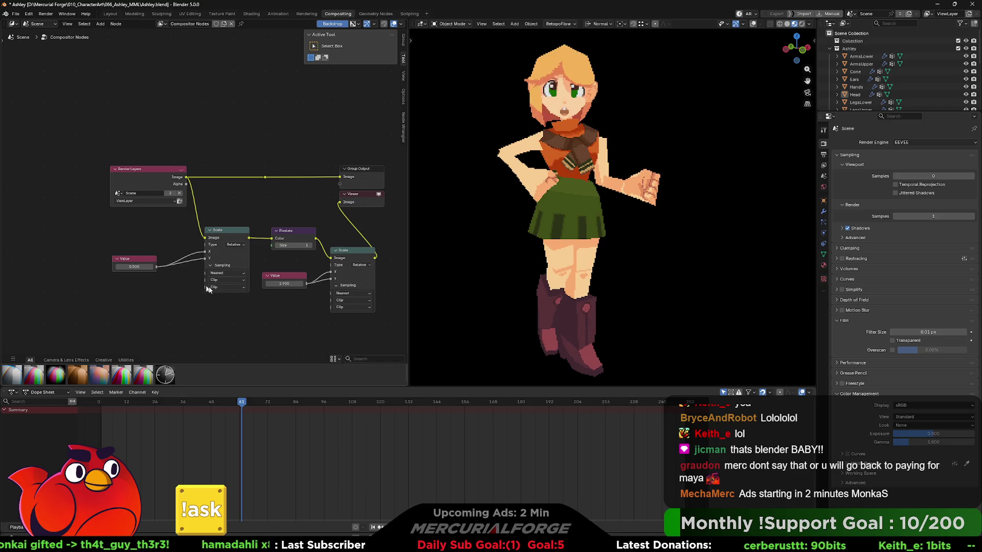
pyautogui.click(284, 283)
pyautogui.write('1.7')
pyautogui.press('Return')
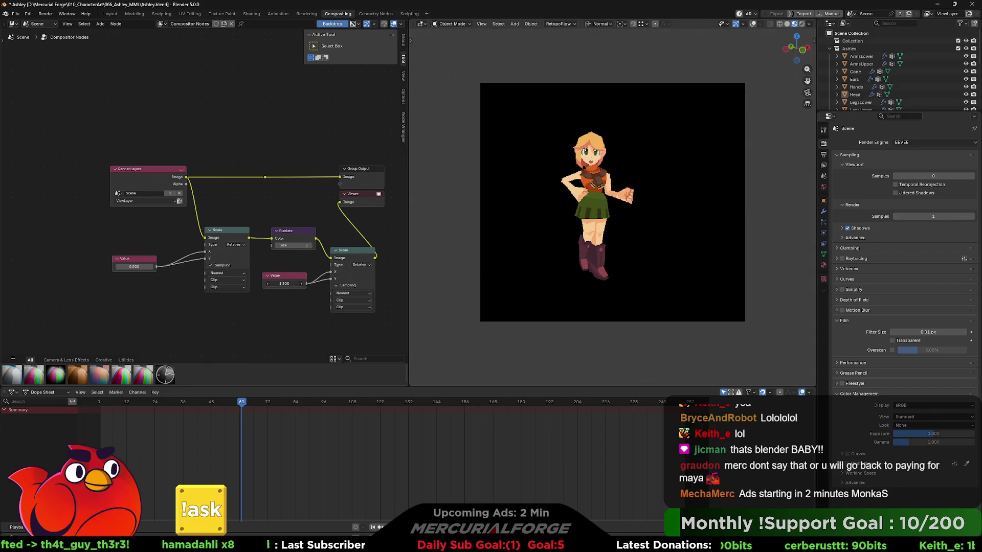
pyautogui.moveTo(284, 284); pyautogui.dragTo(302, 284)
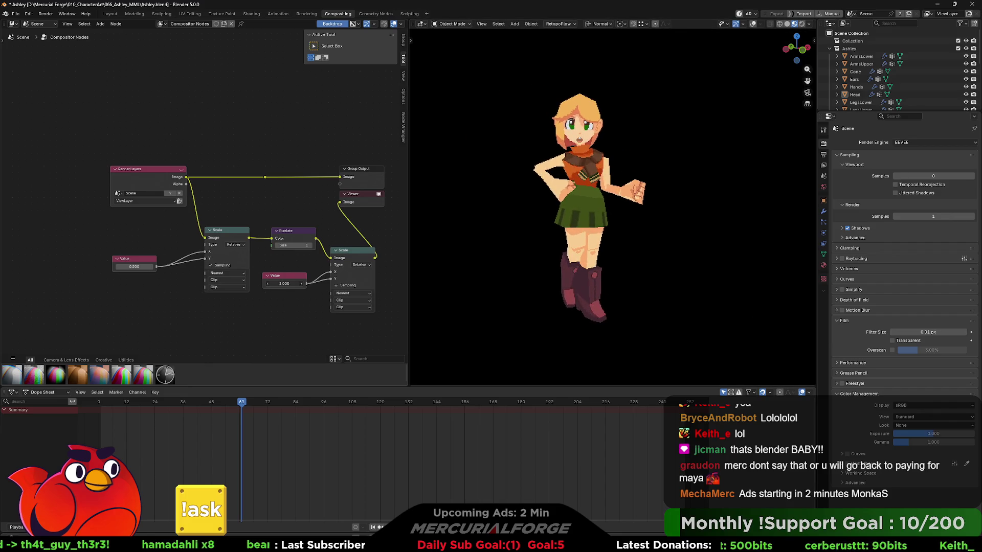
# - In Modeling, orbit to a frontal view and leave Edit Mode
pyautogui.click(139, 15)
pyautogui.moveTo(445, 172)
pyautogui.mouseDown(button='middle')
pyautogui.moveTo(558, 187)
pyautogui.moveTo(447, 188)
pyautogui.moveTo(508, 187)
pyautogui.mouseUp(button='middle')
pyautogui.press('Tab')
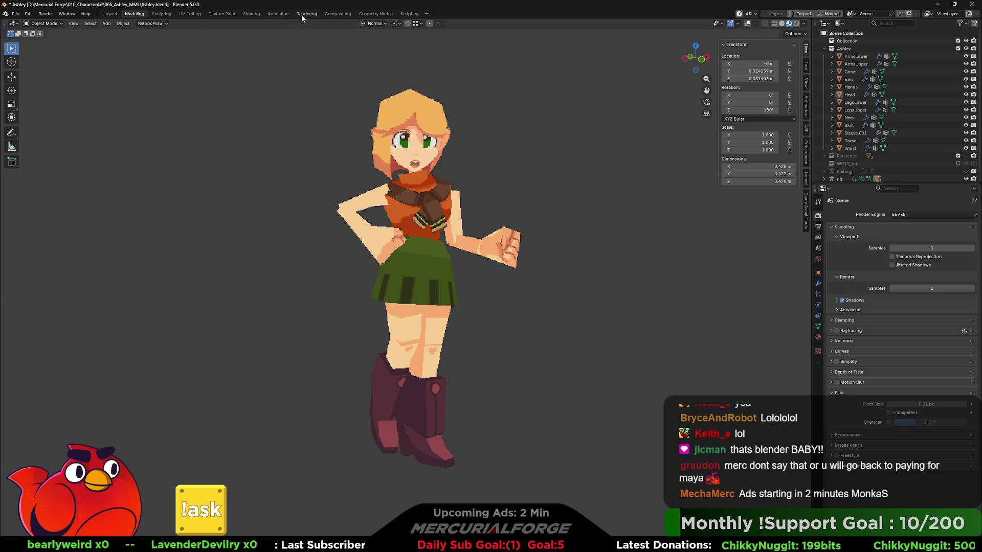
# - Set the first Value to 0.35 and drag the second up to about 2.91
pyautogui.click(337, 14)
pyautogui.click(145, 266)
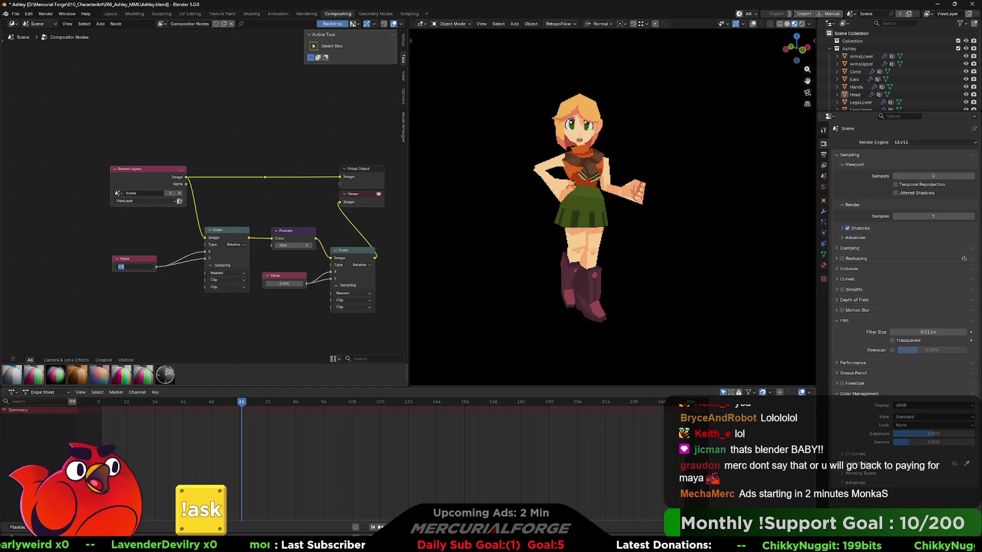
pyautogui.write('0.35')
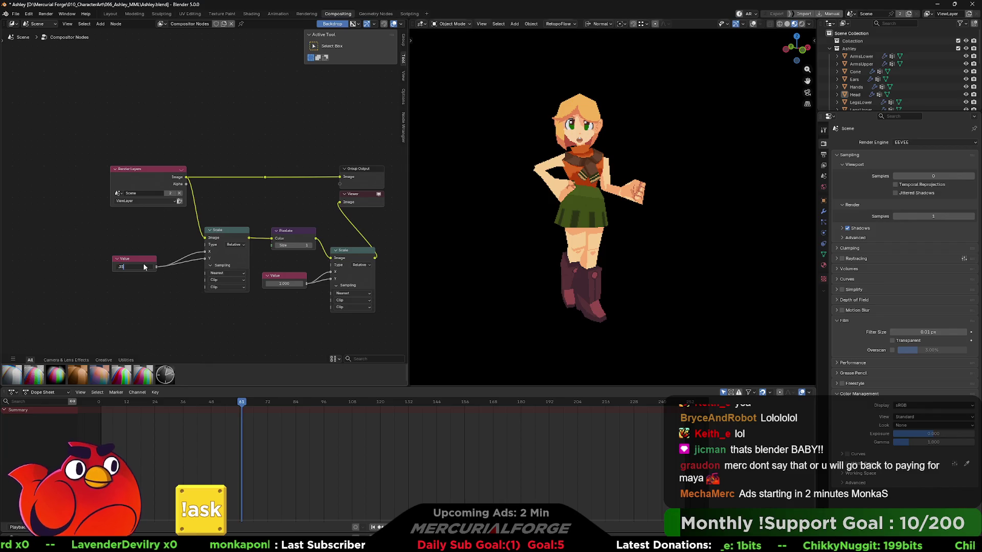
pyautogui.press('Return')
pyautogui.moveTo(283, 284); pyautogui.dragTo(328, 284)
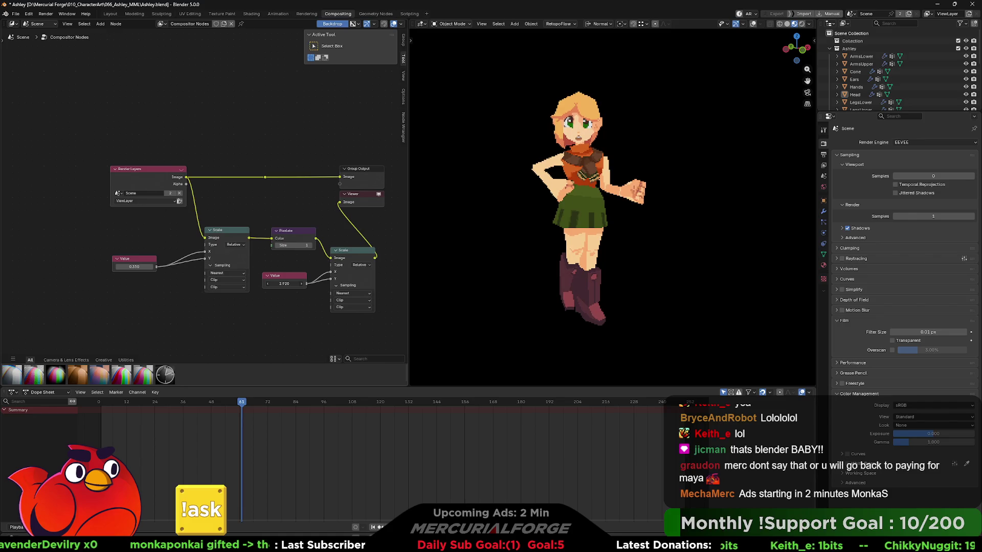
# - In Modeling, toggle Object and Edit Mode and orbit to the side profile
pyautogui.click(135, 14)
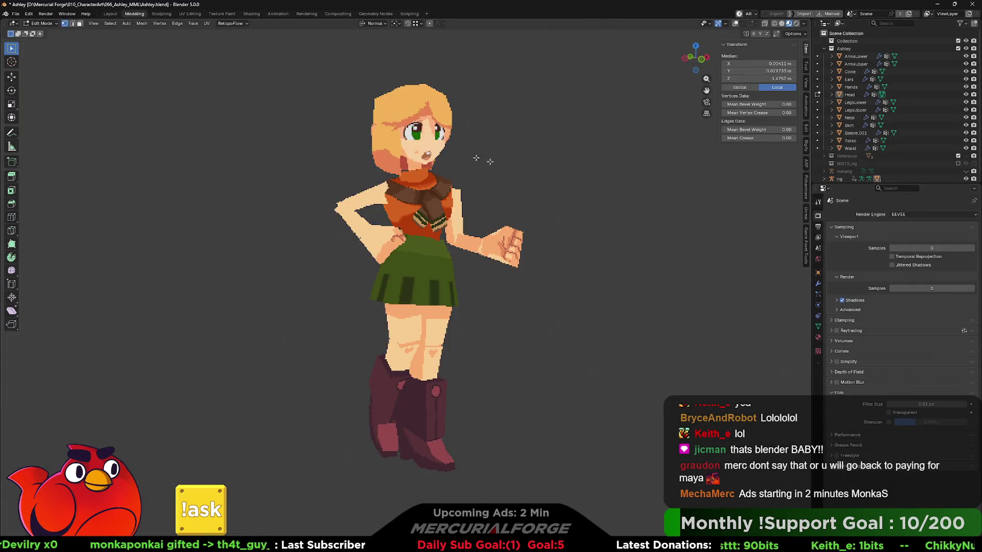
pyautogui.press('Tab')
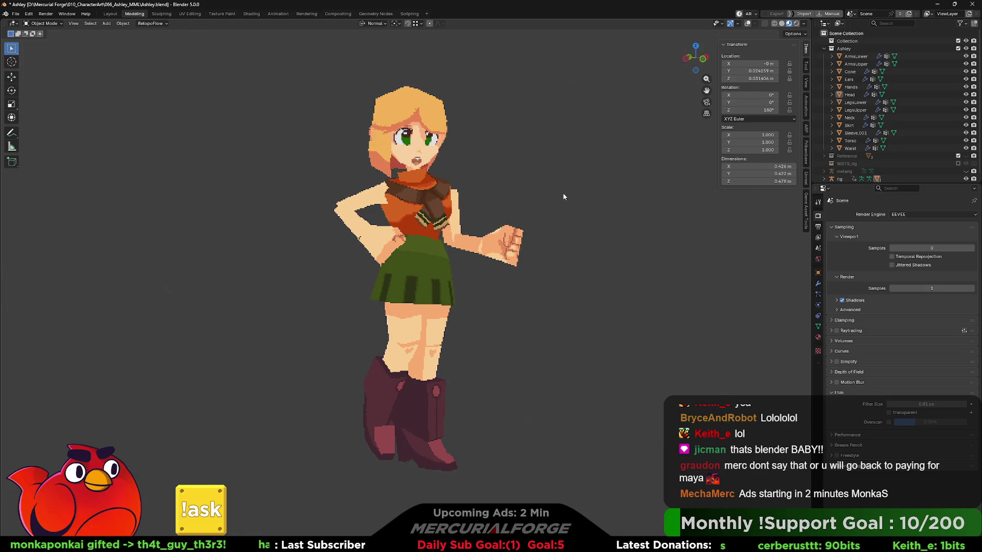
pyautogui.press('Tab')
pyautogui.press('Tab')
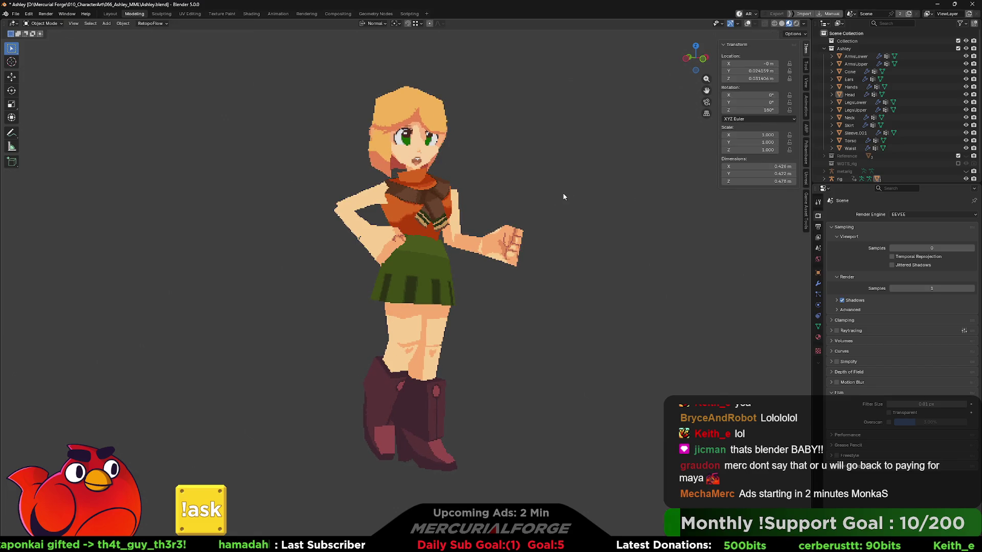
pyautogui.moveTo(557, 193)
pyautogui.mouseDown(button='middle')
pyautogui.moveTo(468, 196)
pyautogui.moveTo(547, 200)
pyautogui.mouseUp(button='middle')
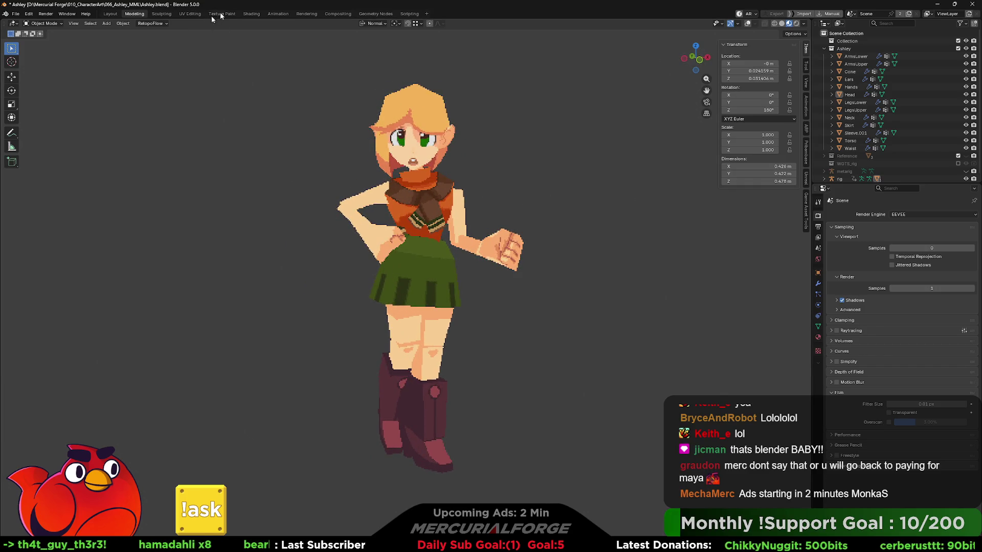
# - In Compositing, raise the second Value node to enlarge the pixelated character
pyautogui.click(328, 14)
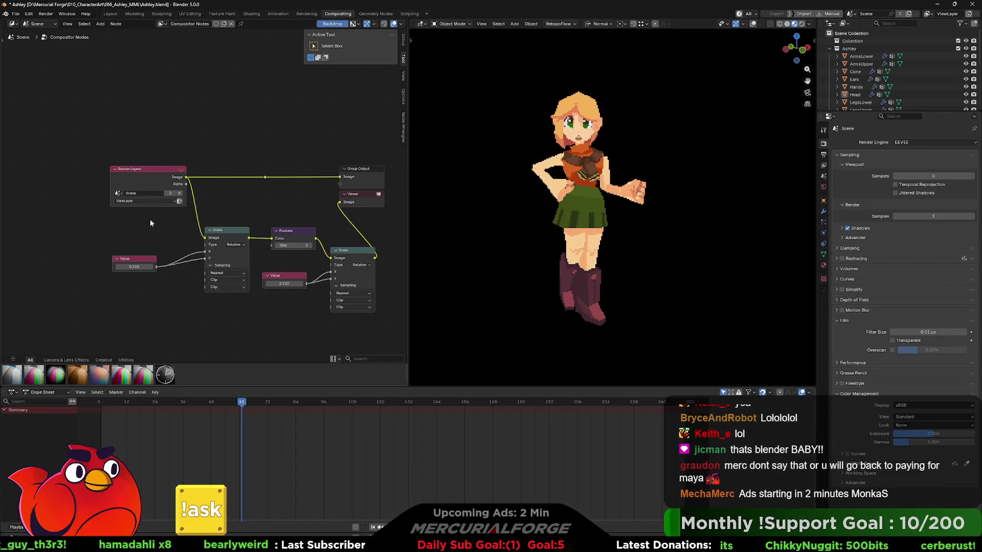
pyautogui.doubleClick(138, 267)
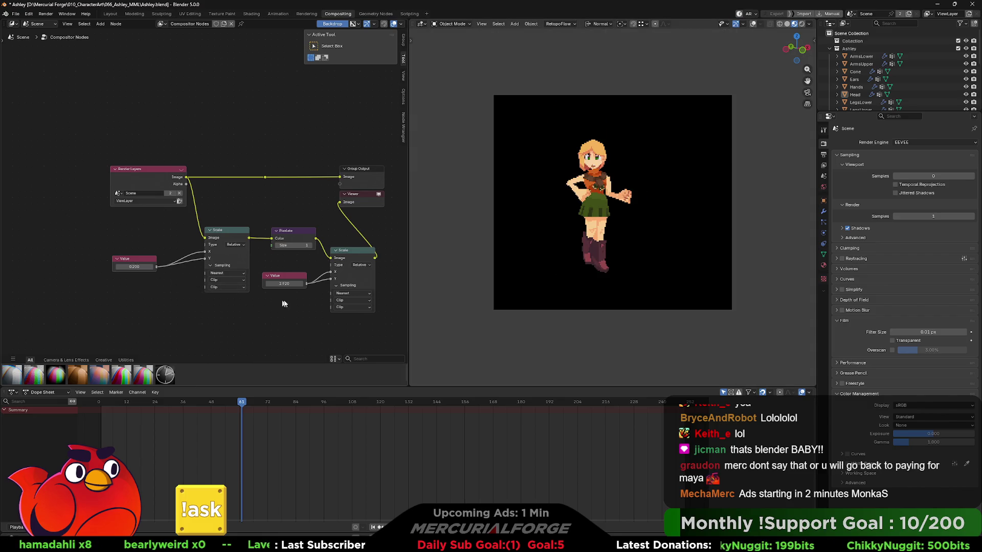
pyautogui.moveTo(285, 283); pyautogui.dragTo(350, 284)
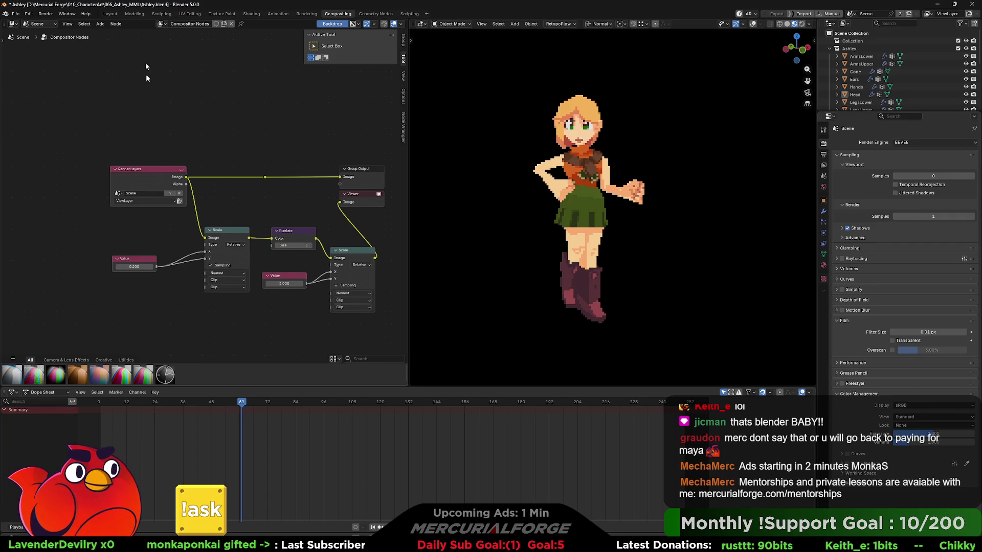
# - Review the enlarged pixelated character in Modeling, orbiting and zooming around it
pyautogui.click(134, 14)
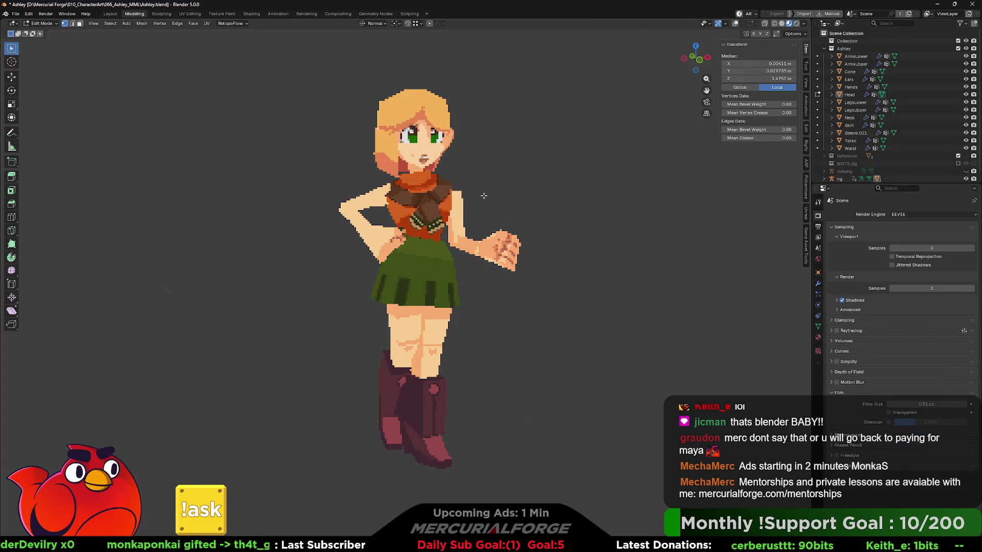
pyautogui.moveTo(484, 196)
pyautogui.mouseDown(button='middle')
pyautogui.moveTo(505, 206)
pyautogui.moveTo(565, 197)
pyautogui.moveTo(511, 208)
pyautogui.mouseUp(button='middle')
pyautogui.scroll(-2, 482, 199)
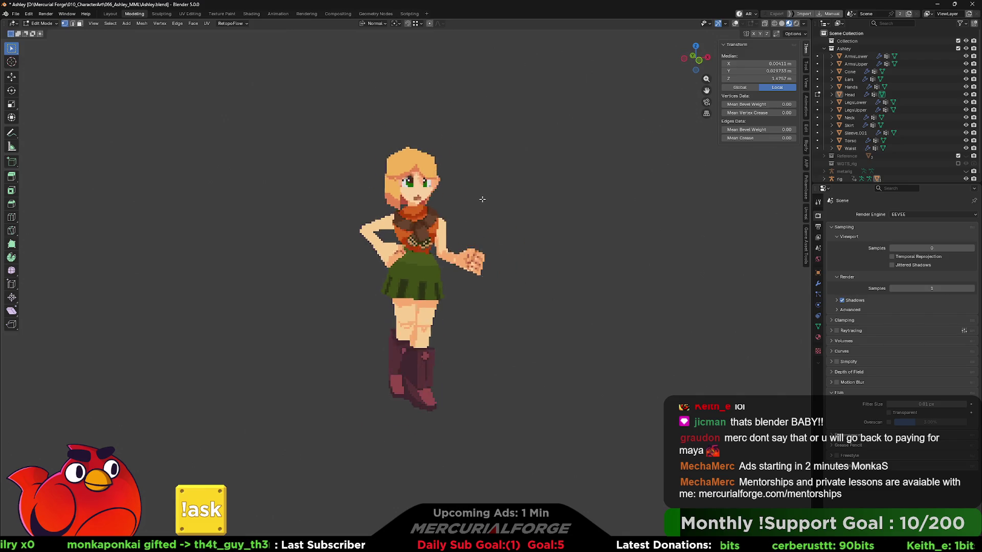
pyautogui.scroll(-4, 483, 199)
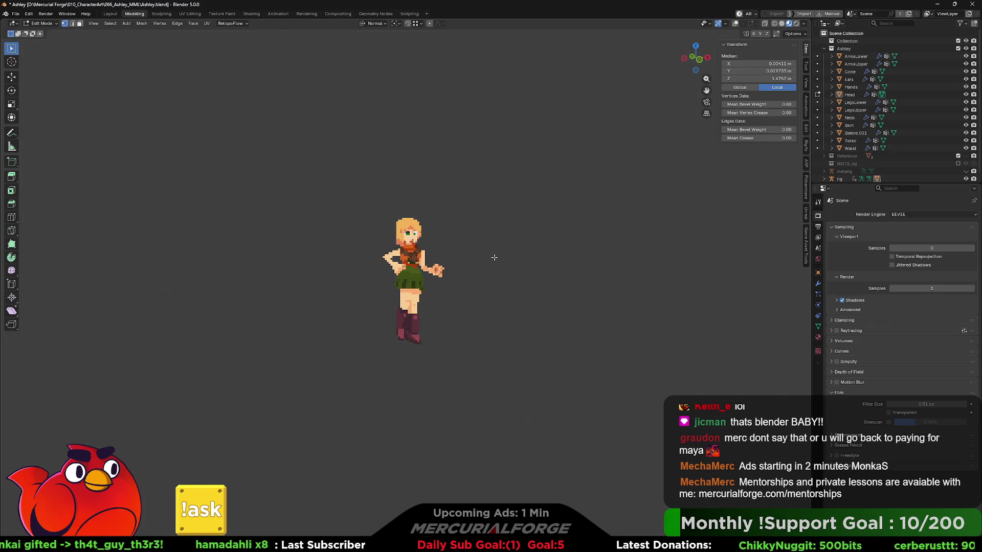
pyautogui.scroll(4, 494, 257)
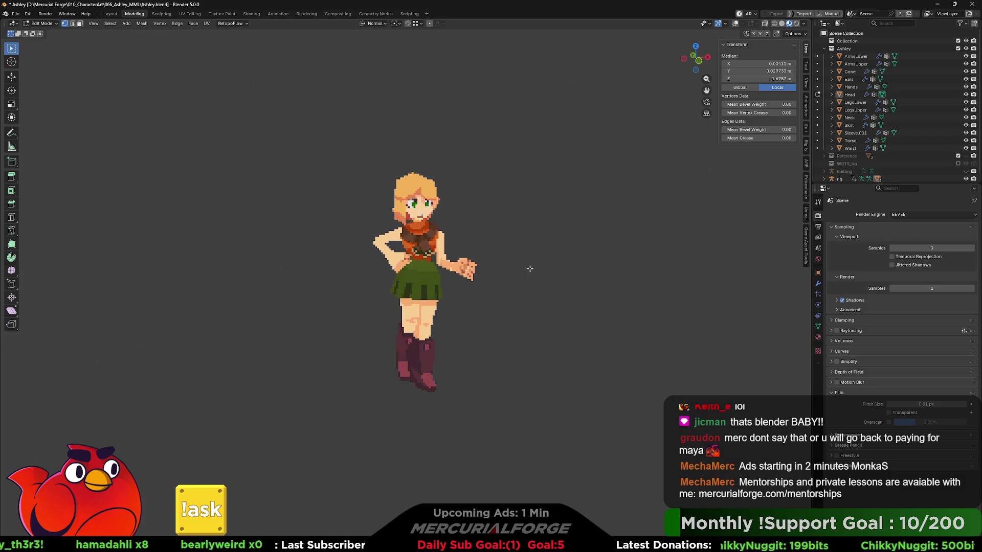
pyautogui.scroll(3, 537, 267)
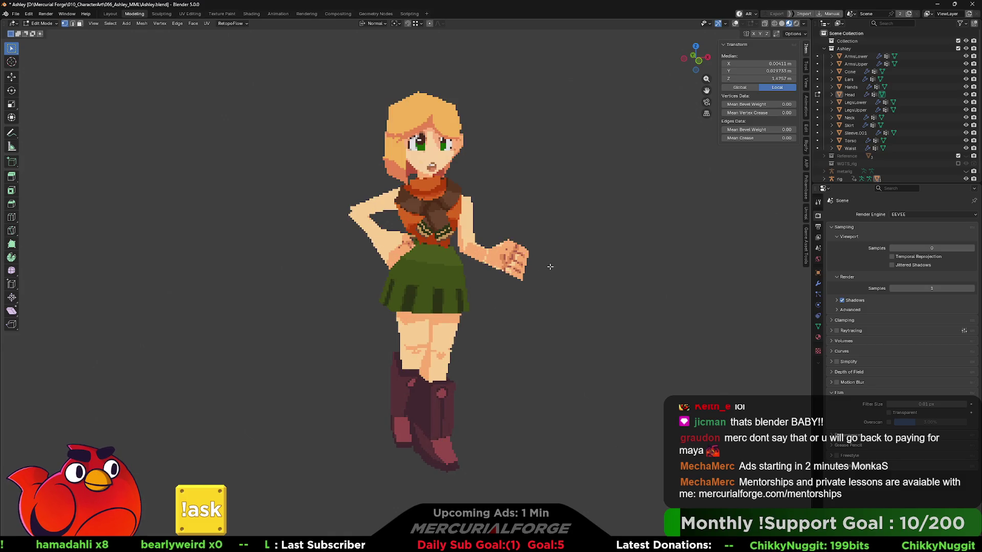
pyautogui.scroll(-3, 552, 264)
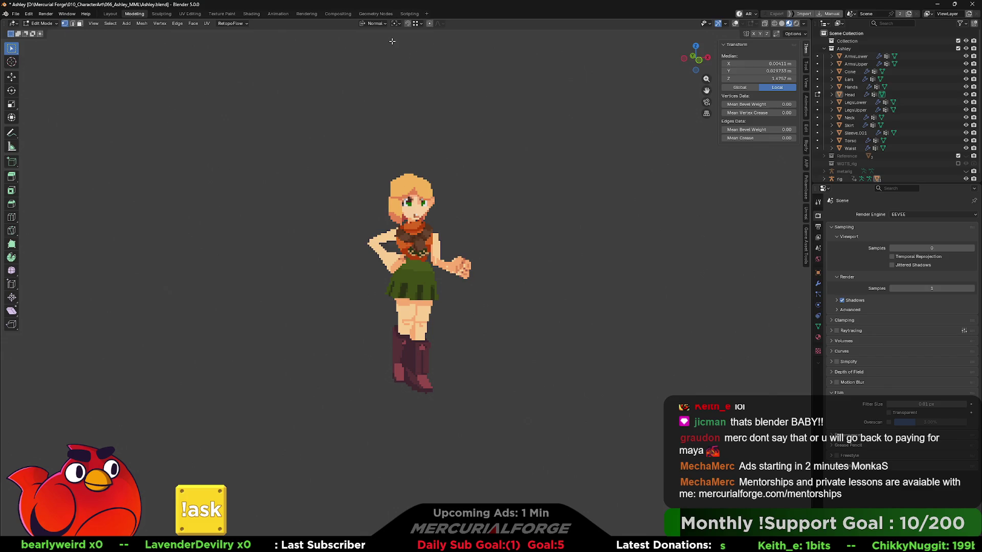
# - Set the first compositor Value to 0.3 and lower the second to 3.360 to shrink the character
pyautogui.click(339, 14)
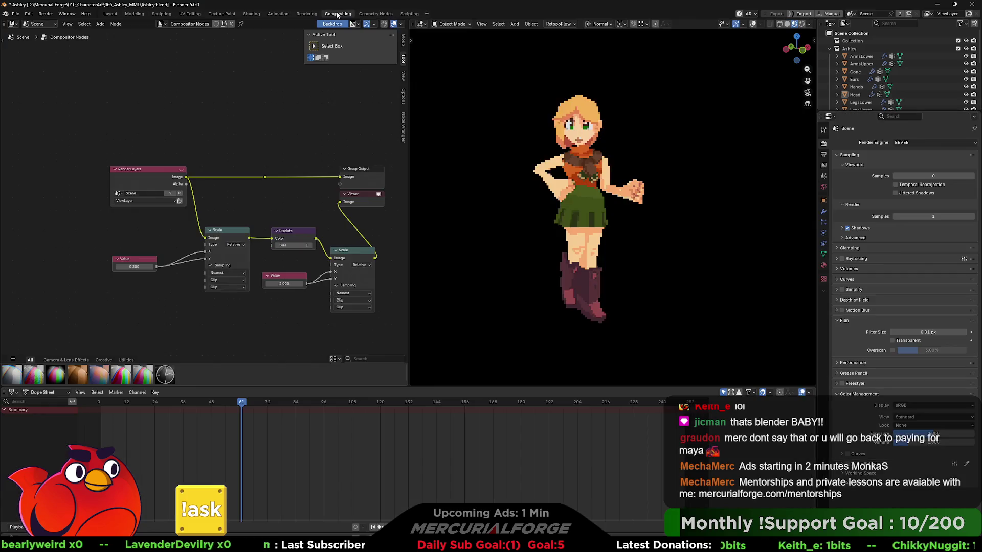
pyautogui.doubleClick(143, 266)
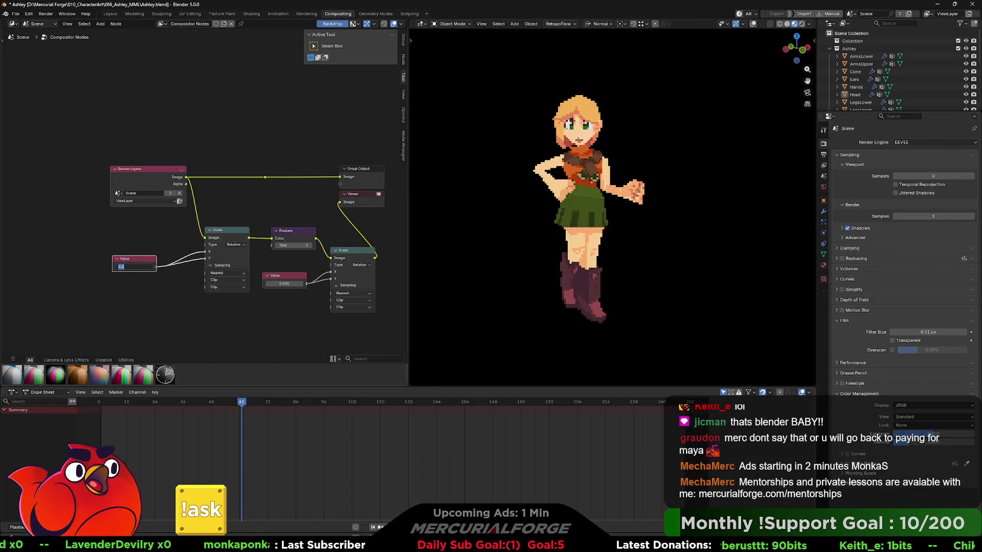
pyautogui.write('5')
pyautogui.press('Return')
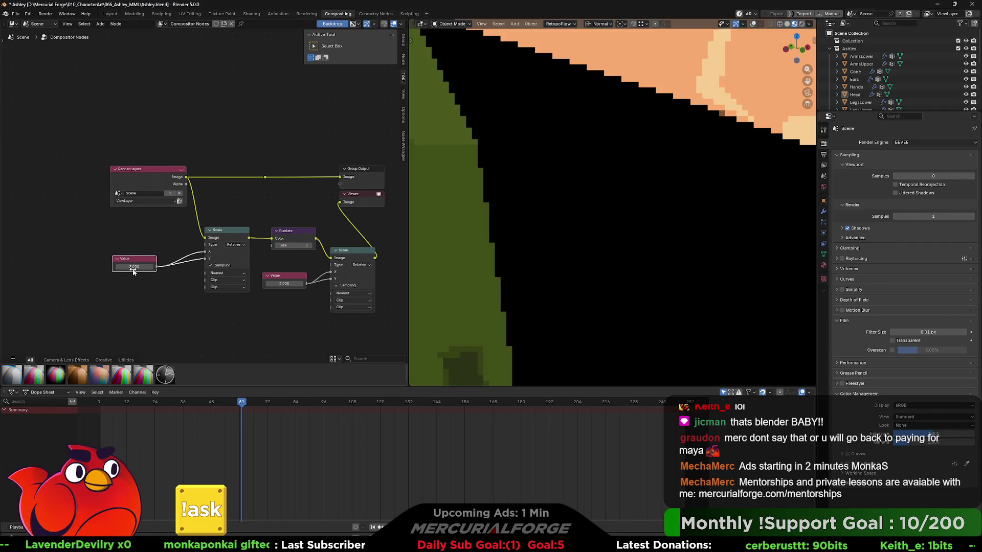
pyautogui.press('BackSpace')
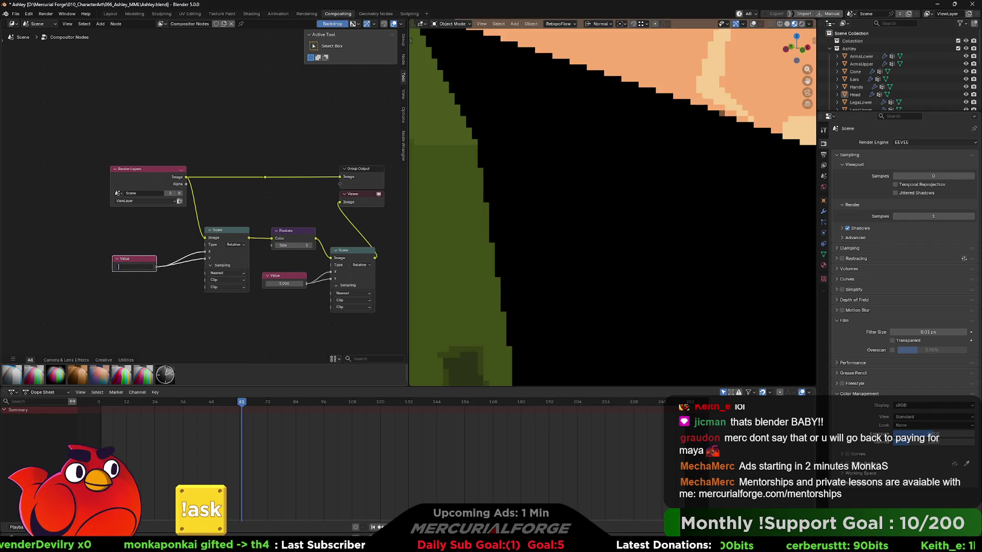
pyautogui.press('Return')
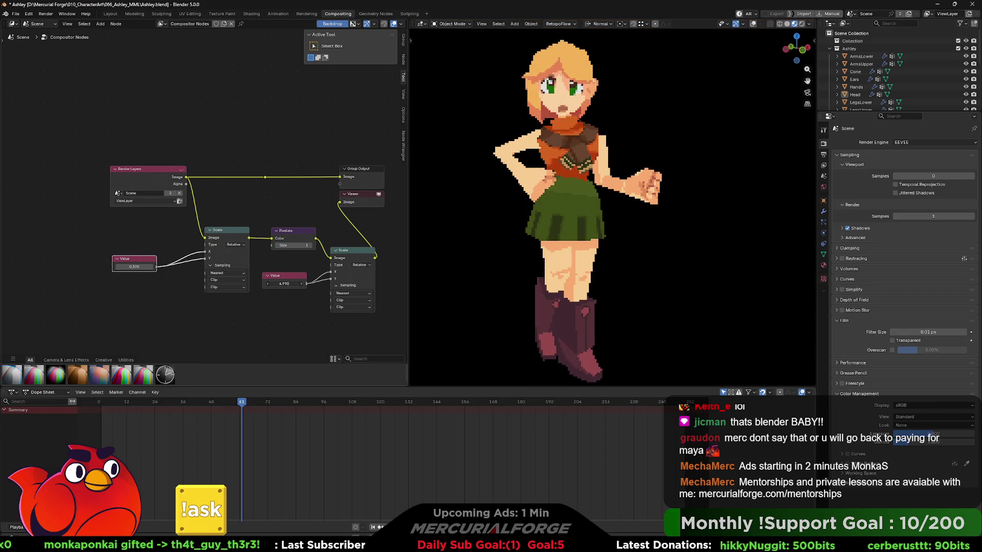
pyautogui.moveTo(284, 284); pyautogui.dragTo(258, 283)
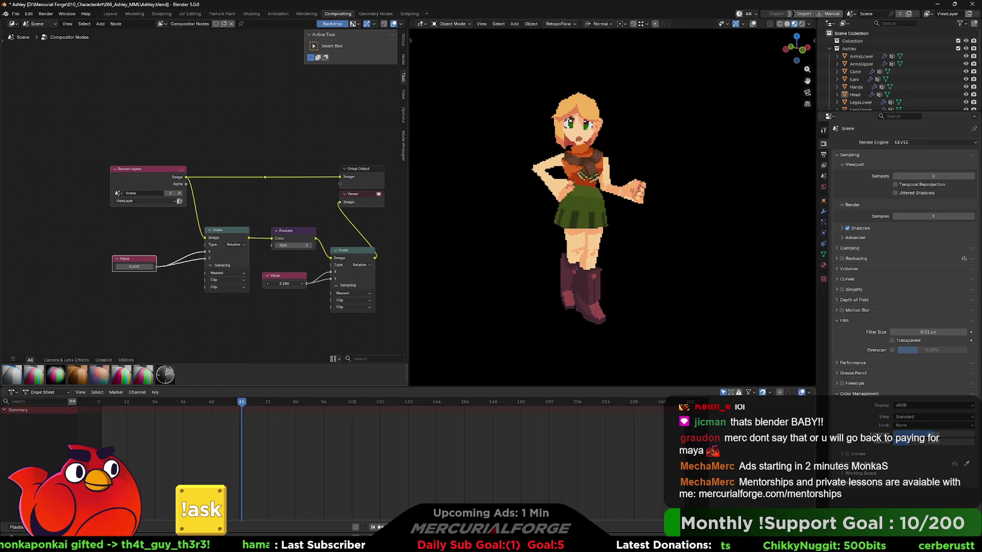
pyautogui.click(134, 13)
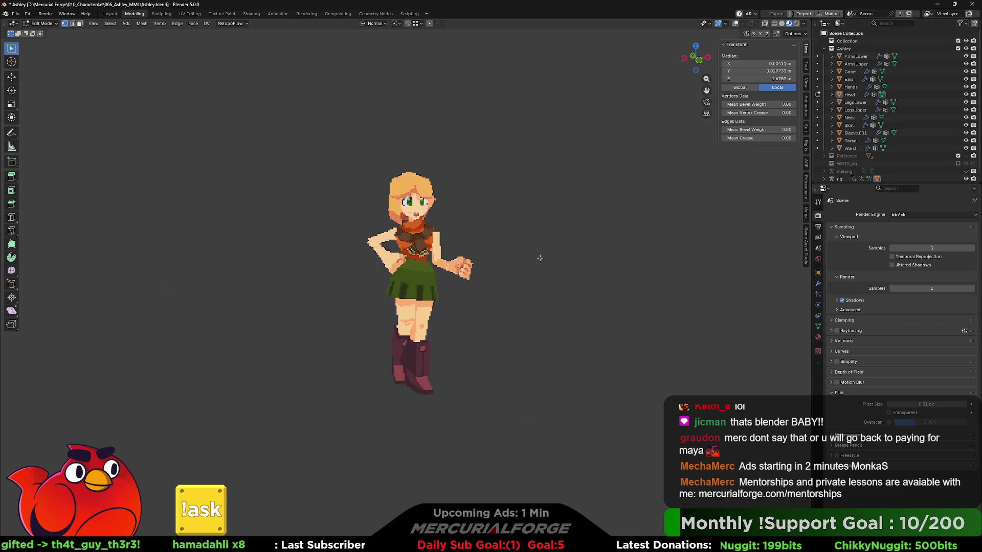
# - Leave Edit Mode, select the character's rig, and toggle between its rest pose and posed stance
pyautogui.press('Tab')
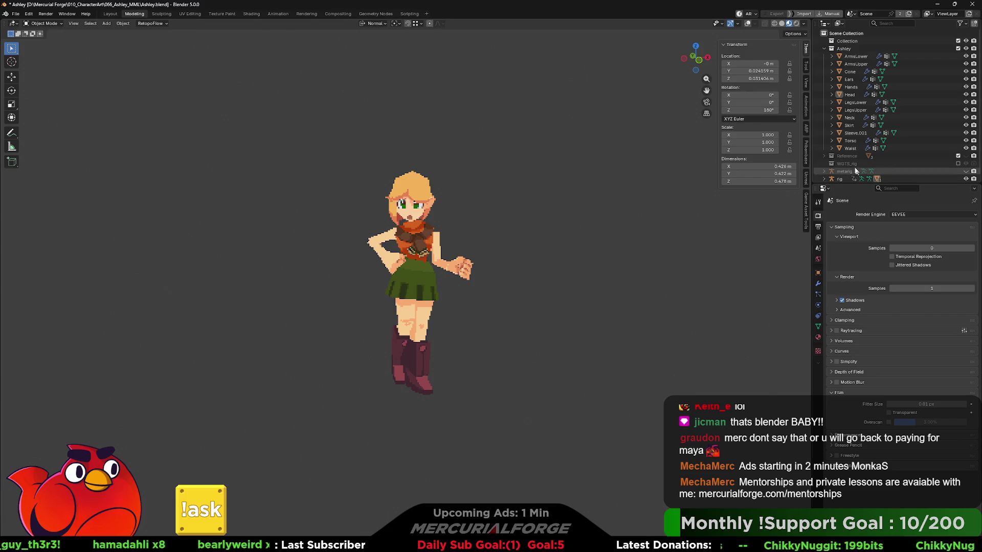
pyautogui.click(855, 178)
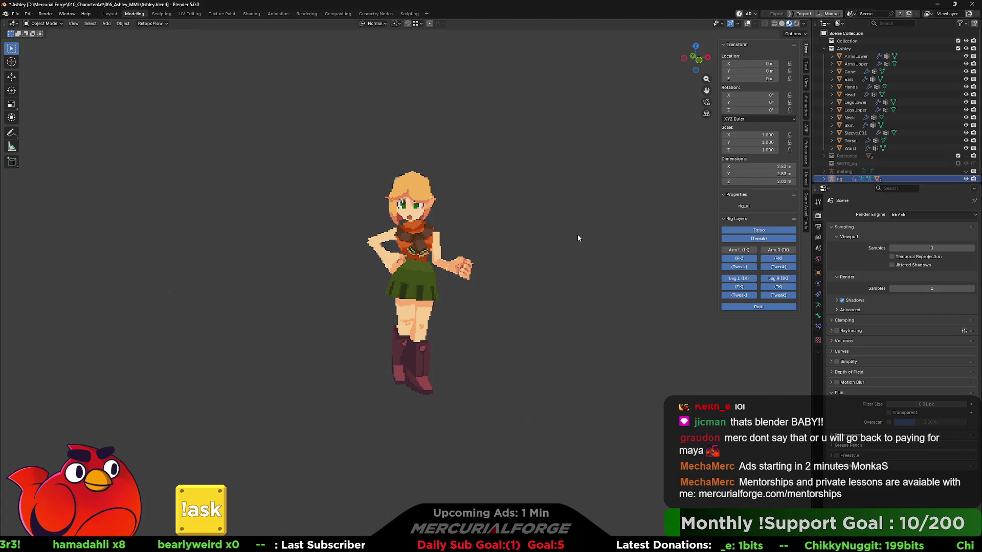
pyautogui.press('Tab')
pyautogui.press('Tab')
pyautogui.press('Tab')
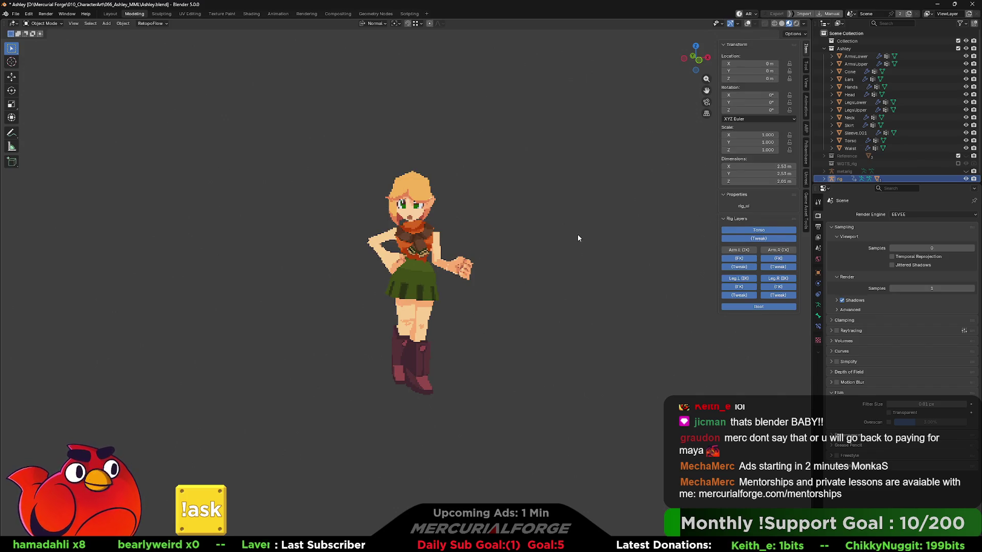
pyautogui.press('Tab')
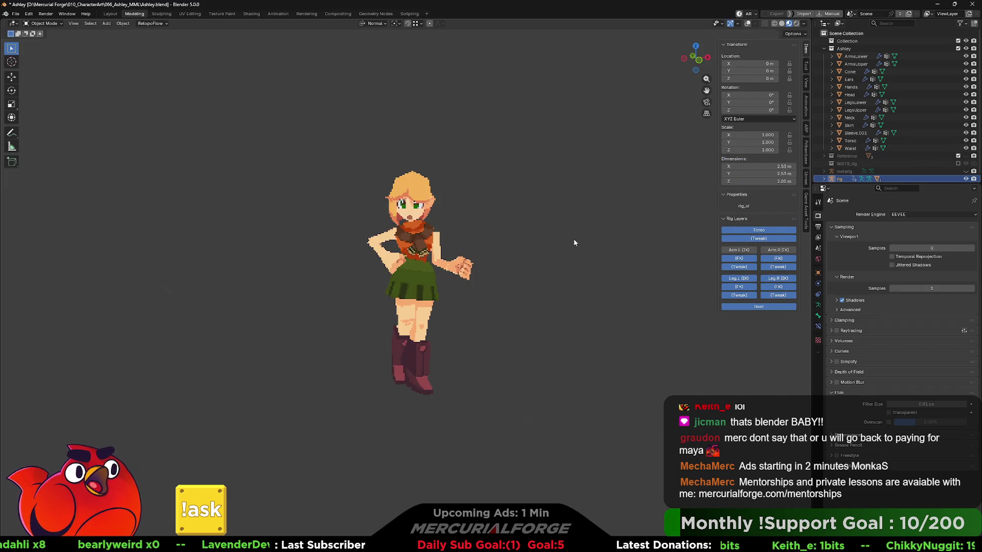
pyautogui.press('Tab')
pyautogui.press('Tab')
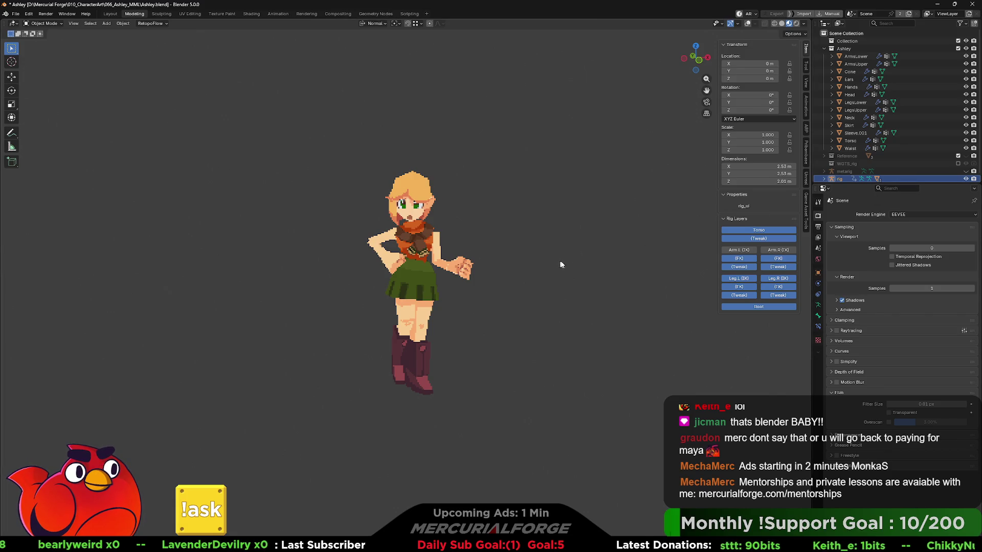
# - Orbit and zoom around the posed character to inspect it from several sides
pyautogui.moveTo(561, 265)
pyautogui.mouseDown(button='middle')
pyautogui.moveTo(552, 272)
pyautogui.moveTo(682, 265)
pyautogui.moveTo(301, 268)
pyautogui.moveTo(511, 266)
pyautogui.moveTo(552, 271)
pyautogui.moveTo(544, 279)
pyautogui.mouseUp(button='middle')
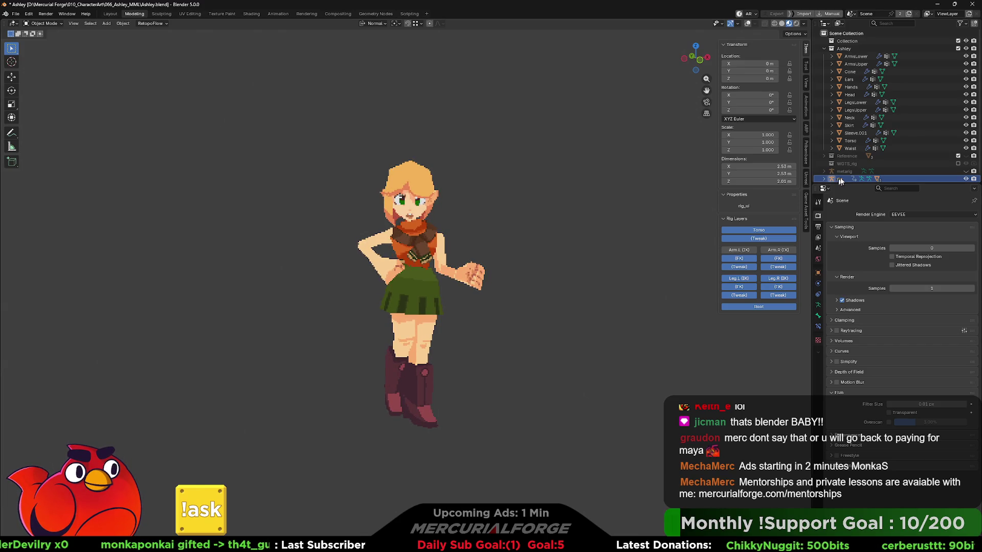
pyautogui.moveTo(567, 254)
pyautogui.mouseDown(button='middle')
pyautogui.moveTo(621, 260)
pyautogui.moveTo(468, 255)
pyautogui.moveTo(538, 256)
pyautogui.mouseUp(button='middle')
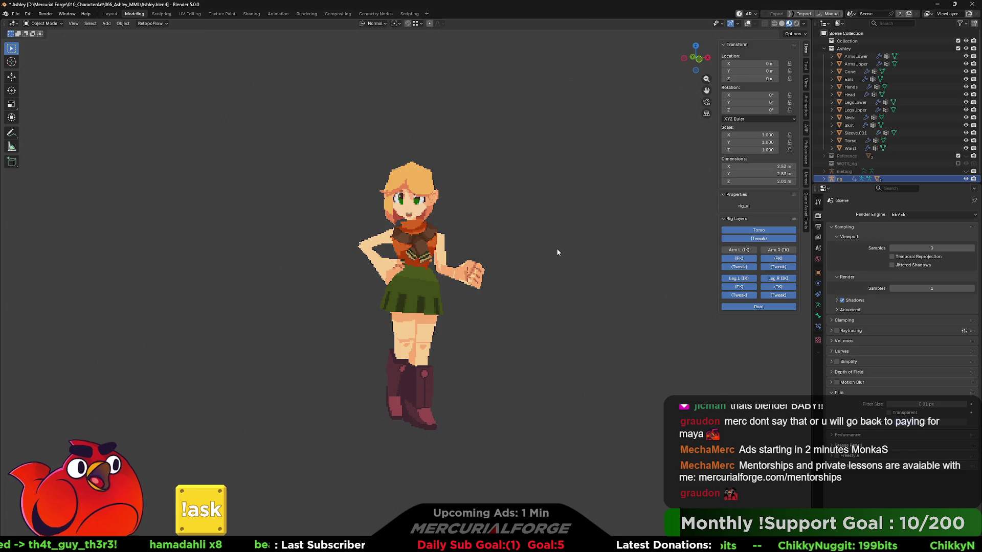
pyautogui.scroll(1, 557, 252)
pyautogui.moveTo(557, 252)
pyautogui.mouseDown(button='middle')
pyautogui.moveTo(632, 262)
pyautogui.moveTo(464, 248)
pyautogui.moveTo(601, 256)
pyautogui.moveTo(552, 253)
pyautogui.moveTo(574, 260)
pyautogui.moveTo(565, 264)
pyautogui.mouseUp(button='middle')
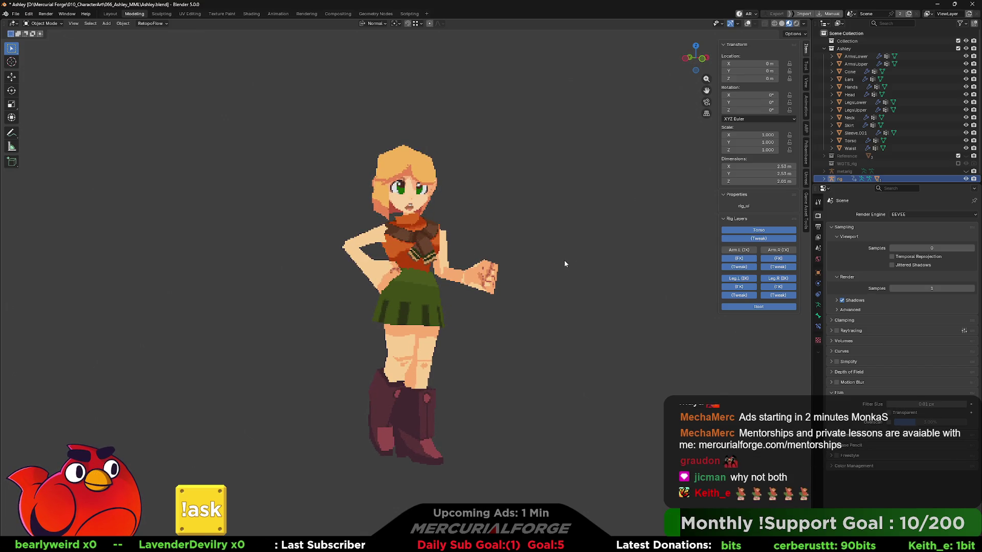
pyautogui.hotkey('ctrl', 'Tab')
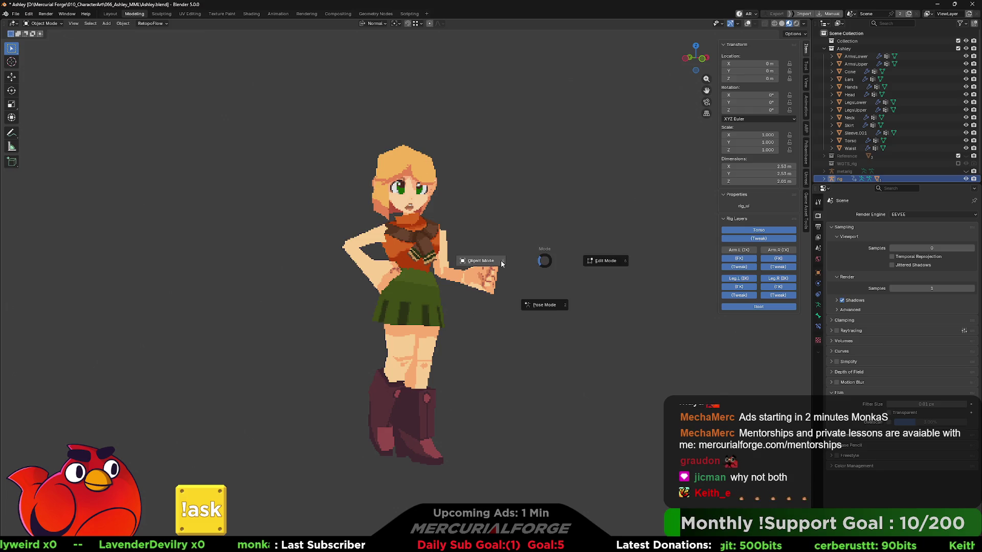
pyautogui.click(539, 263)
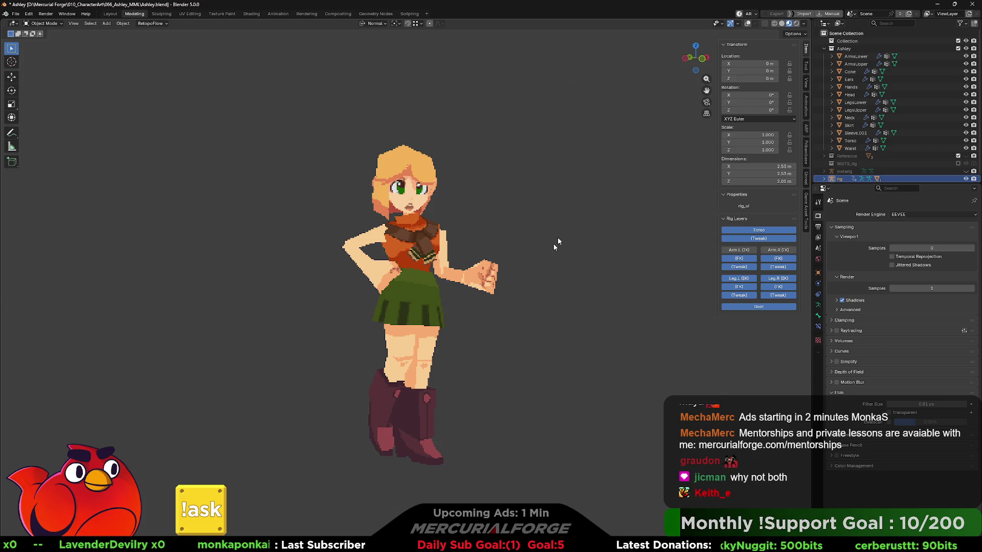
pyautogui.click(747, 24)
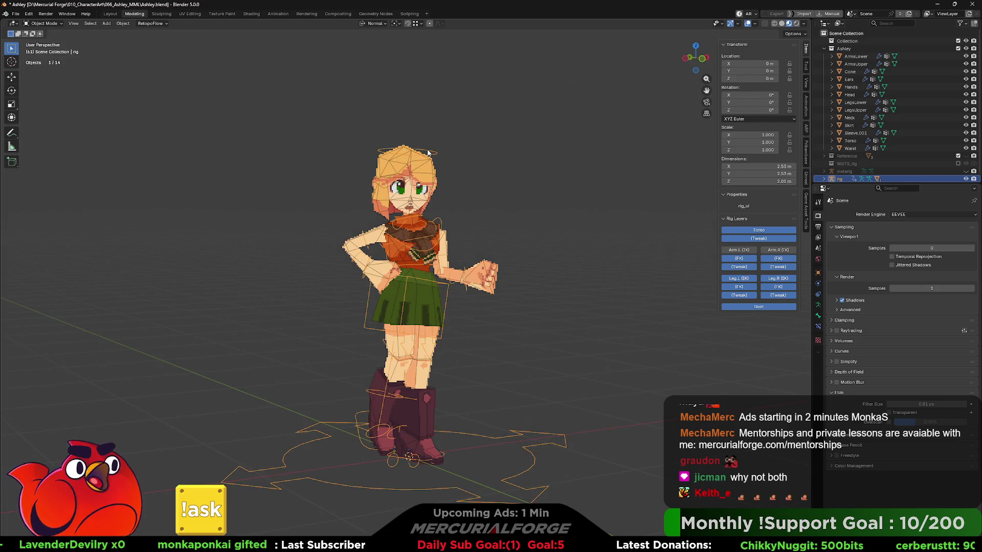
pyautogui.hotkey('ctrl', 'Tab')
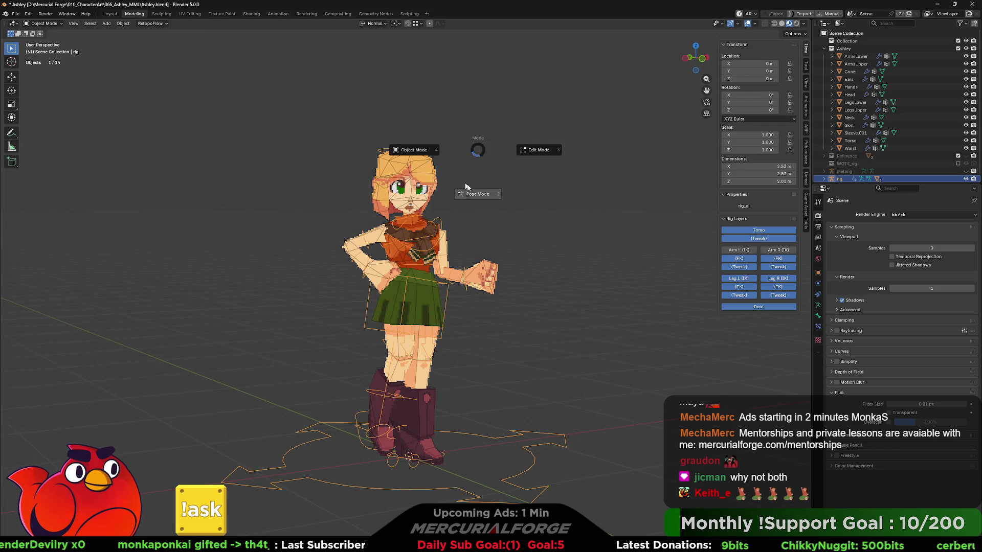
pyautogui.click(467, 188)
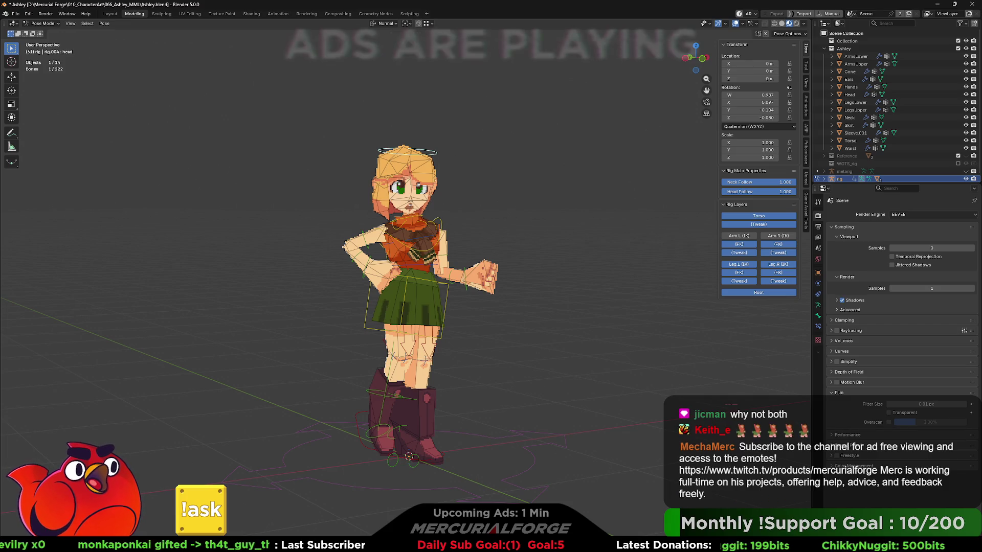
pyautogui.press('r')
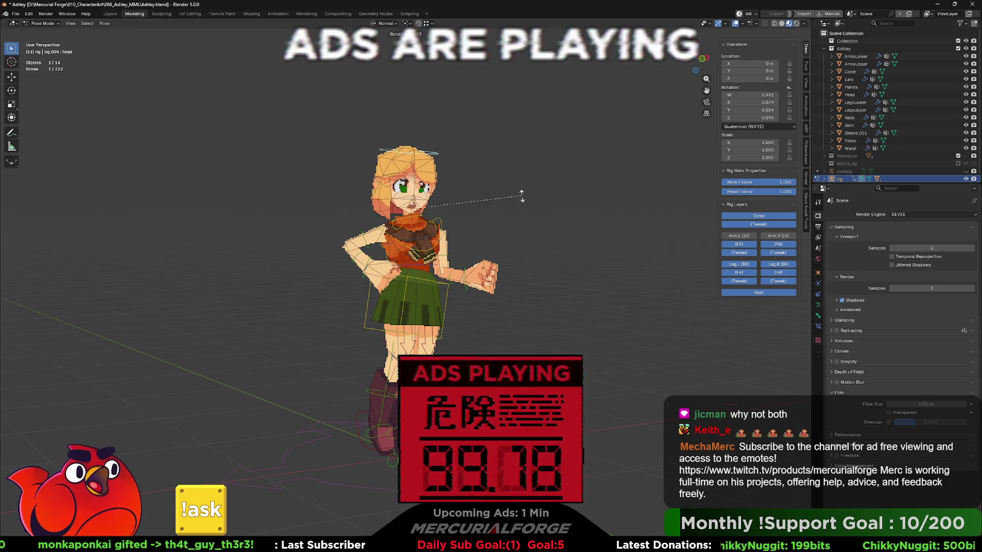
pyautogui.press('z')
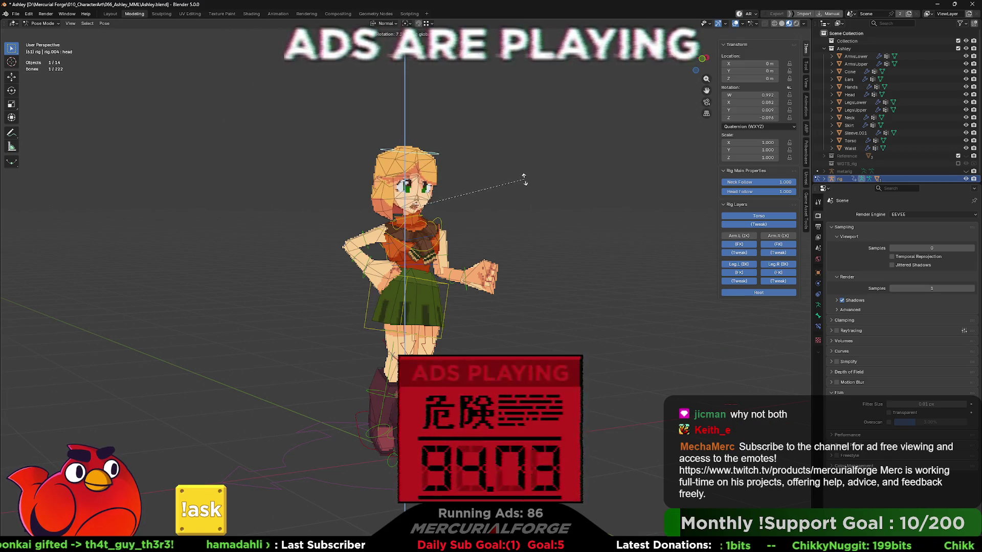
pyautogui.rightClick(532, 185)
pyautogui.hotkey('ctrl', 'Tab')
pyautogui.scroll(2, 569, 185)
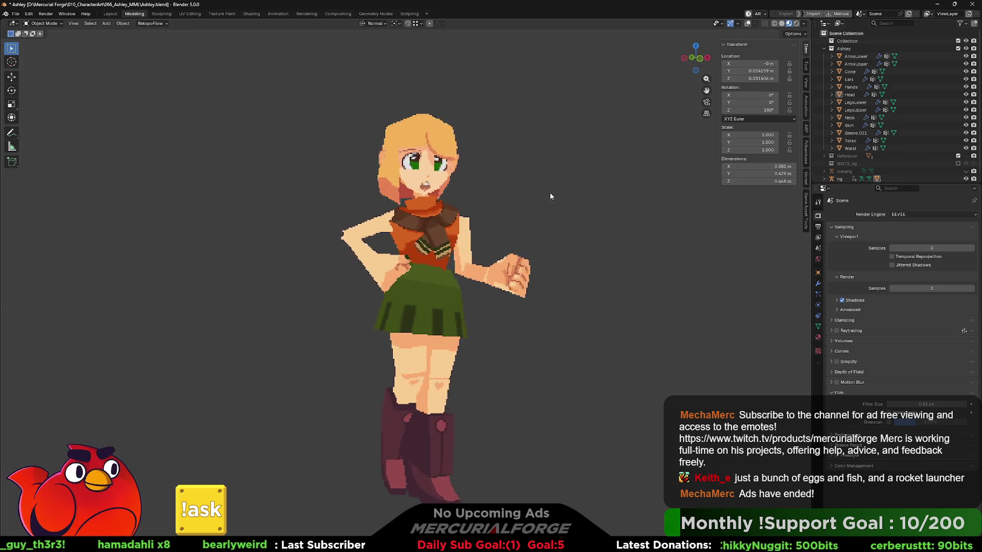
# - Orbit to the character's side, enter Edit Mode on the head, and zoom in
pyautogui.moveTo(551, 196)
pyautogui.mouseDown(button='middle')
pyautogui.moveTo(473, 197)
pyautogui.moveTo(630, 209)
pyautogui.moveTo(567, 188)
pyautogui.mouseUp(button='middle')
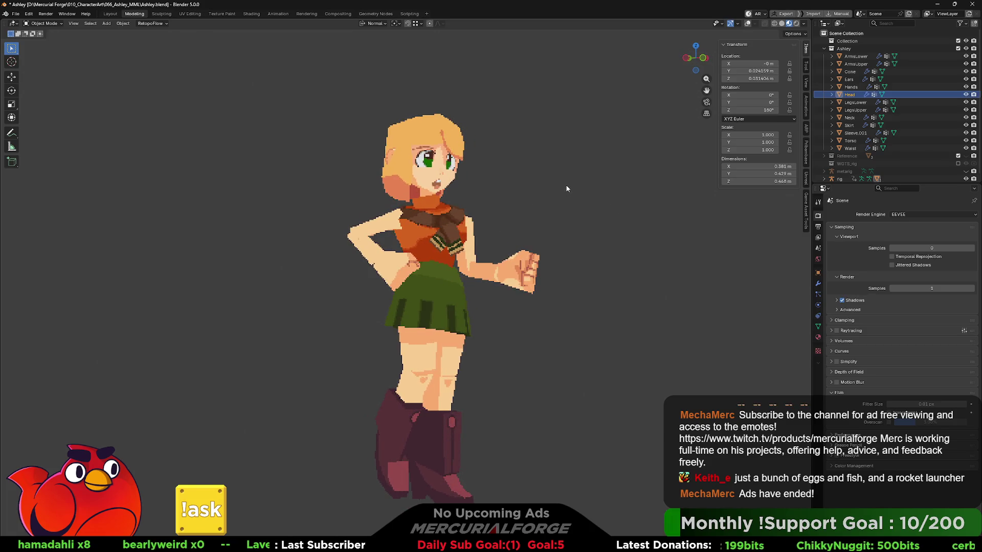
pyautogui.press('Tab')
pyautogui.press('Tab')
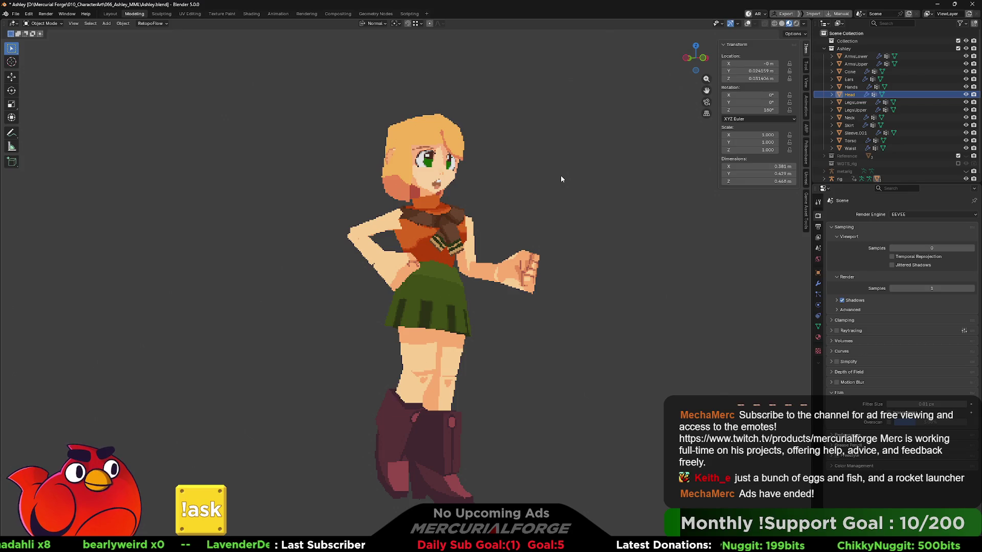
pyautogui.scroll(3, 560, 174)
pyautogui.press('Tab')
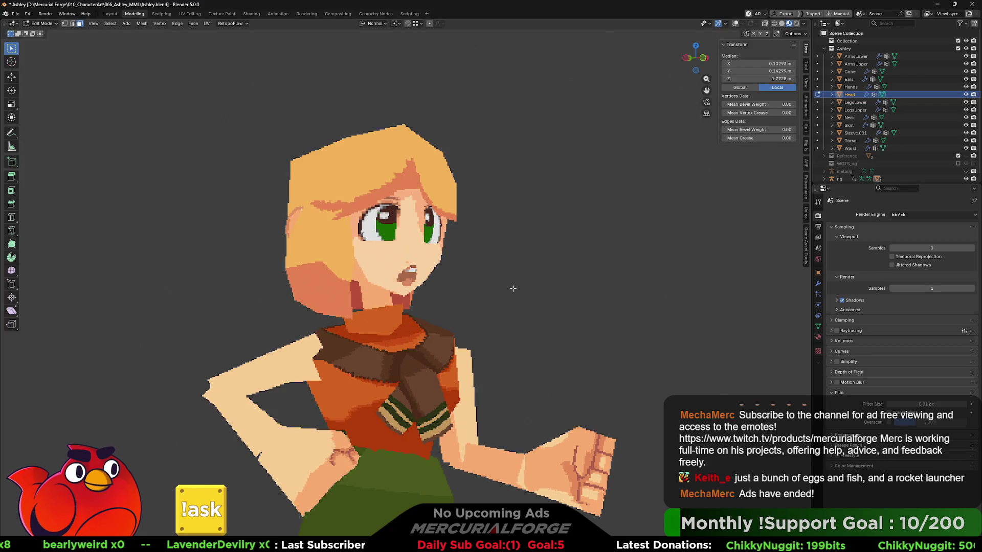
pyautogui.scroll(3, 475, 257)
pyautogui.keyDown('shift'); pyautogui.moveTo(475, 257); pyautogui.dragTo(510, 283, button='middle'); pyautogui.keyUp('shift')
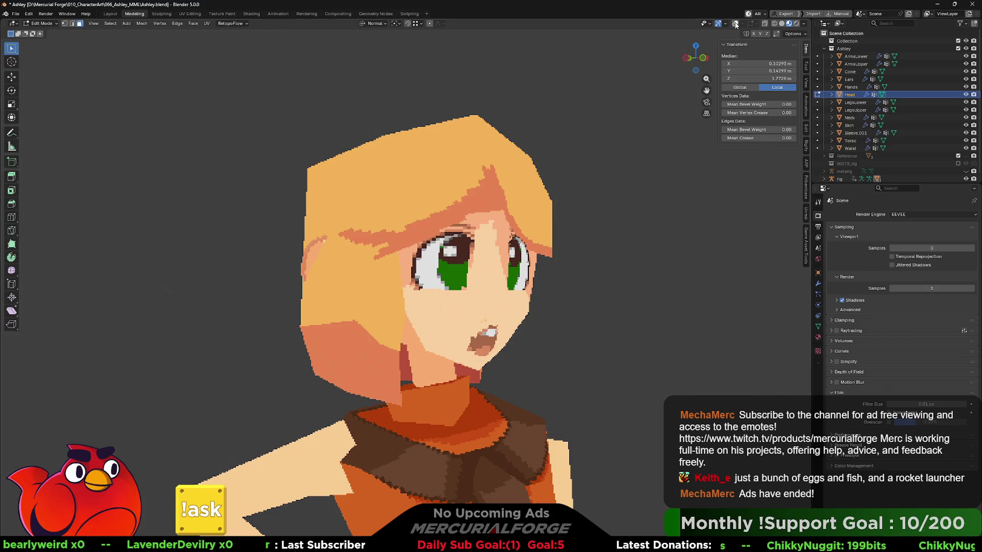
# - Turn on viewport overlays to show the wireframe and close in on the hair fringe
pyautogui.click(735, 25)
pyautogui.scroll(2, 437, 204)
pyautogui.moveTo(479, 188)
pyautogui.mouseDown(button='middle')
pyautogui.moveTo(503, 221)
pyautogui.moveTo(399, 249)
pyautogui.moveTo(300, 259)
pyautogui.mouseUp(button='middle')
pyautogui.scroll(2, 503, 221)
# - Delete the long fringe face above the eye, keeping its edges
pyautogui.click(390, 254)
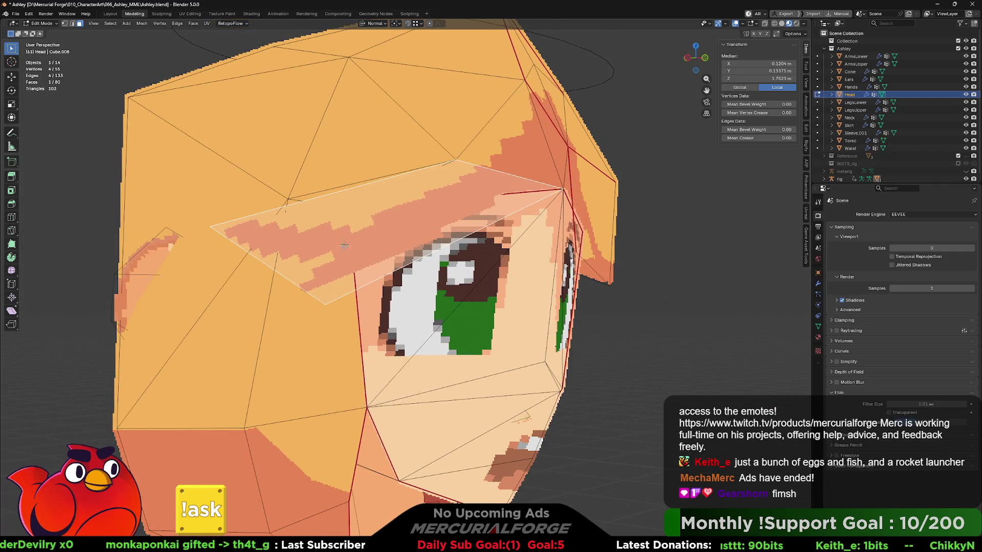
pyautogui.press('x')
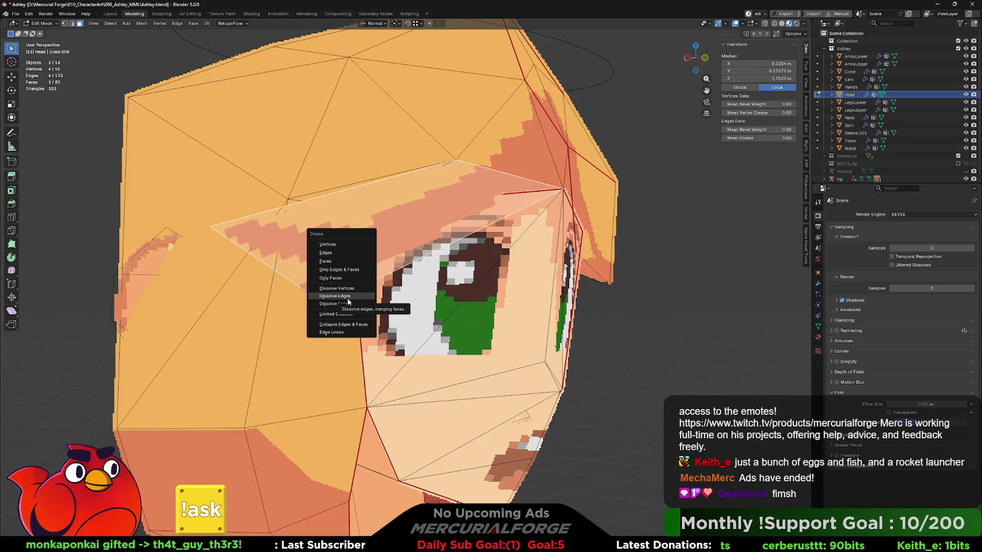
pyautogui.click(347, 304)
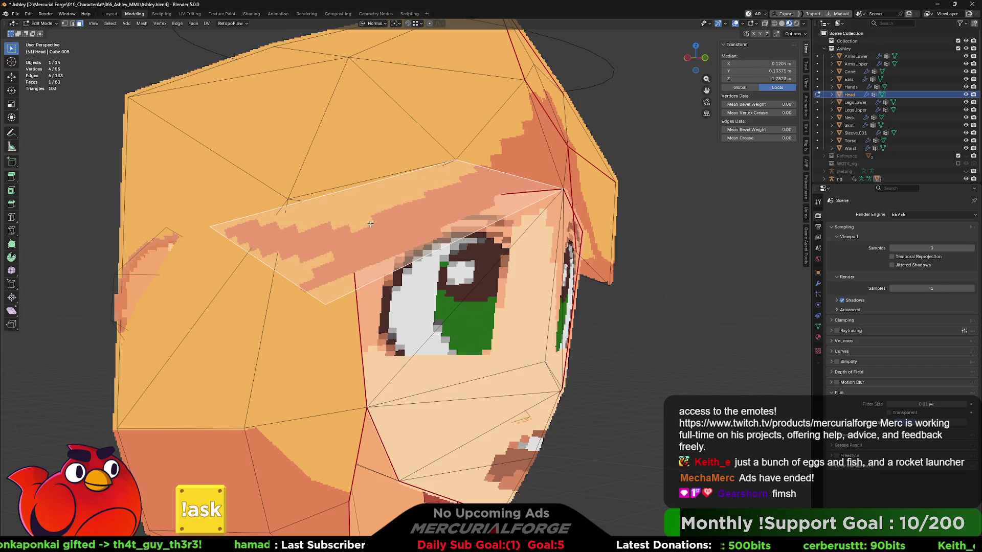
pyautogui.press('x')
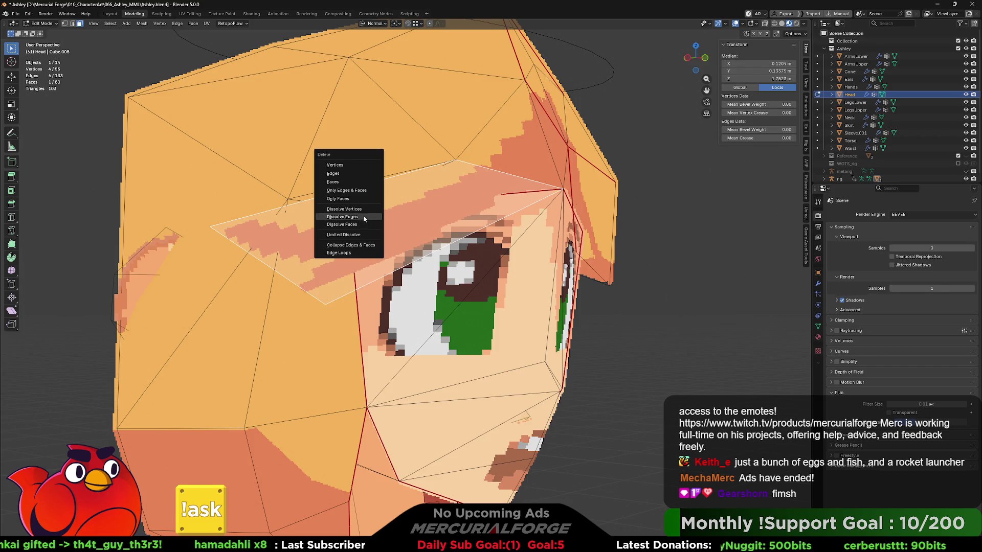
pyautogui.click(363, 199)
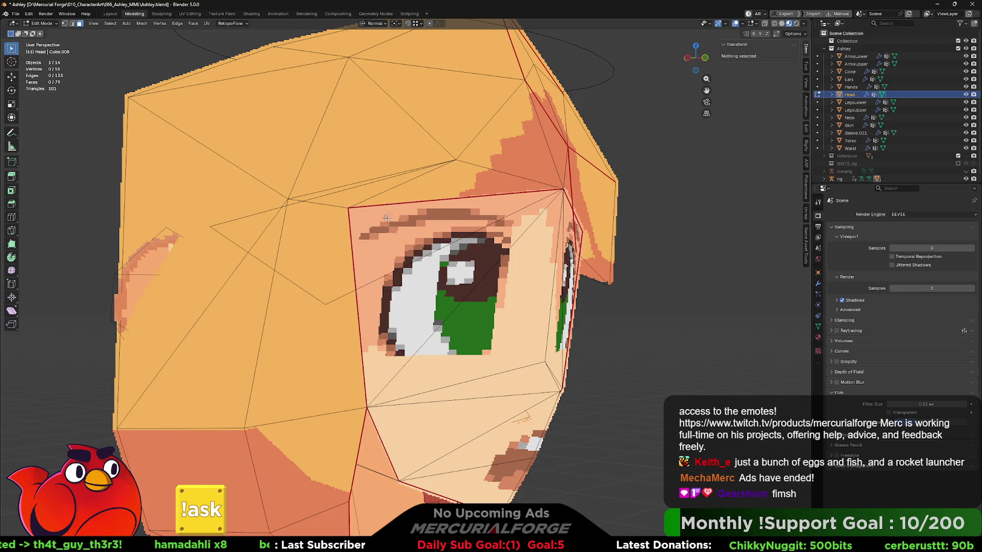
# - In edge select mode, delete two stray edges along the side of the hair
pyautogui.moveTo(401, 253)
pyautogui.mouseDown(button='middle')
pyautogui.moveTo(435, 258)
pyautogui.moveTo(389, 246)
pyautogui.mouseUp(button='middle')
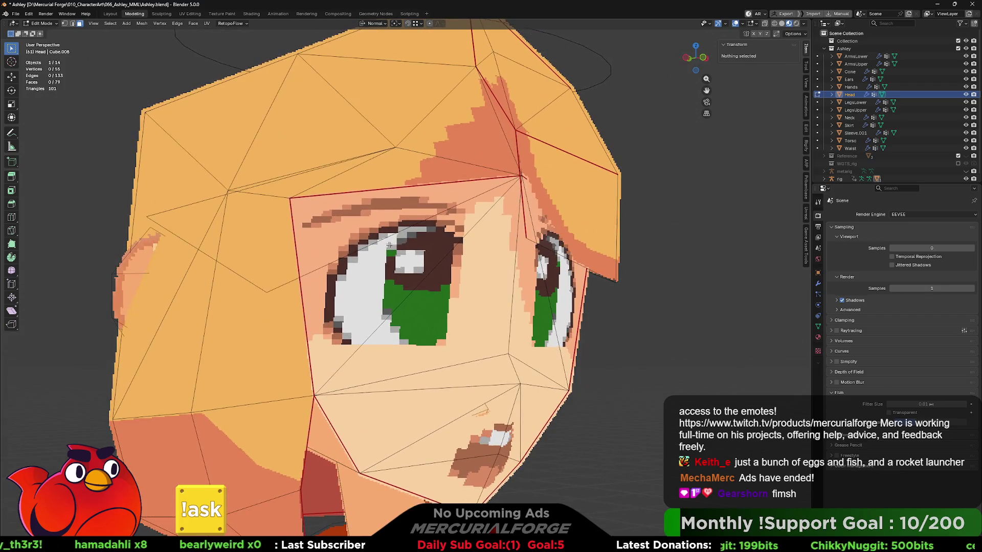
pyautogui.press('2')
pyautogui.click(271, 288)
pyautogui.keyDown('shift'); pyautogui.click(256, 285); pyautogui.keyUp('shift')
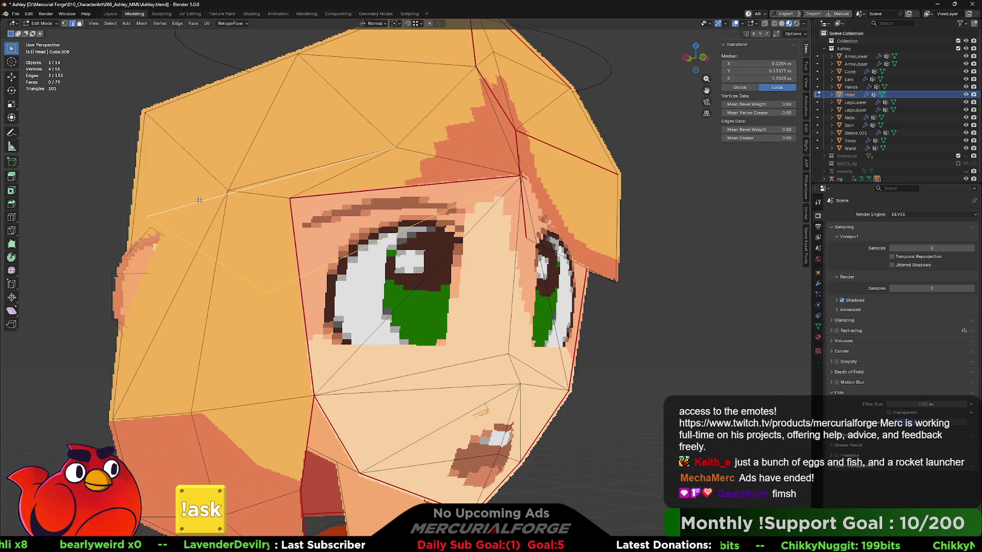
pyautogui.press('x')
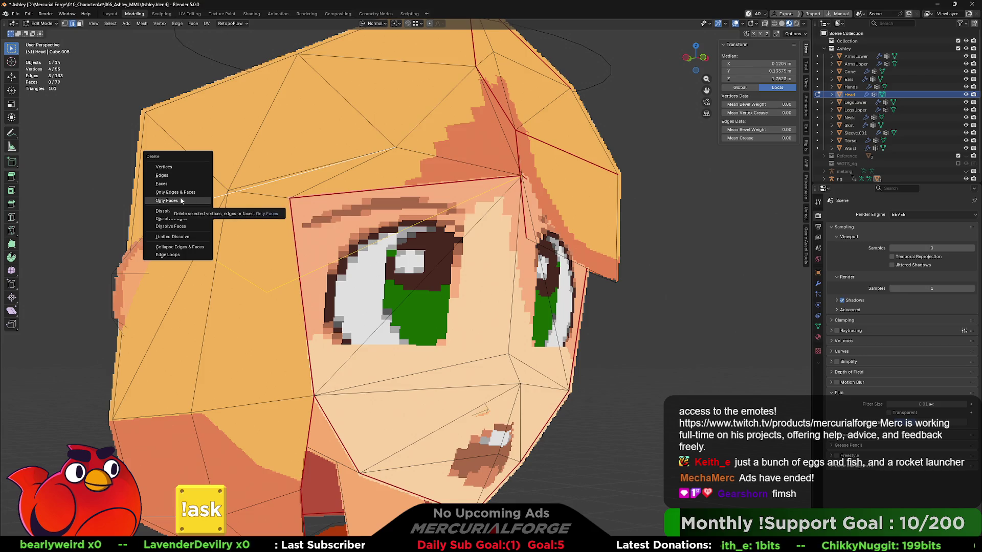
pyautogui.click(185, 192)
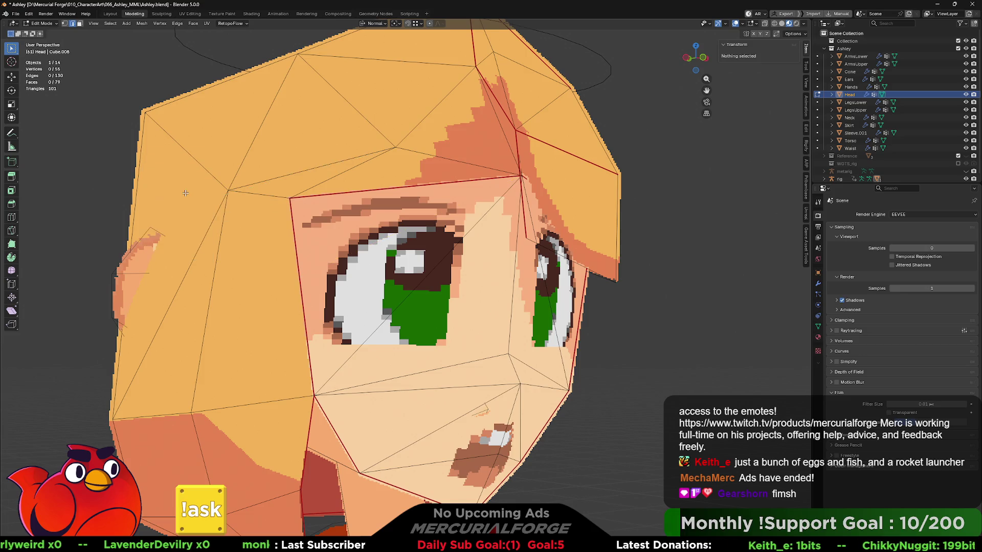
pyautogui.scroll(-8, 408, 224)
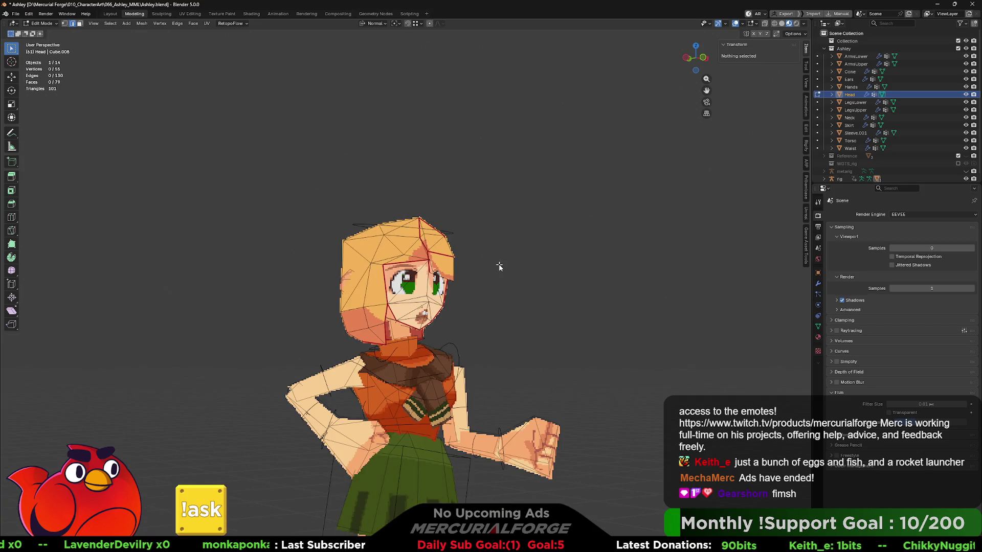
# - Return to Object Mode, hide the wireframe and rig overlays, and view the pixelated character
pyautogui.press('Tab')
pyautogui.press('Tab')
pyautogui.press('Tab')
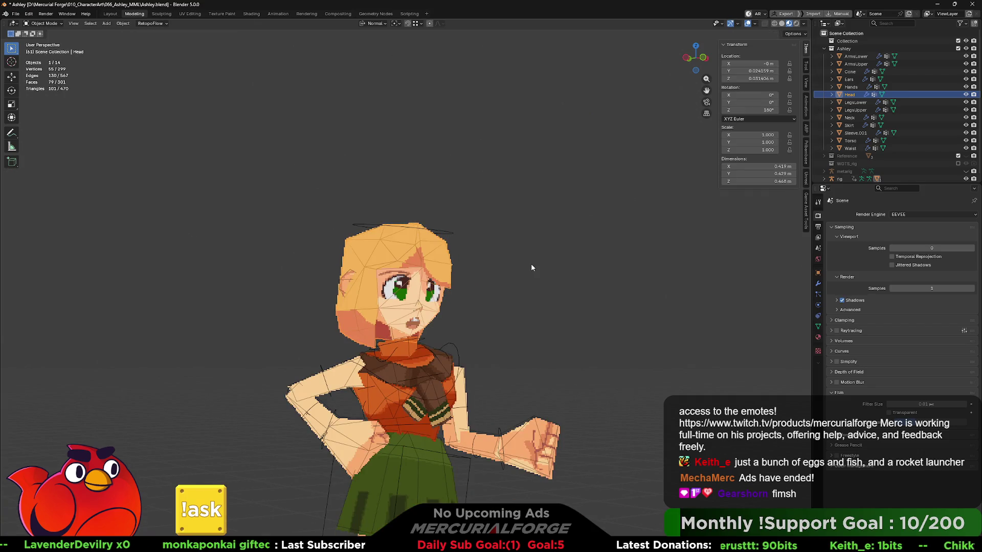
pyautogui.moveTo(531, 267); pyautogui.dragTo(559, 251, button='middle')
pyautogui.click(749, 25)
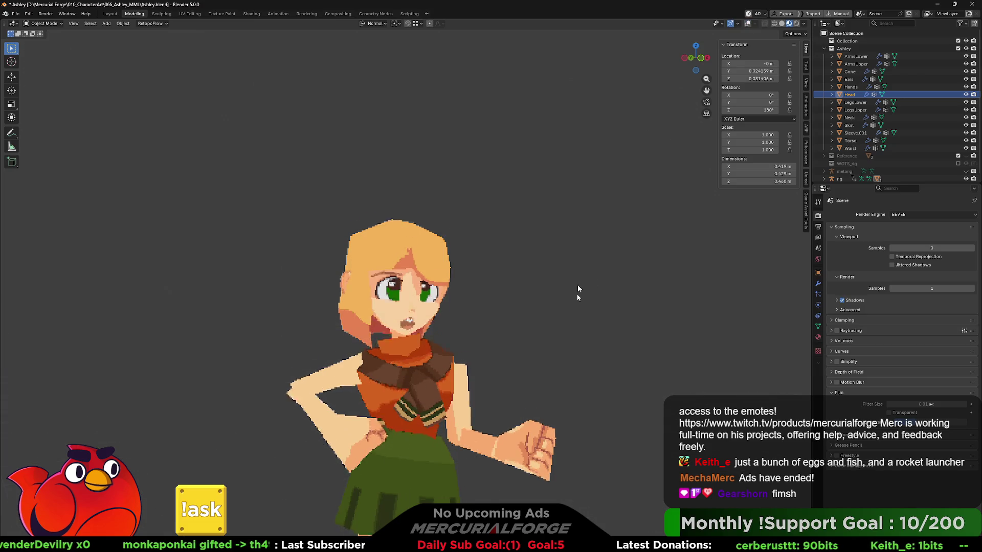
pyautogui.scroll(-3, 578, 255)
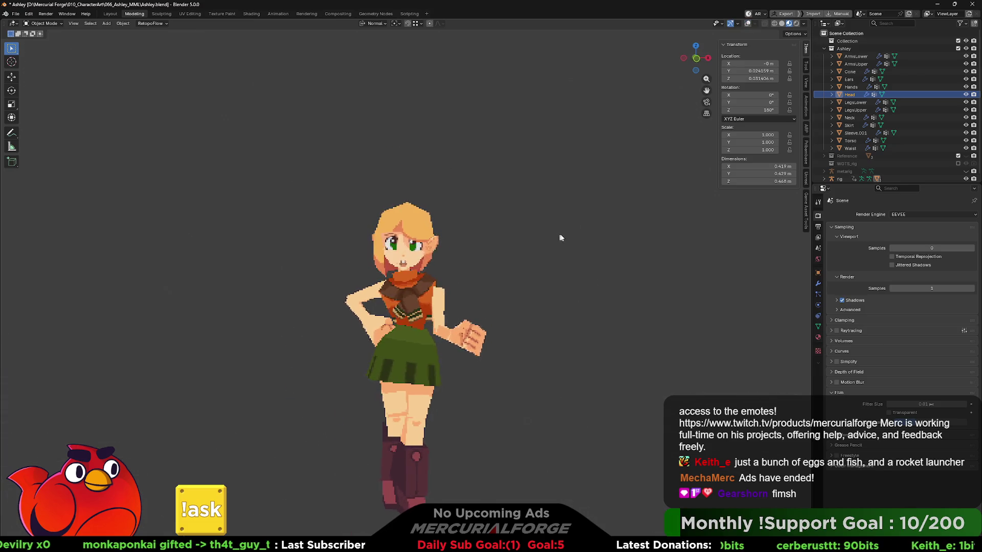
pyautogui.moveTo(558, 237)
pyautogui.mouseDown(button='middle')
pyautogui.moveTo(629, 236)
pyautogui.moveTo(543, 234)
pyautogui.moveTo(639, 236)
pyautogui.mouseUp(button='middle')
pyautogui.scroll(2, 572, 238)
pyautogui.scroll(3, 639, 236)
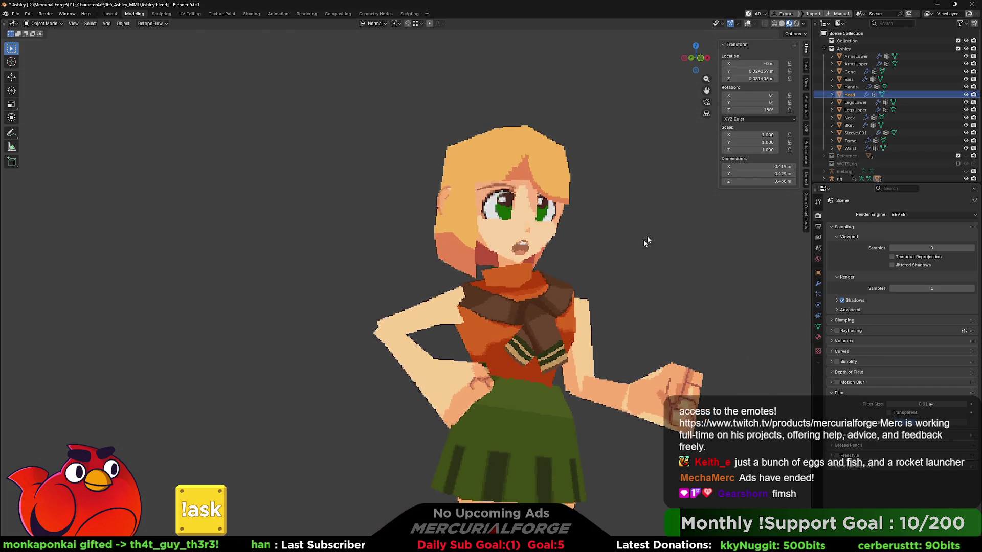
pyautogui.hotkey('alt', 'Tab')
pyautogui.hotkey('alt', 'Tab')
pyautogui.hotkey('alt', 'Tab')
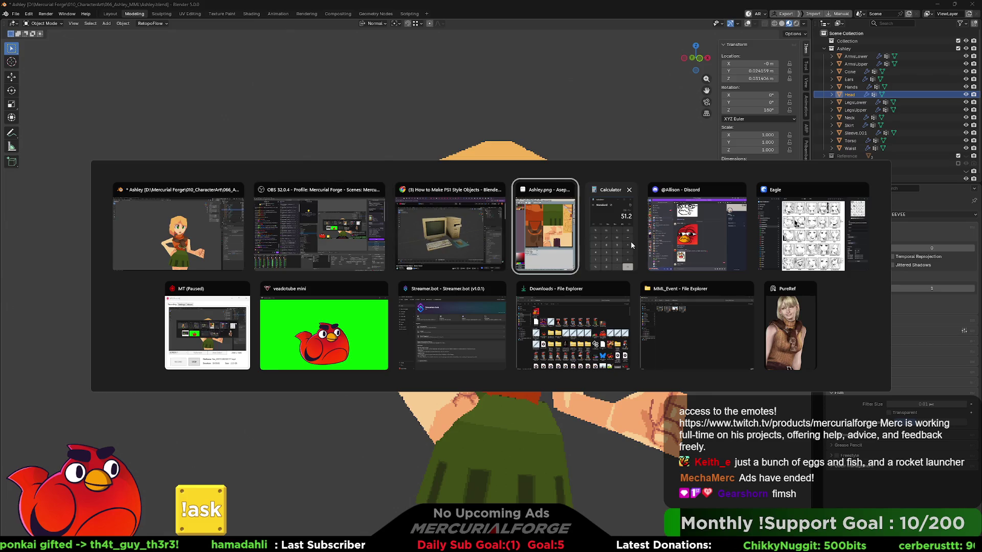
# - Zoom the texture to the head area and choose a dark red-orange paint colour
pyautogui.scroll(-2, 257, 237)
pyautogui.scroll(2, 257, 236)
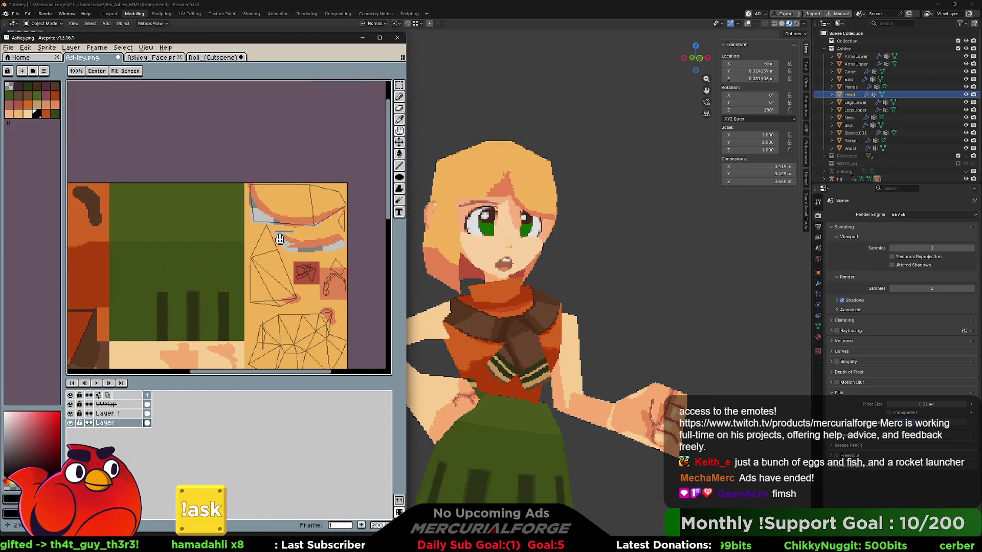
pyautogui.scroll(1, 257, 237)
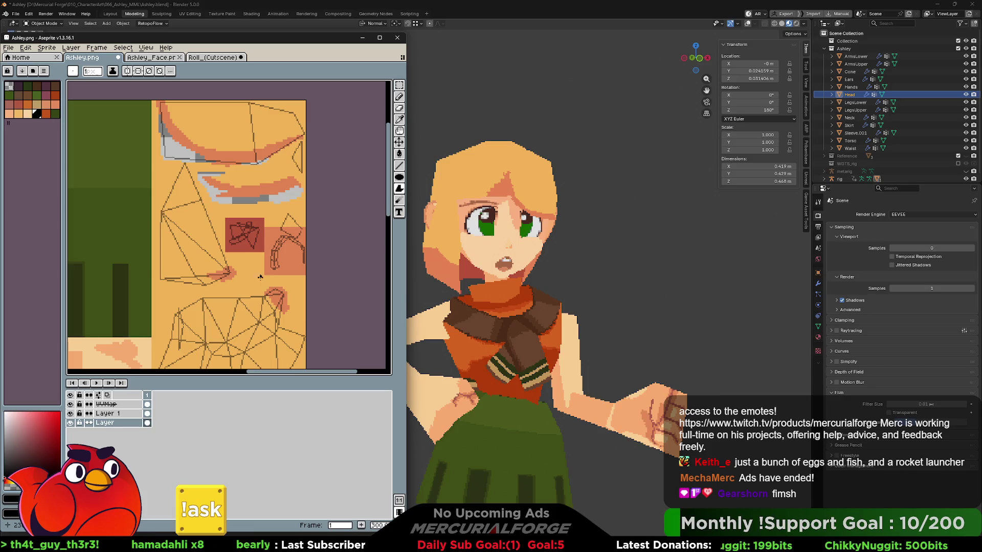
pyautogui.scroll(2, 276, 286)
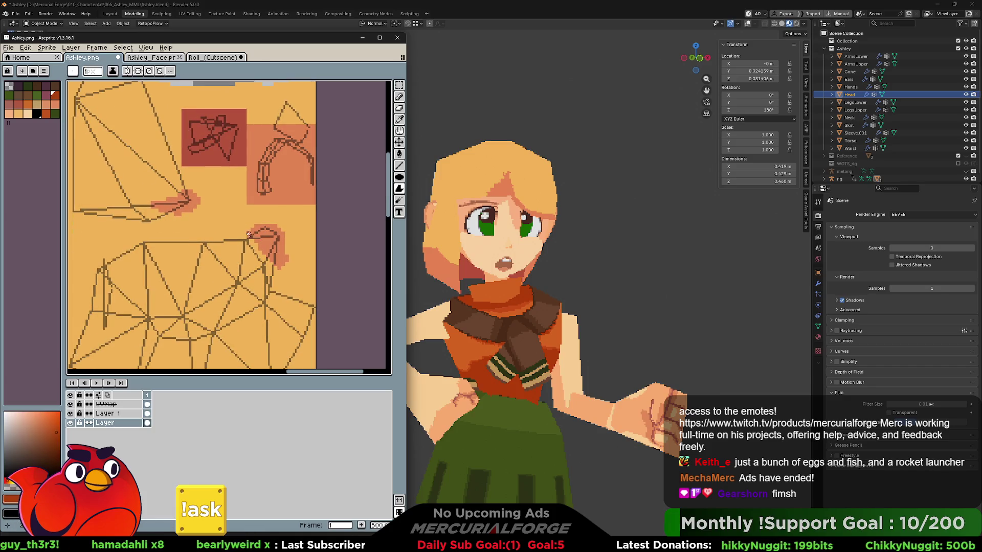
pyautogui.keyDown('alt'); pyautogui.click(251, 236); pyautogui.keyUp('alt')
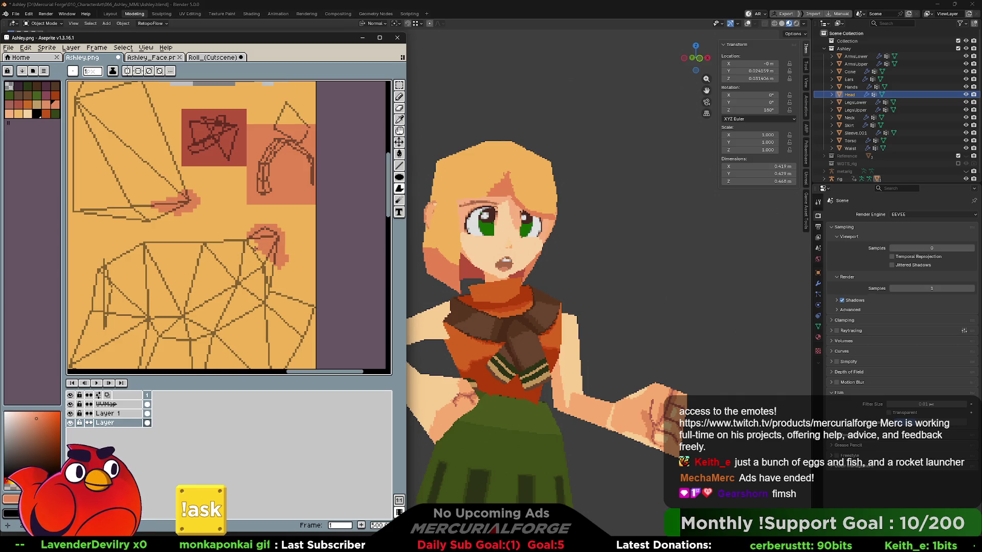
pyautogui.keyDown('alt'); pyautogui.click(235, 230); pyautogui.keyUp('alt')
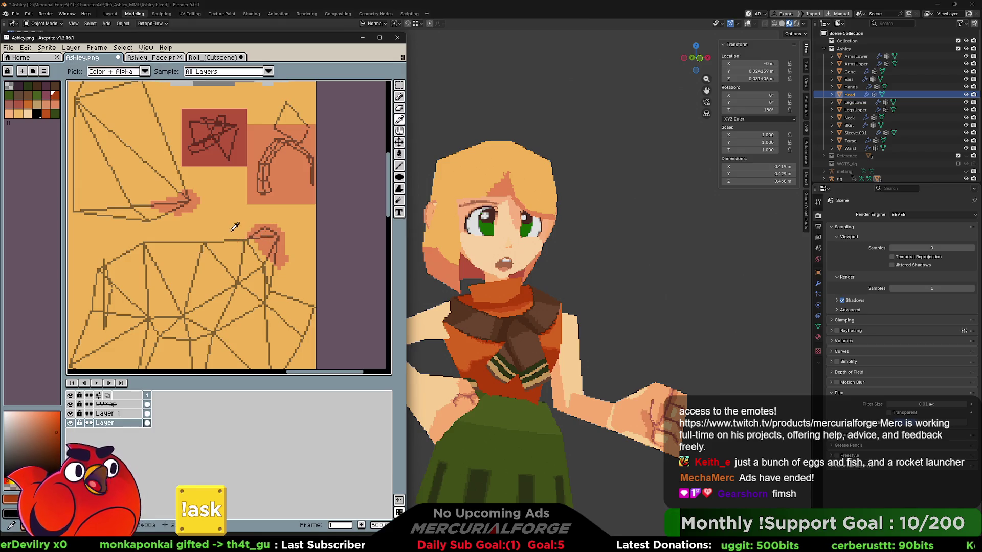
# - Switch between Layer 1 and Layer, then hide Layer 1 to see the base texture
pyautogui.press('ctrl')
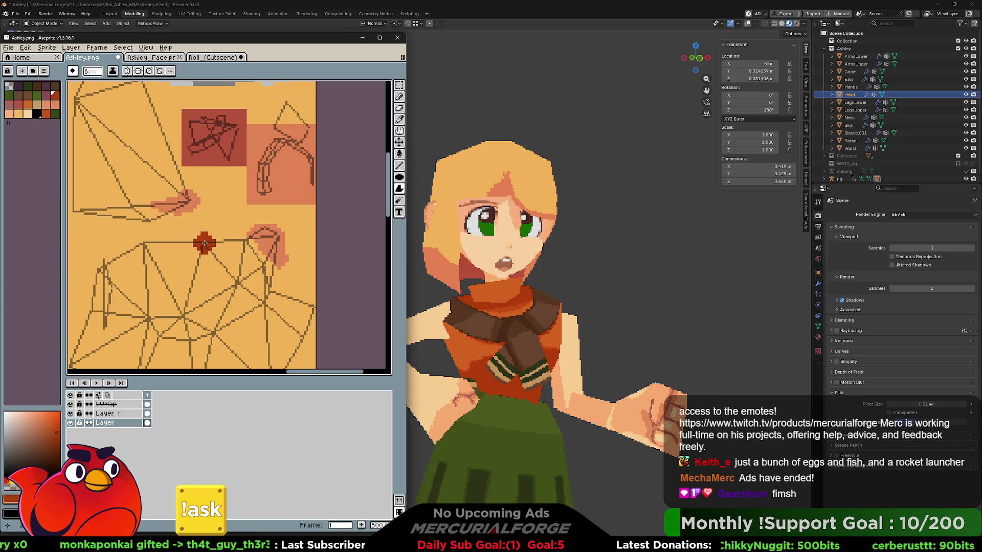
pyautogui.click(110, 414)
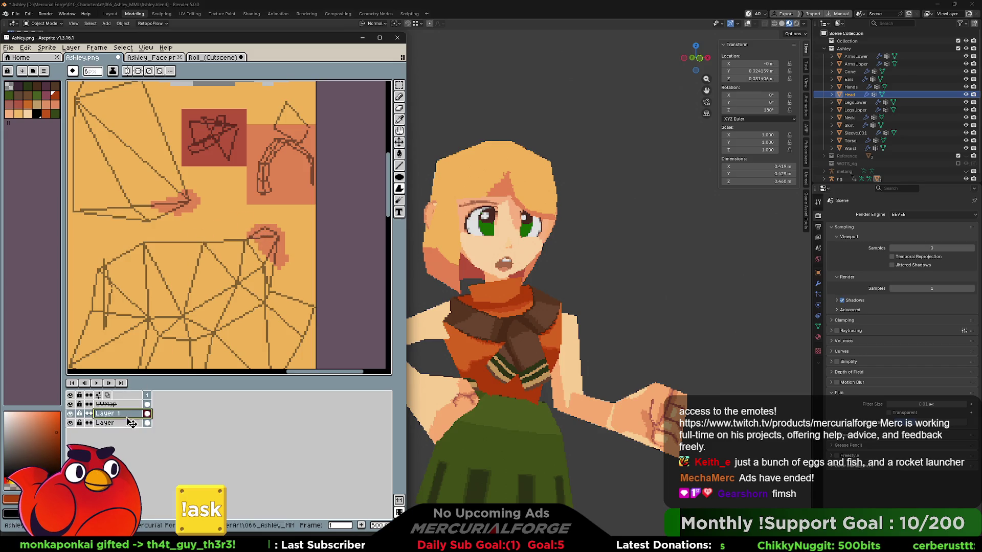
pyautogui.click(125, 424)
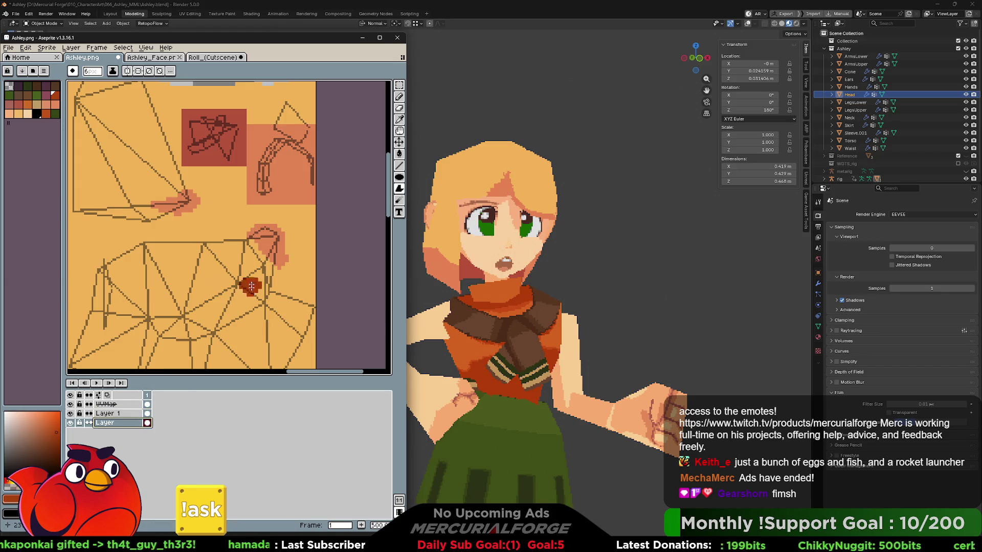
pyautogui.click(71, 414)
# - Paint the pink blush patch over with base orange, switching to a 1px brush and undoing the stray stroke
pyautogui.moveTo(243, 234)
pyautogui.mouseDown()
pyautogui.moveTo(279, 235)
pyautogui.moveTo(276, 264)
pyautogui.moveTo(289, 259)
pyautogui.moveTo(278, 231)
pyautogui.mouseUp()
pyautogui.keyDown('alt'); pyautogui.click(227, 230); pyautogui.keyUp('alt')
pyautogui.moveTo(284, 235); pyautogui.dragTo(240, 234, button='middle')
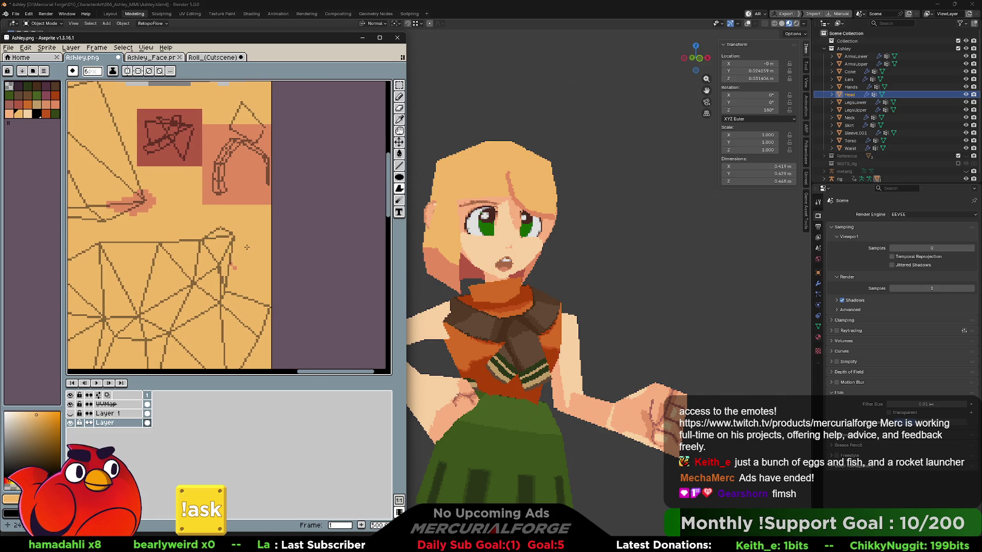
pyautogui.press('-')
pyautogui.press('-')
pyautogui.press('-')
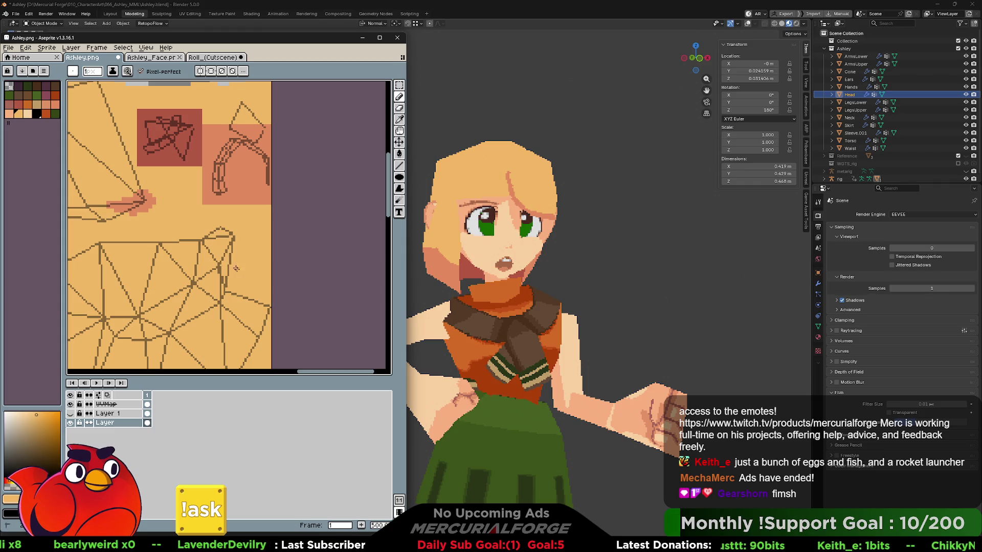
pyautogui.moveTo(247, 228); pyautogui.dragTo(296, 237, button='middle')
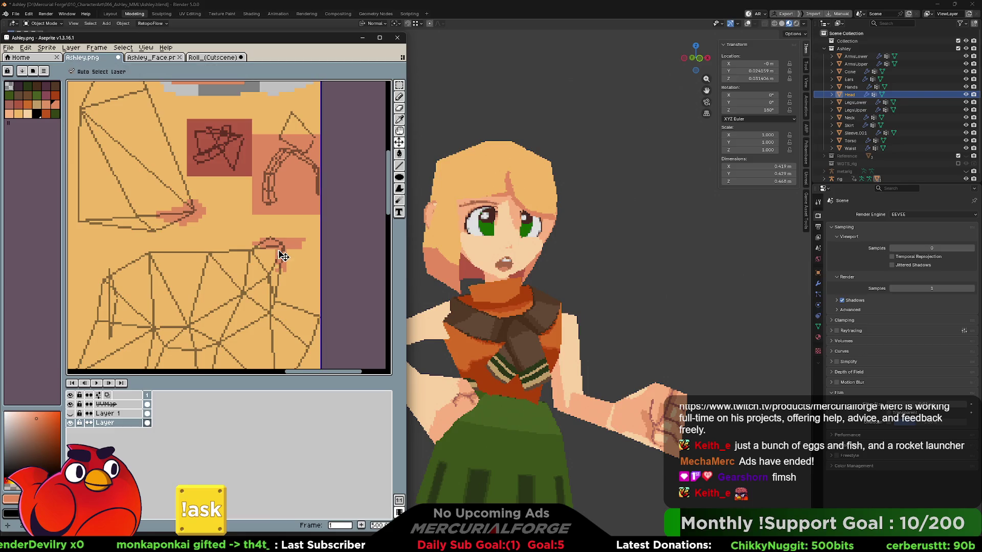
pyautogui.hotkey('ctrl', 'z')
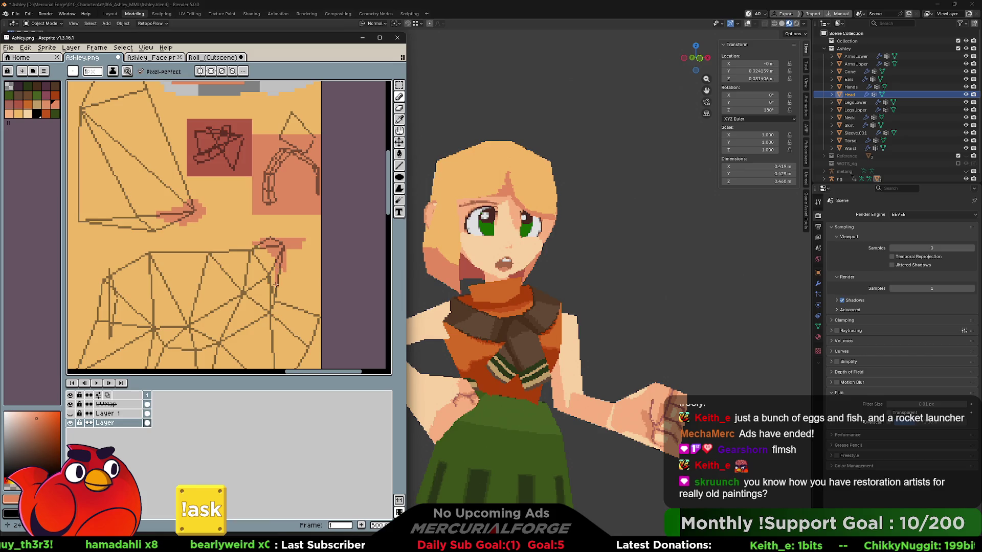
# - Undo the two remaining stray pink pencil marks in Aseprite after checking Blender
pyautogui.scroll(-2, 686, 194)
pyautogui.click(593, 251)
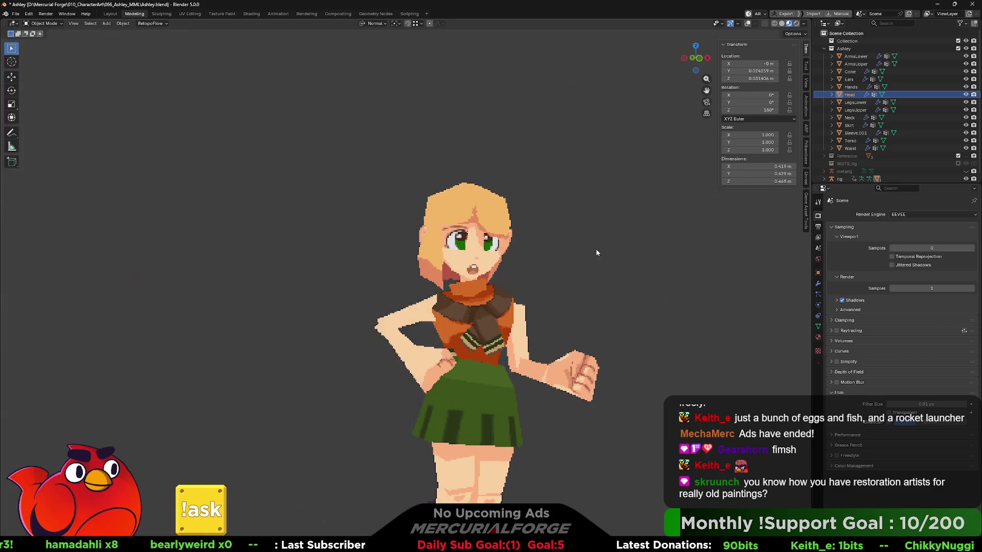
pyautogui.scroll(-1, 587, 248)
pyautogui.hotkey('alt', 'Tab')
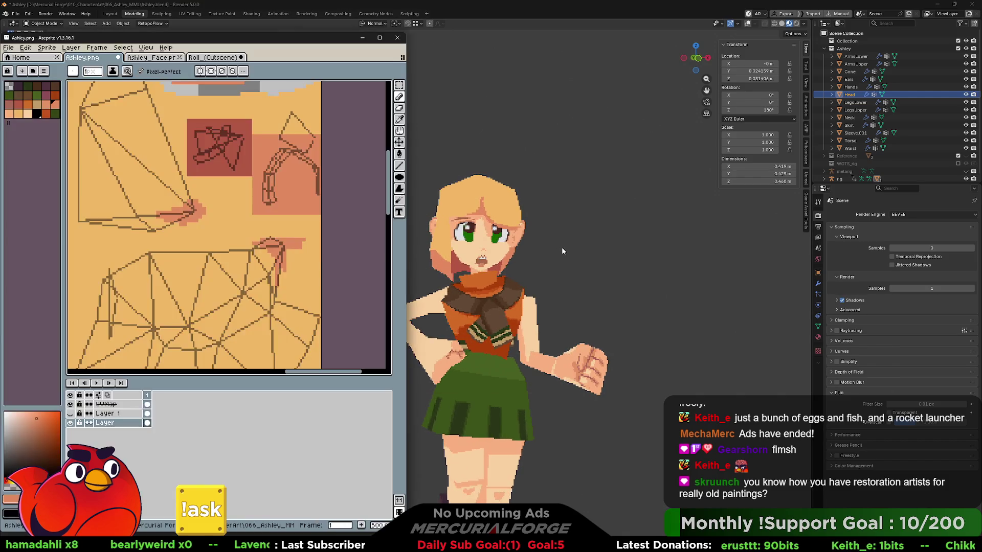
pyautogui.moveTo(563, 248); pyautogui.dragTo(567, 245, button='middle')
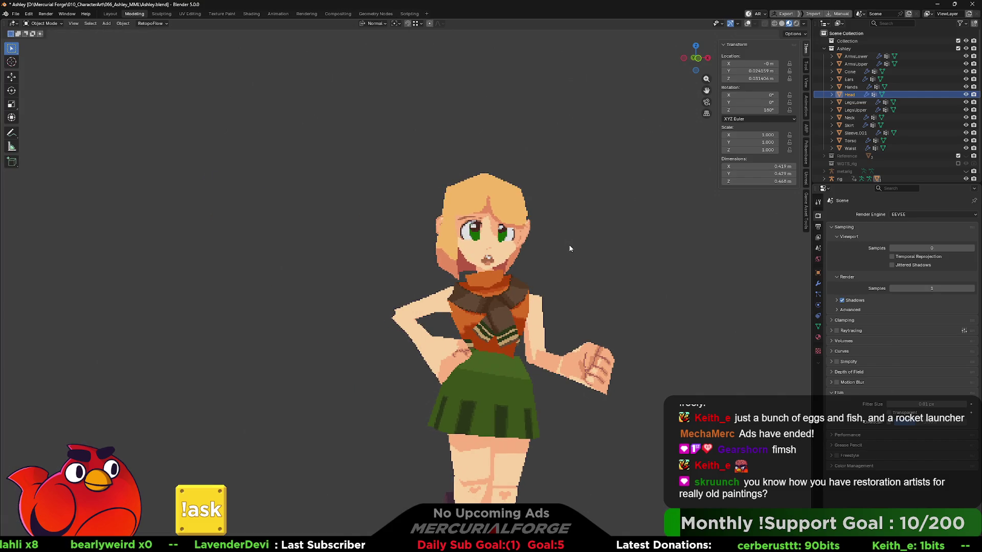
pyautogui.hotkey('alt', 'Tab')
pyautogui.hotkey('ctrl', 'z')
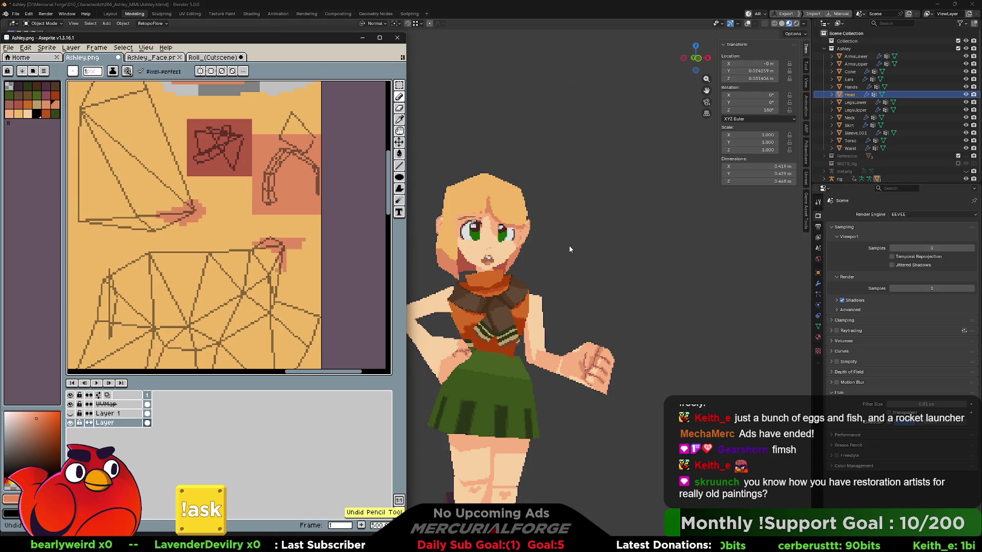
pyautogui.hotkey('ctrl', 'z')
pyautogui.hotkey('ctrl', 'z')
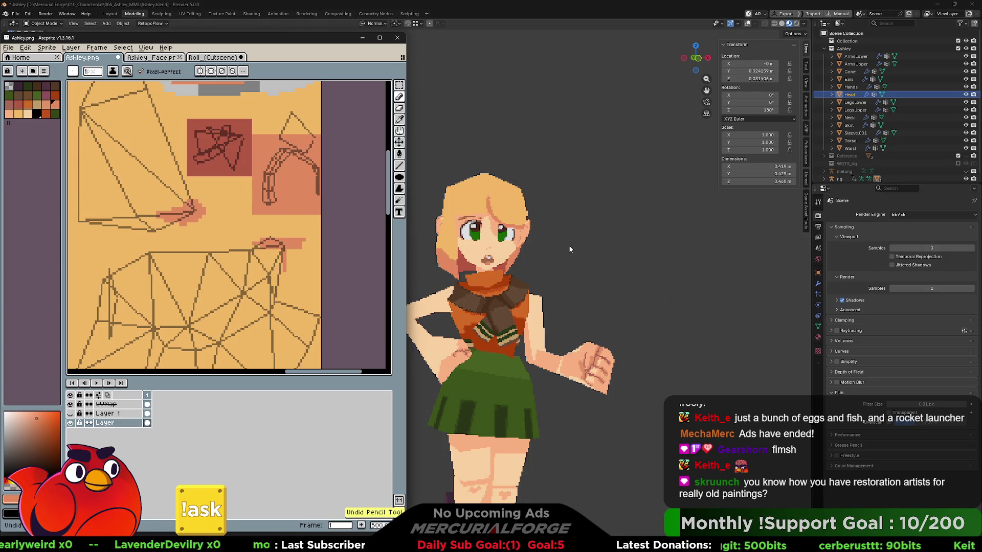
# - Orbit and zoom the Blender view to check the face from the side profile
pyautogui.click(569, 249)
pyautogui.moveTo(587, 259)
pyautogui.mouseDown(button='middle')
pyautogui.moveTo(544, 256)
pyautogui.moveTo(654, 261)
pyautogui.moveTo(493, 263)
pyautogui.mouseUp(button='middle')
pyautogui.scroll(2, 588, 255)
pyautogui.scroll(4, 533, 259)
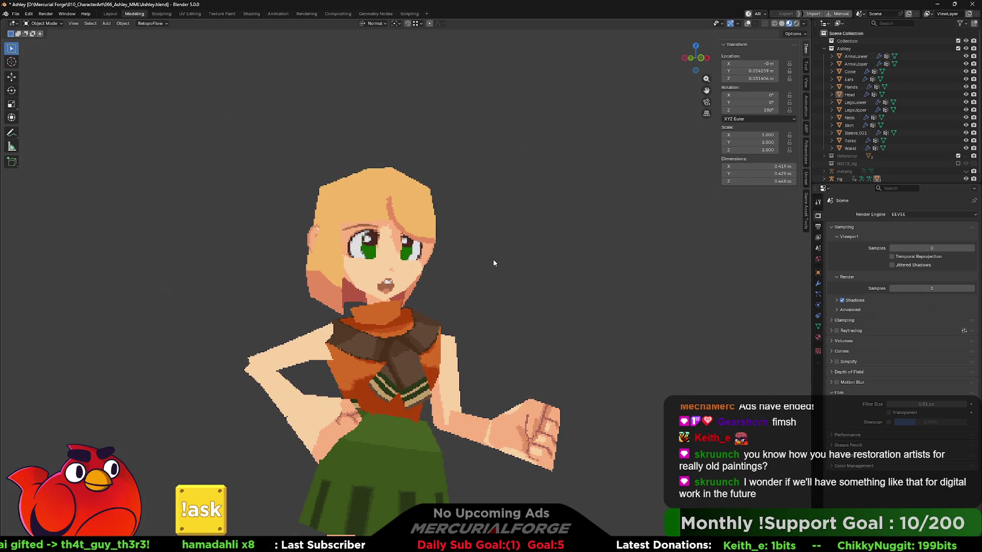
pyautogui.scroll(2, 494, 263)
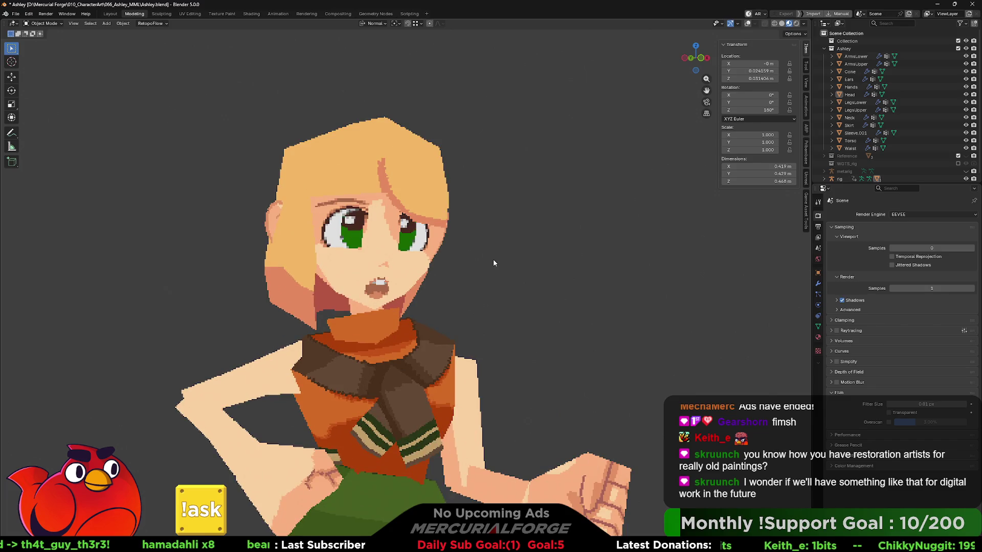
pyautogui.moveTo(493, 263)
pyautogui.mouseDown(button='middle')
pyautogui.moveTo(495, 271)
pyautogui.moveTo(550, 269)
pyautogui.moveTo(471, 274)
pyautogui.moveTo(591, 254)
pyautogui.moveTo(566, 257)
pyautogui.moveTo(582, 255)
pyautogui.mouseUp(button='middle')
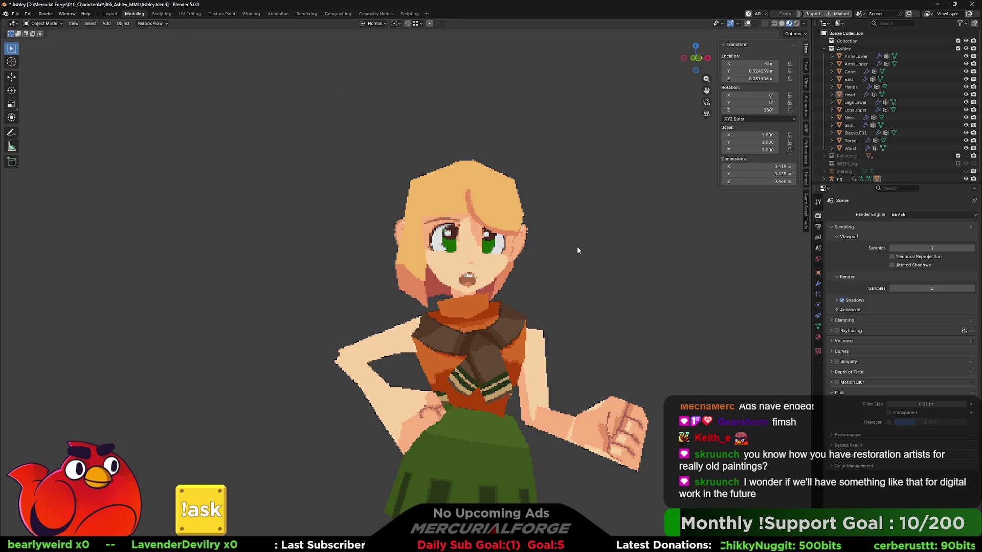
pyautogui.hotkey('alt', 'Tab')
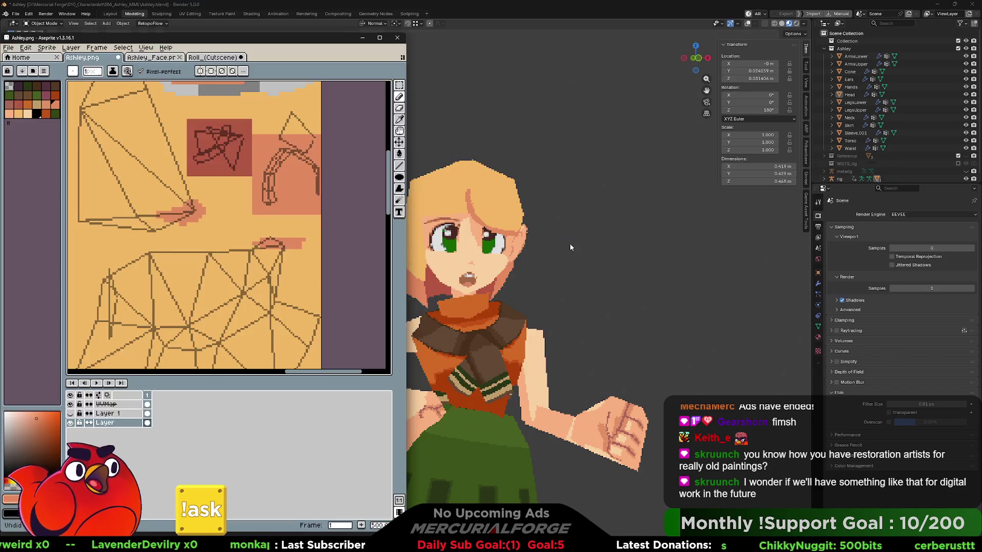
# - Pan and zoom around the Roll_(Cutscene) face sprite sheet, starting from its top-left tile
pyautogui.click(168, 57)
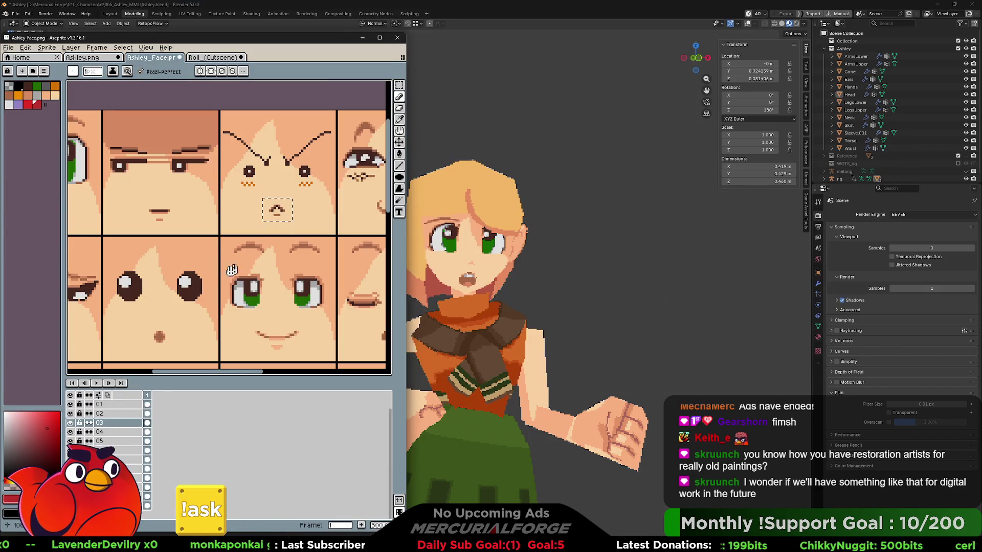
pyautogui.moveTo(214, 273); pyautogui.dragTo(243, 257, button='middle')
pyautogui.moveTo(72, 146)
pyautogui.mouseDown(button='middle')
pyautogui.moveTo(164, 143)
pyautogui.moveTo(233, 207)
pyautogui.mouseUp(button='middle')
pyautogui.scroll(1, 233, 207)
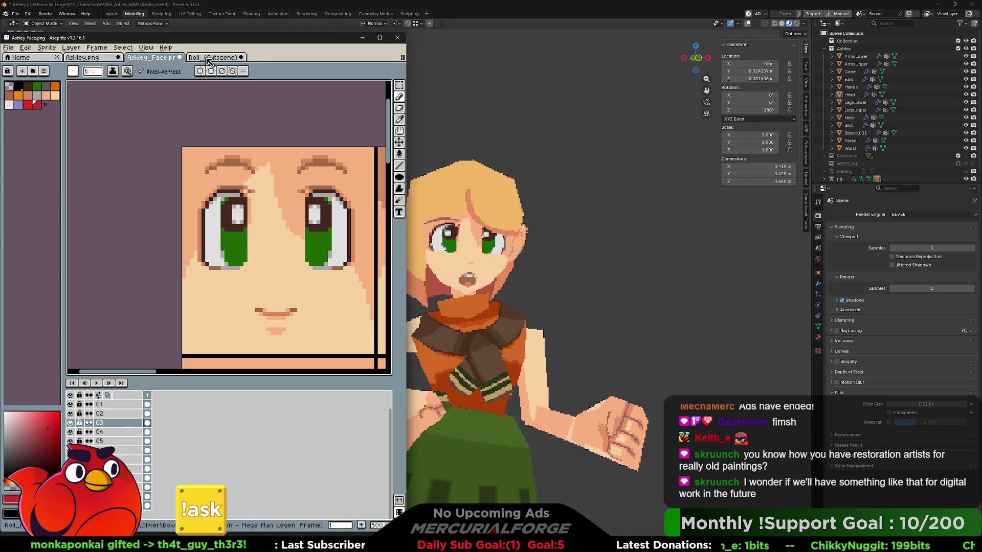
pyautogui.scroll(-1, 199, 217)
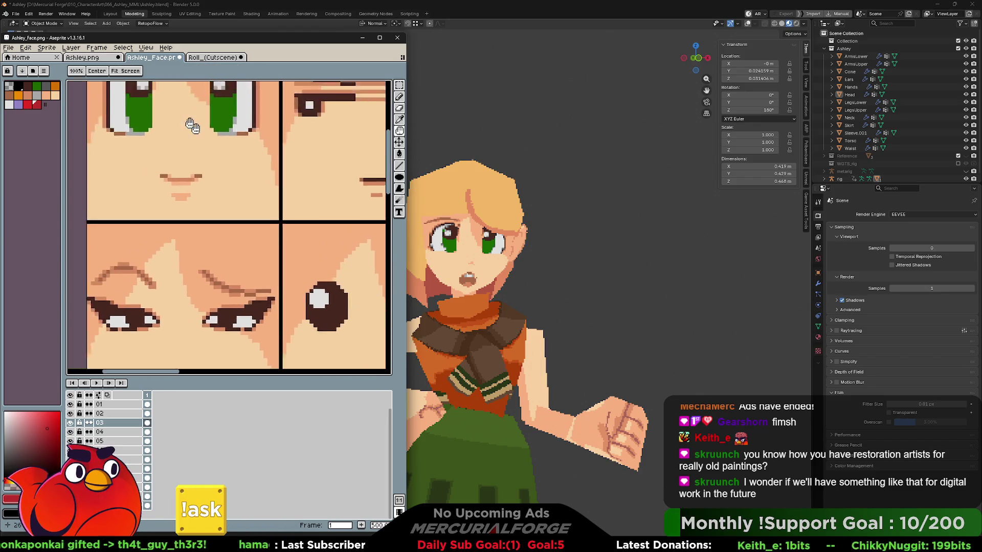
pyautogui.scroll(1, 205, 215)
pyautogui.hotkey('ctrl', 'Tab')
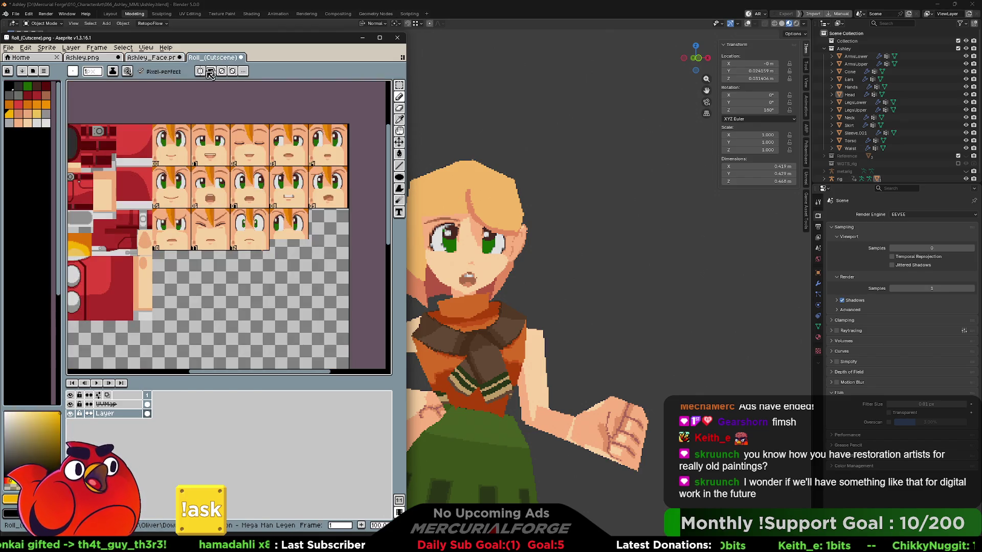
pyautogui.scroll(1, 183, 183)
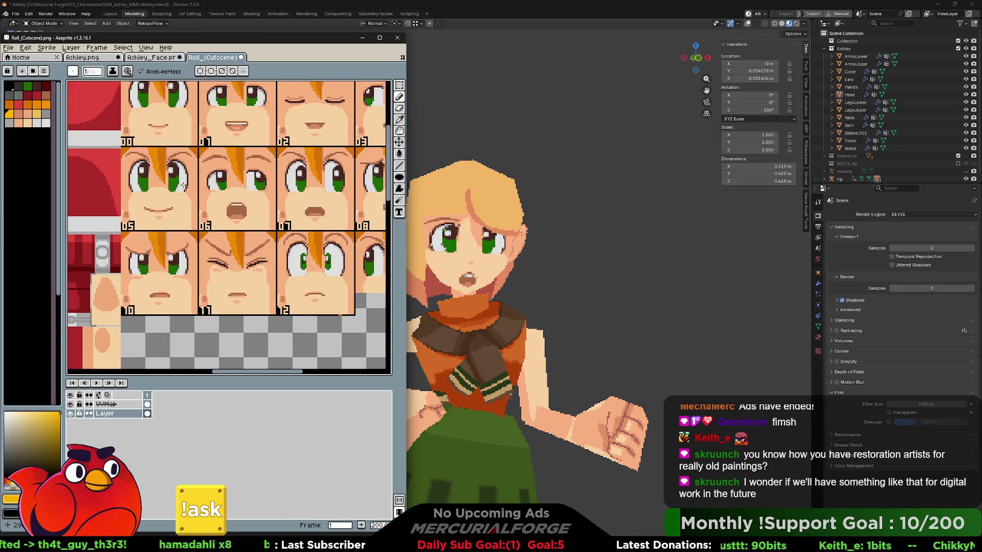
pyautogui.scroll(-3, 183, 186)
pyautogui.scroll(5, 224, 232)
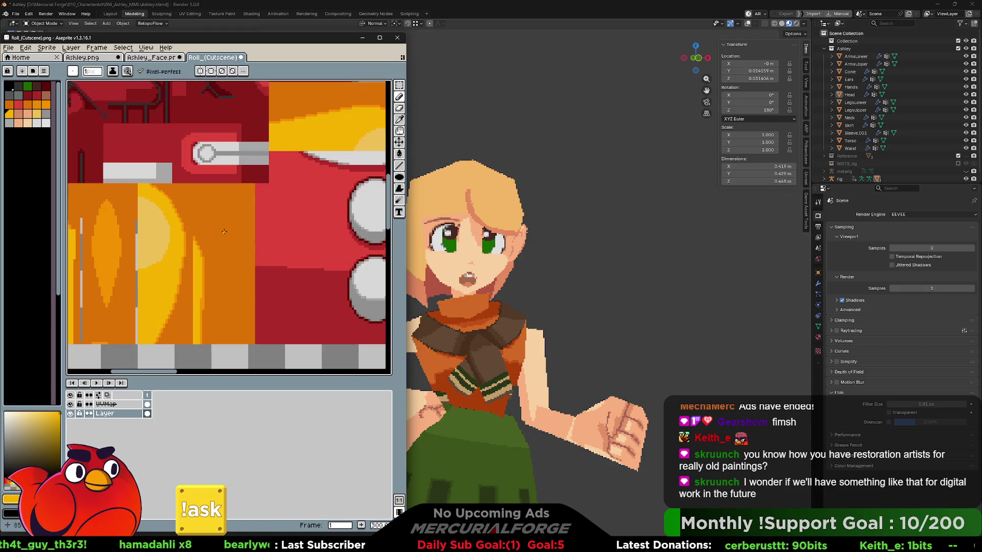
# - Go through the Ashley_Face sprite to the Ashley.png body texture, keeping the pencil active
pyautogui.press('i')
pyautogui.press('b')
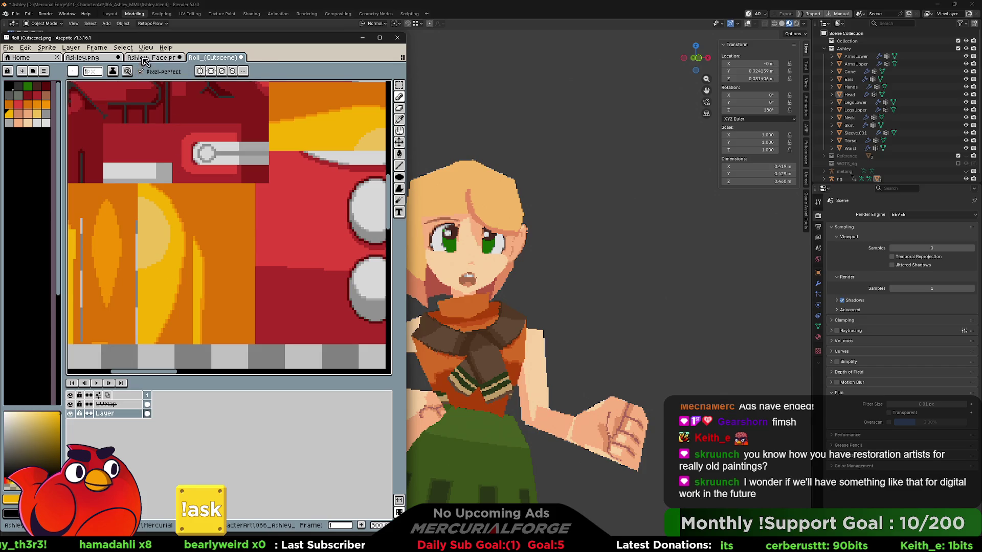
pyautogui.click(148, 57)
pyautogui.click(90, 57)
# - Read the tan foreground colour's hex value f3b765, then return to Ashley_Face.png
pyautogui.press('i')
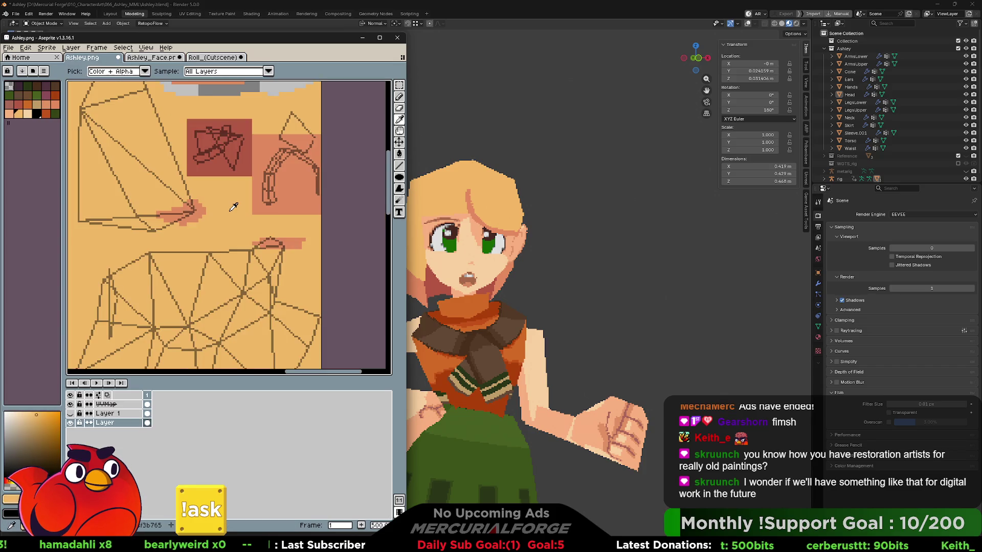
pyautogui.press('b')
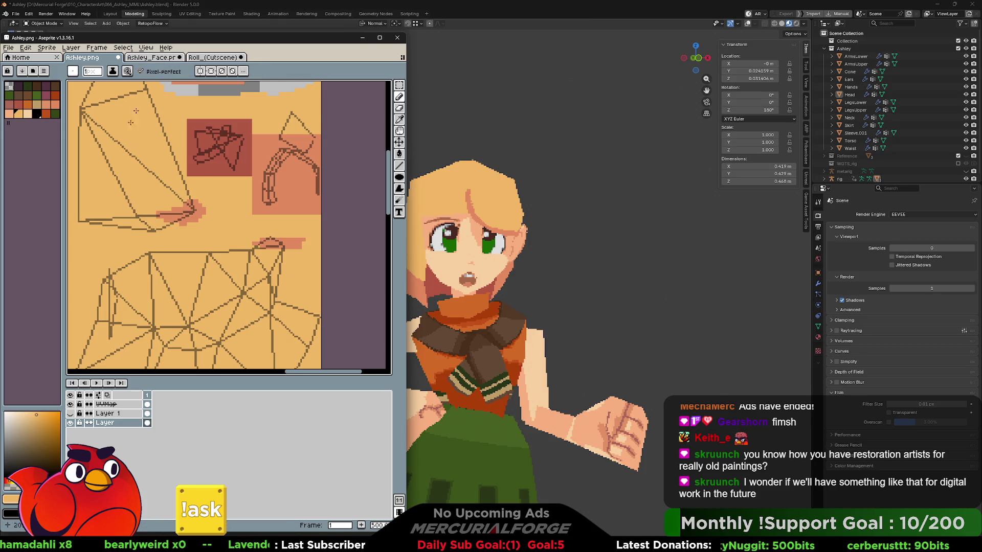
pyautogui.click(11, 499)
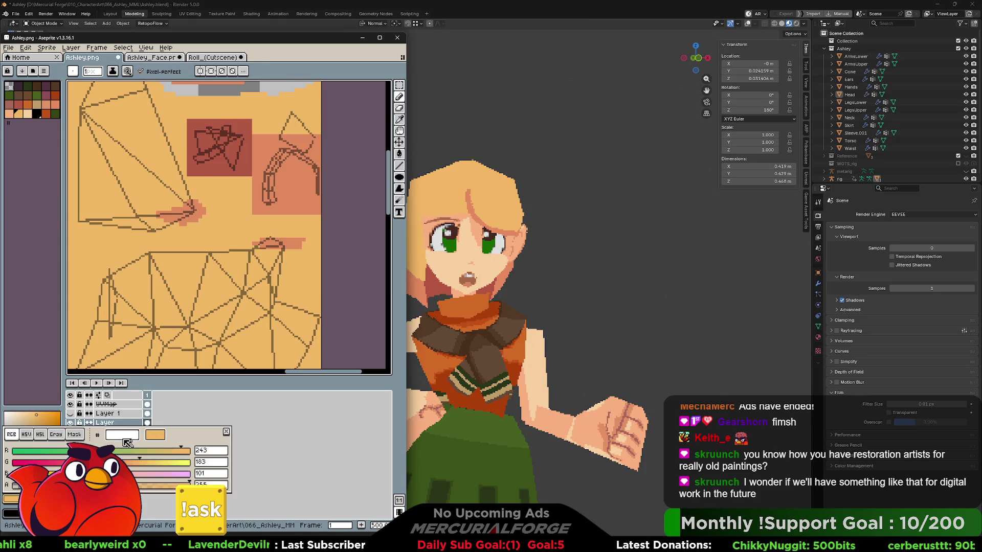
pyautogui.click(226, 432)
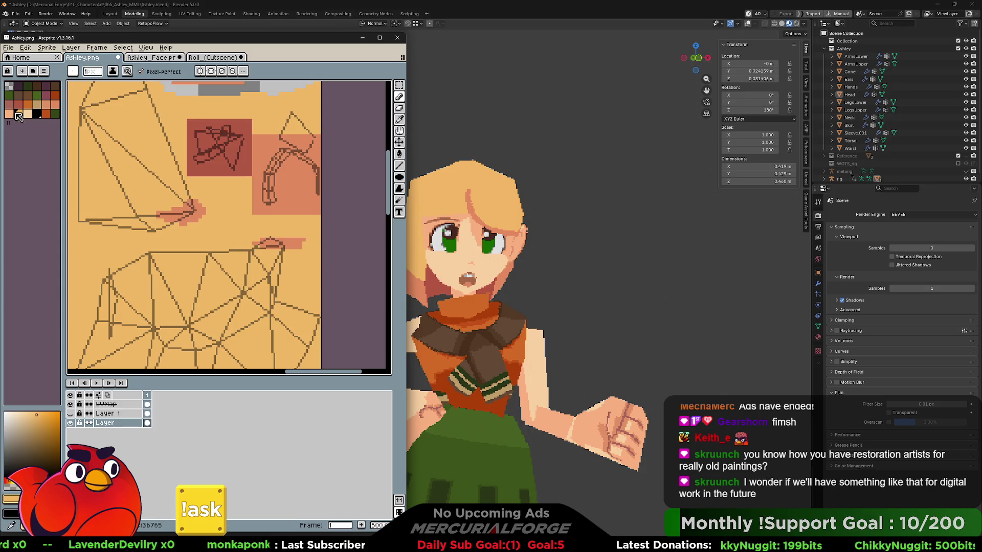
pyautogui.doubleClick(18, 113)
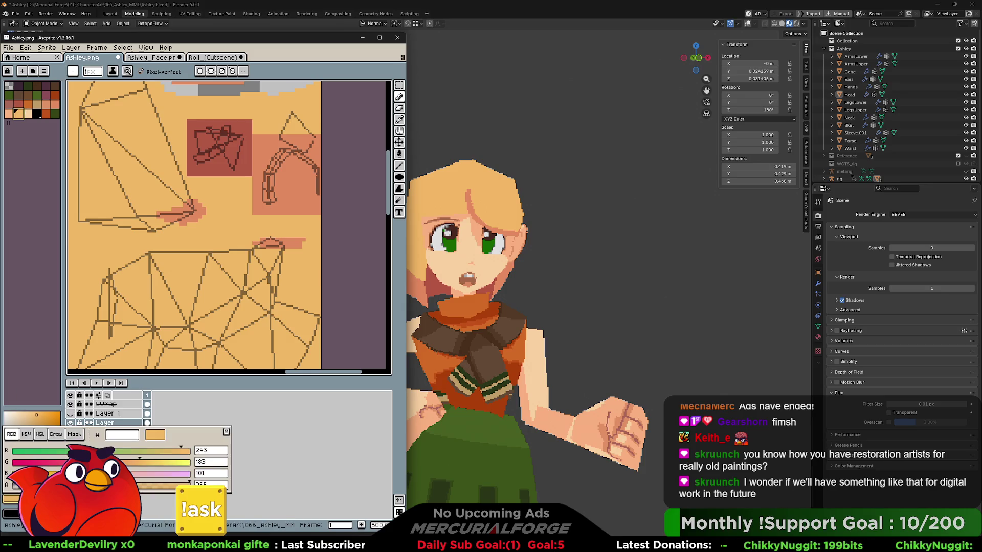
pyautogui.doubleClick(134, 436)
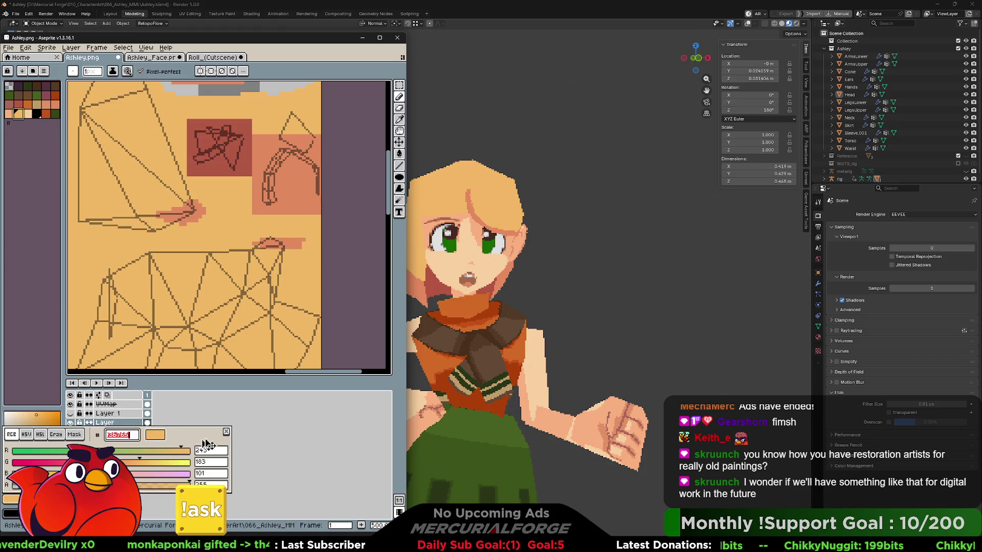
pyautogui.click(226, 432)
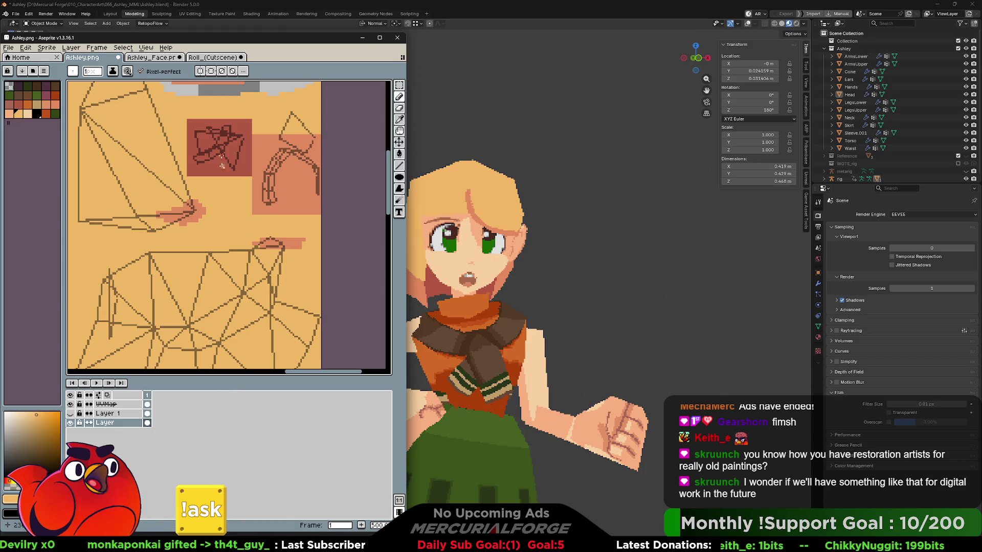
pyautogui.click(152, 57)
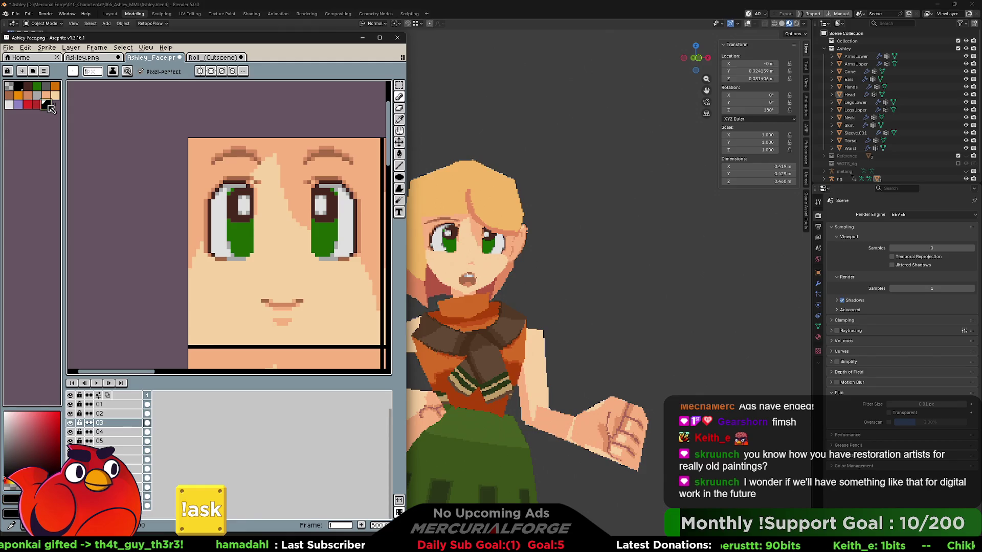
# - Pick the tan f3b765 swatch as drawing colour and pan to the other face tiles
pyautogui.click(11, 499)
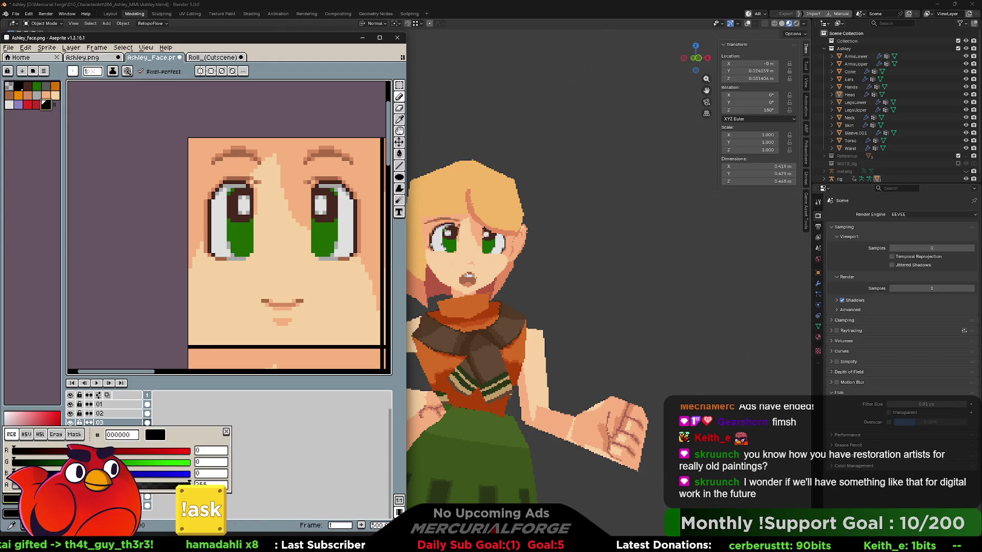
pyautogui.click(137, 438)
pyautogui.write('f3b765')
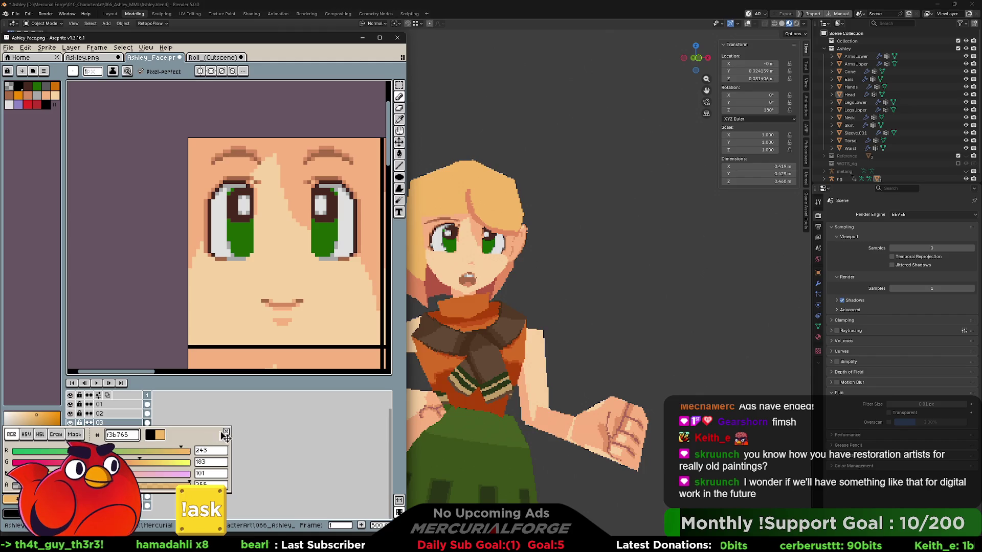
pyautogui.click(225, 453)
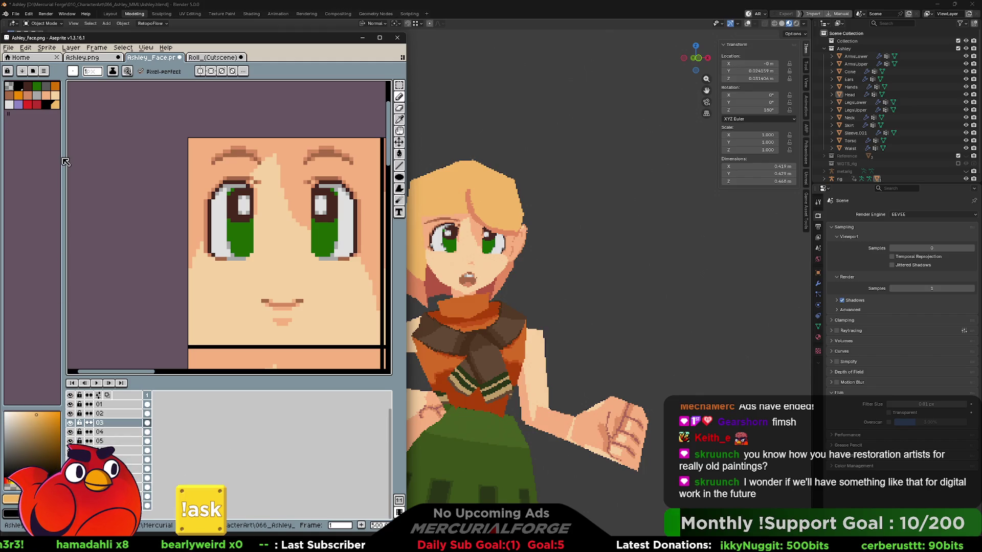
pyautogui.click(47, 106)
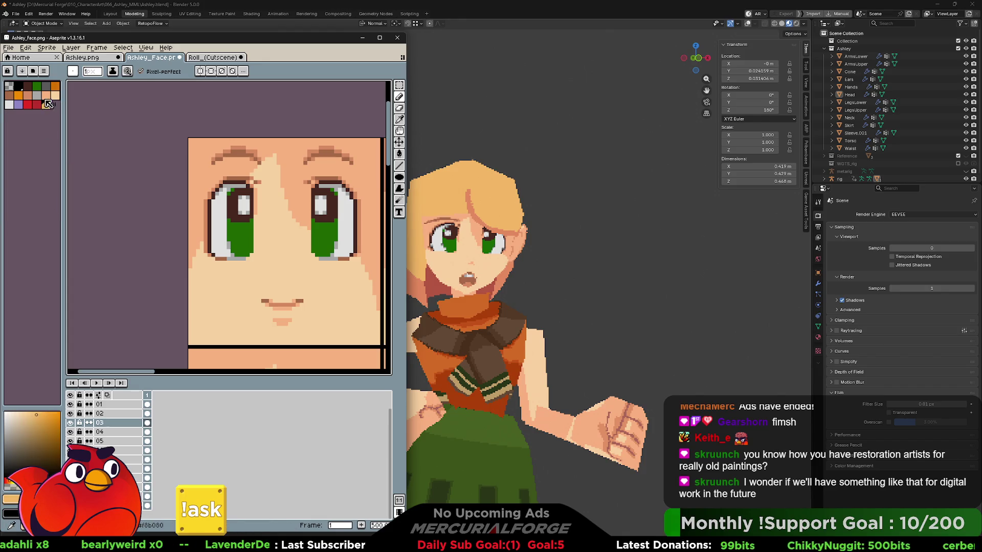
pyautogui.click(47, 105)
pyautogui.moveTo(259, 166); pyautogui.dragTo(269, 191, button='middle')
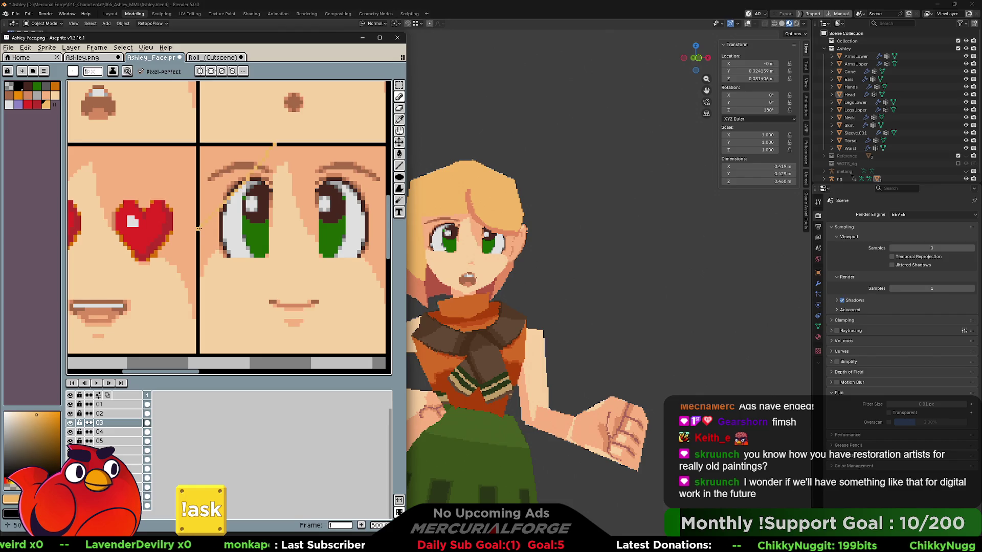
# - With a 10px brush, paint a tan hair lock beside the left eye and check it in Blender
pyautogui.press('+')
pyautogui.press('+')
pyautogui.press('+')
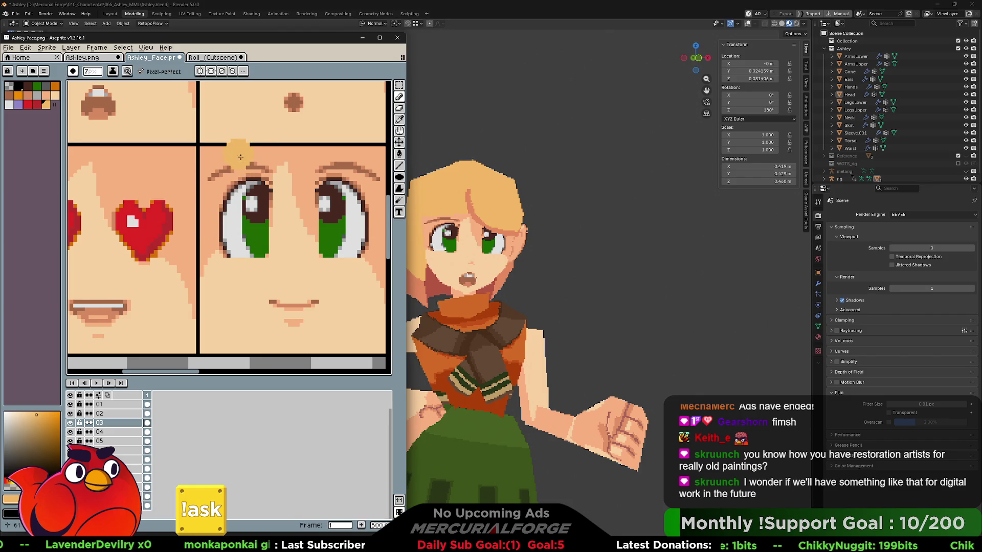
pyautogui.press('+')
pyautogui.press('+')
pyautogui.press('+')
pyautogui.moveTo(248, 149)
pyautogui.mouseDown()
pyautogui.moveTo(215, 210)
pyautogui.moveTo(208, 156)
pyautogui.moveTo(226, 153)
pyautogui.mouseUp()
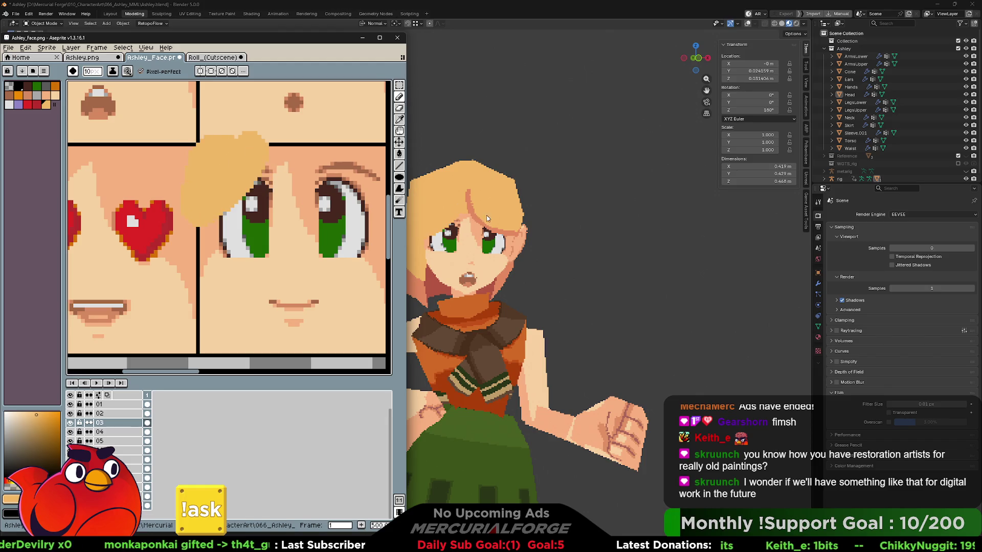
pyautogui.click(522, 205)
pyautogui.moveTo(522, 204)
pyautogui.mouseDown(button='middle')
pyautogui.moveTo(479, 211)
pyautogui.moveTo(533, 209)
pyautogui.mouseUp(button='middle')
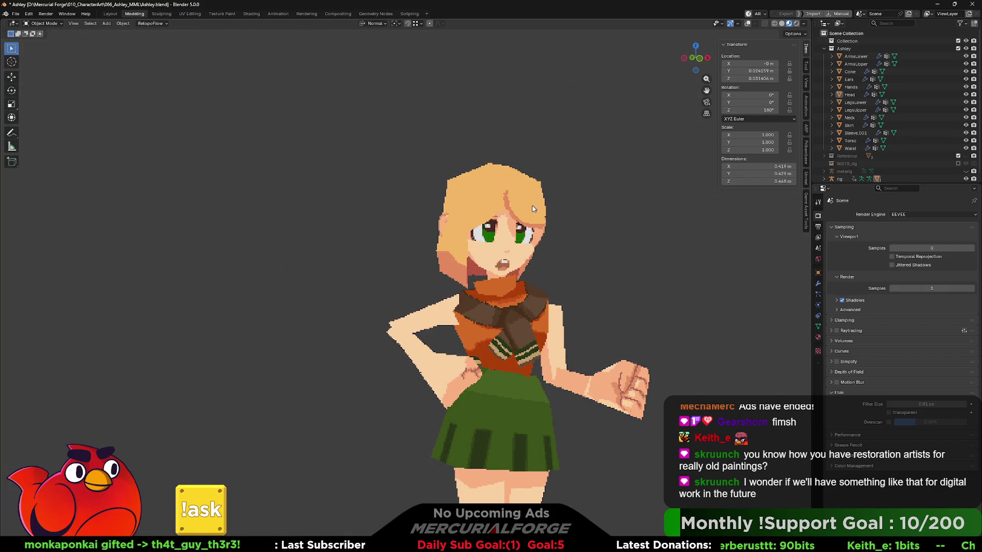
pyautogui.hotkey('alt', 'Tab')
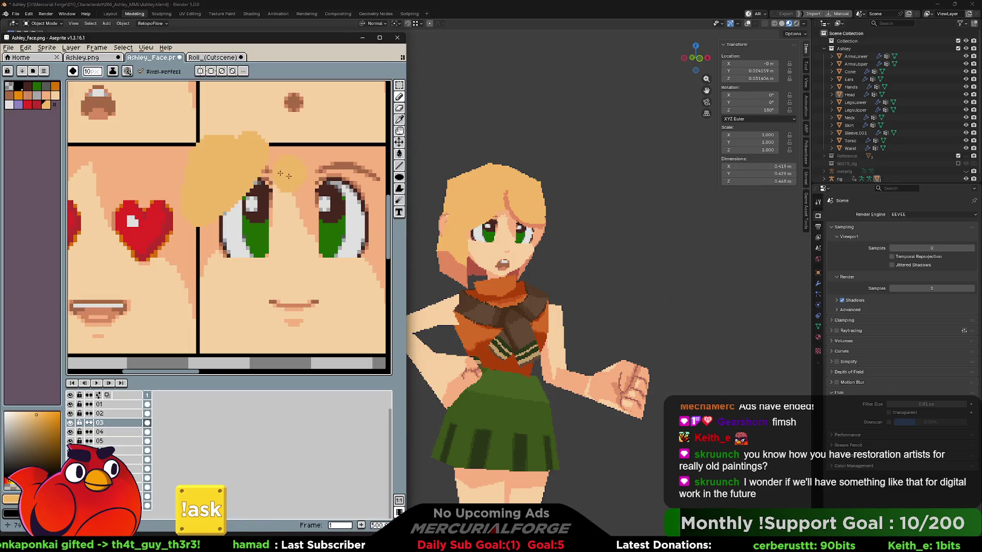
# - Redraw the black tile border and vertical divider through the hair with a 3px black brush
pyautogui.press('space')
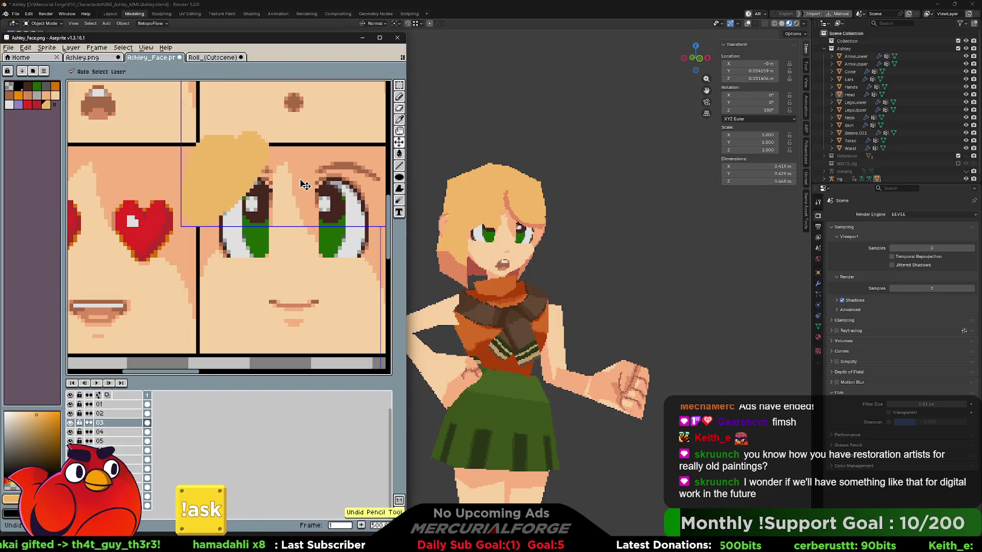
pyautogui.moveTo(267, 166); pyautogui.dragTo(281, 212)
pyautogui.press('alt')
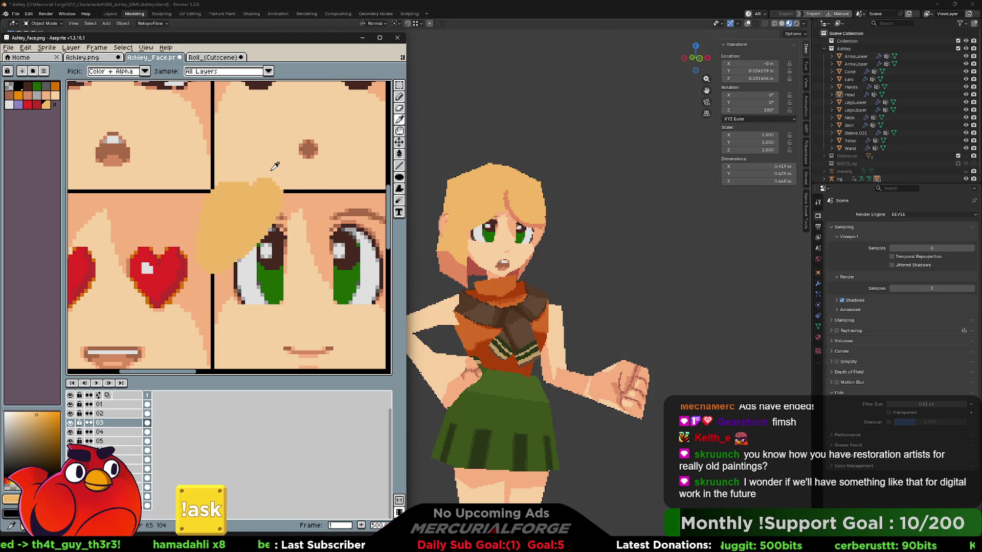
pyautogui.click(298, 190)
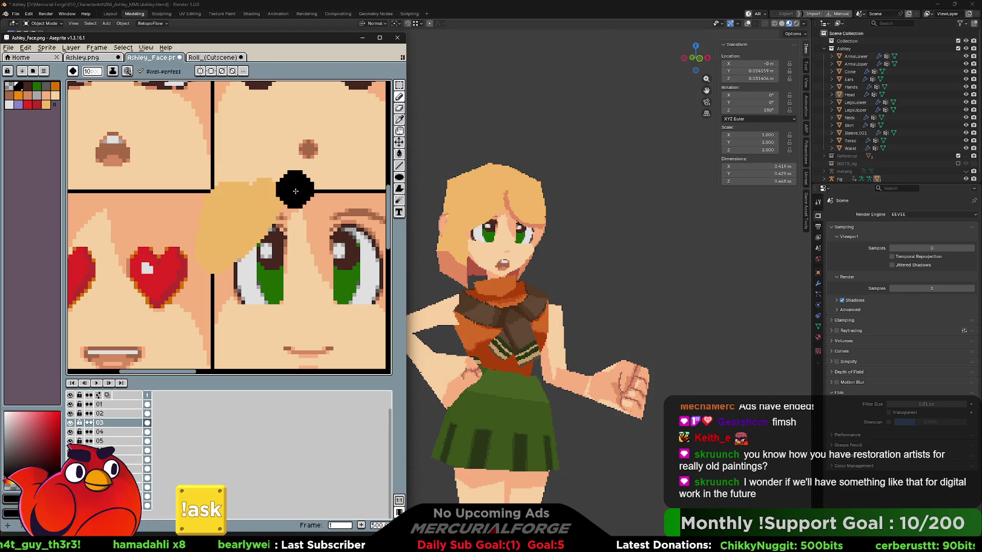
pyautogui.press(']')
pyautogui.press(']')
pyautogui.press(']')
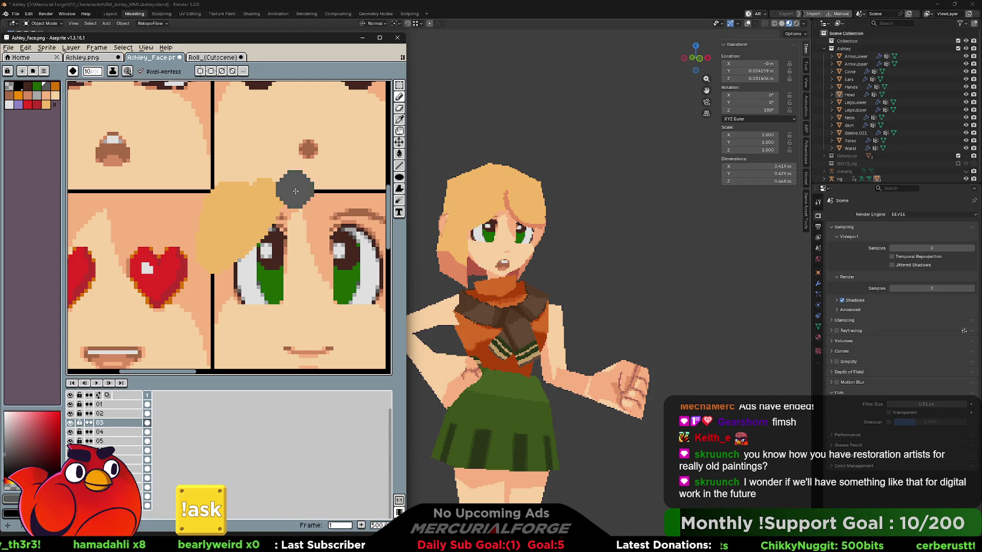
pyautogui.press(']')
pyautogui.press(']')
pyautogui.press(']')
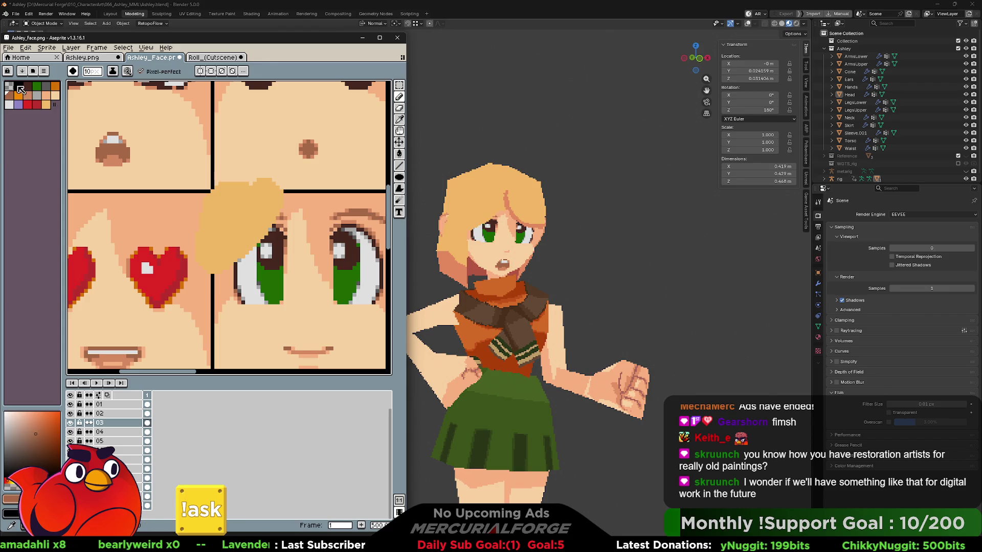
pyautogui.click(18, 87)
pyautogui.press('-')
pyautogui.press('-')
pyautogui.press('-')
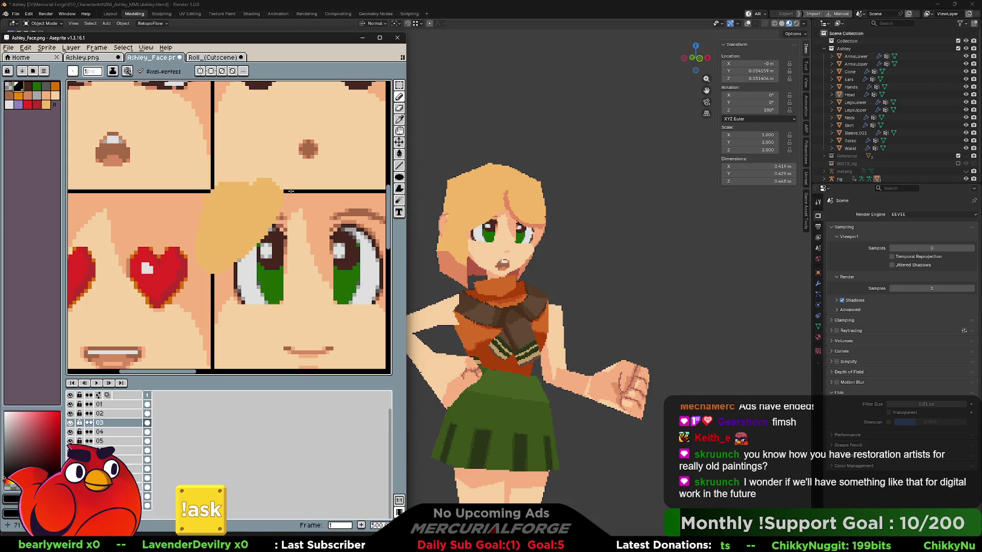
pyautogui.moveTo(290, 191)
pyautogui.mouseDown()
pyautogui.moveTo(212, 190)
pyautogui.moveTo(213, 279)
pyautogui.mouseUp()
pyautogui.keyDown('alt'); pyautogui.click(213, 276); pyautogui.keyUp('alt')
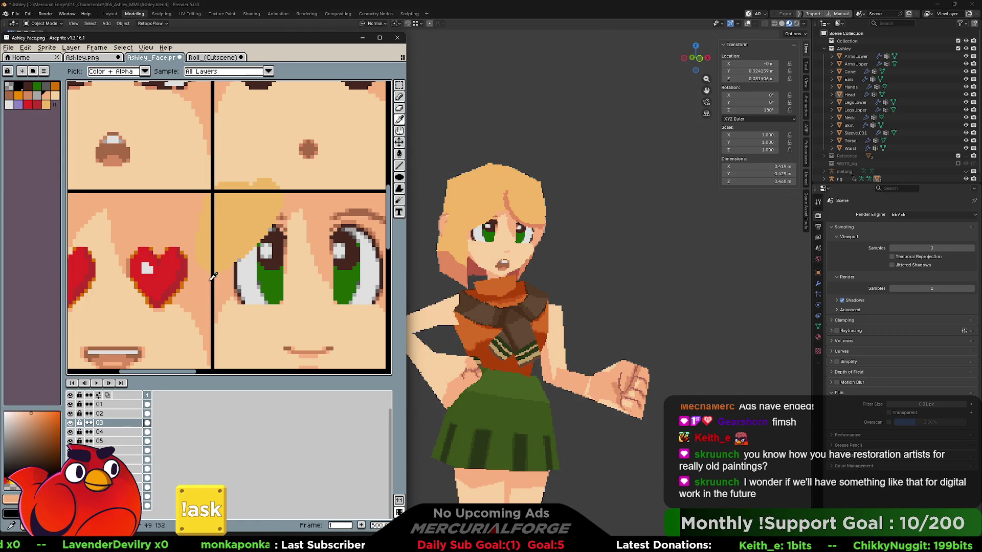
# - Fill the strip beside the lower-left panel divider and draw a vertical line down beside it
pyautogui.press('g')
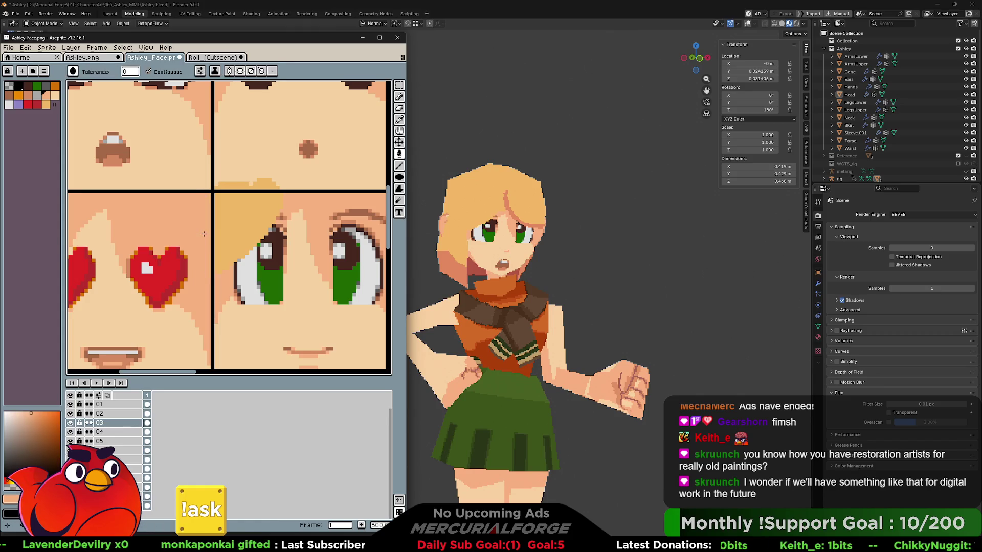
pyautogui.click(204, 235)
pyautogui.press('b')
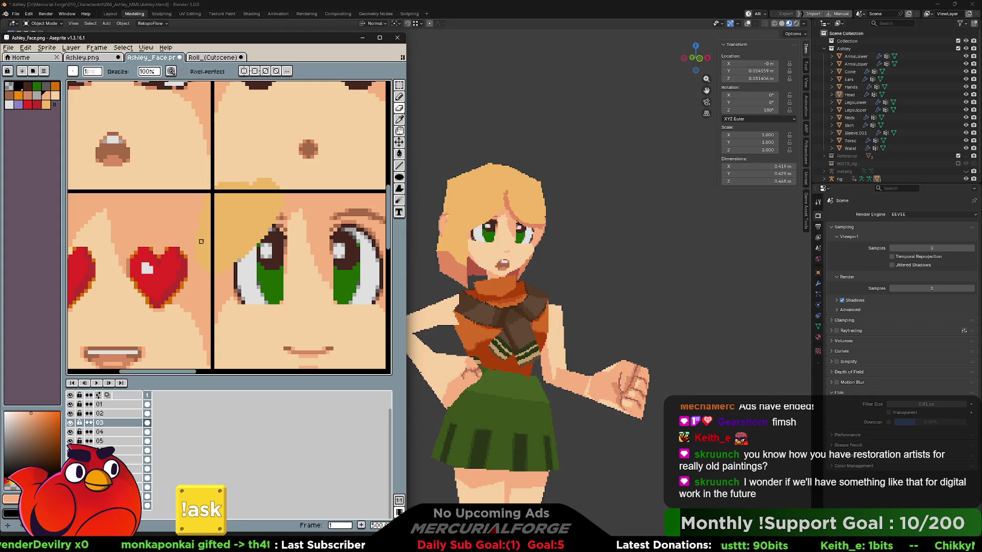
pyautogui.moveTo(209, 226); pyautogui.dragTo(209, 280)
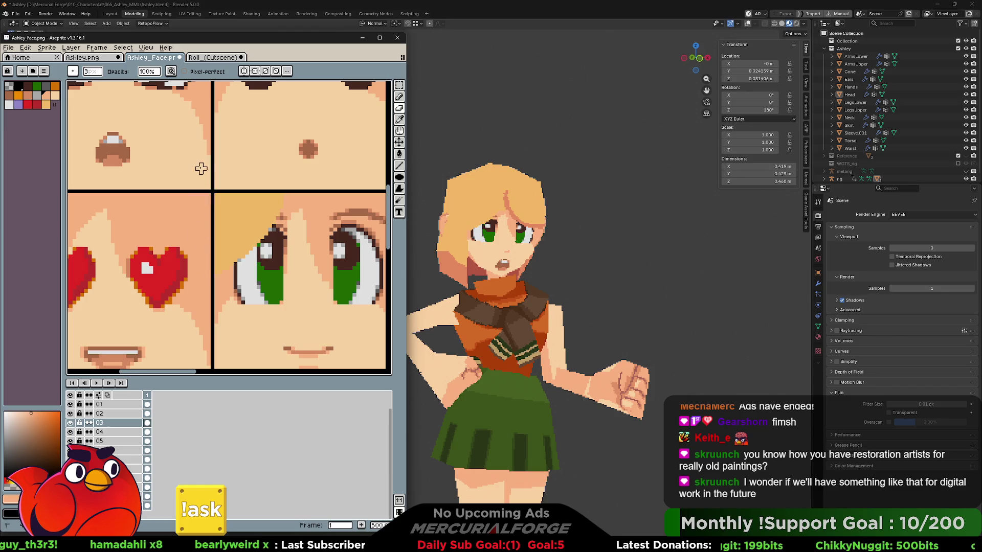
# - Check the current foreground hex value on the Ashley_Face sprite sheet
pyautogui.click(87, 60)
pyautogui.press('i')
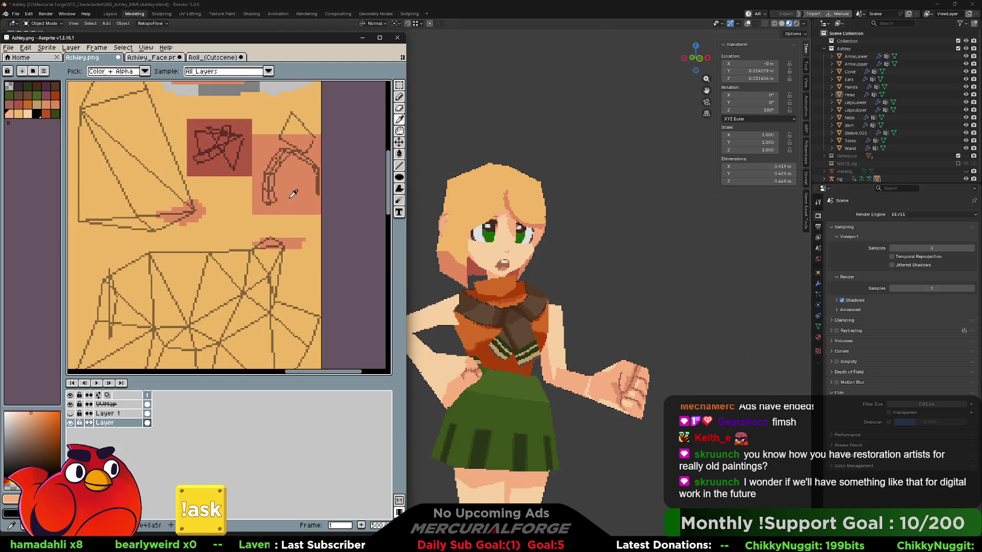
pyautogui.click(160, 59)
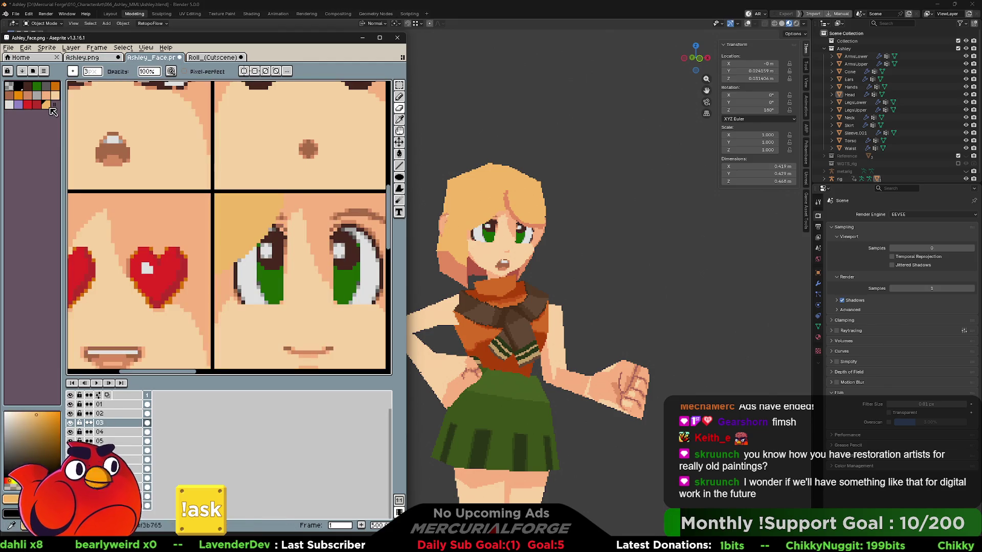
pyautogui.click(30, 498)
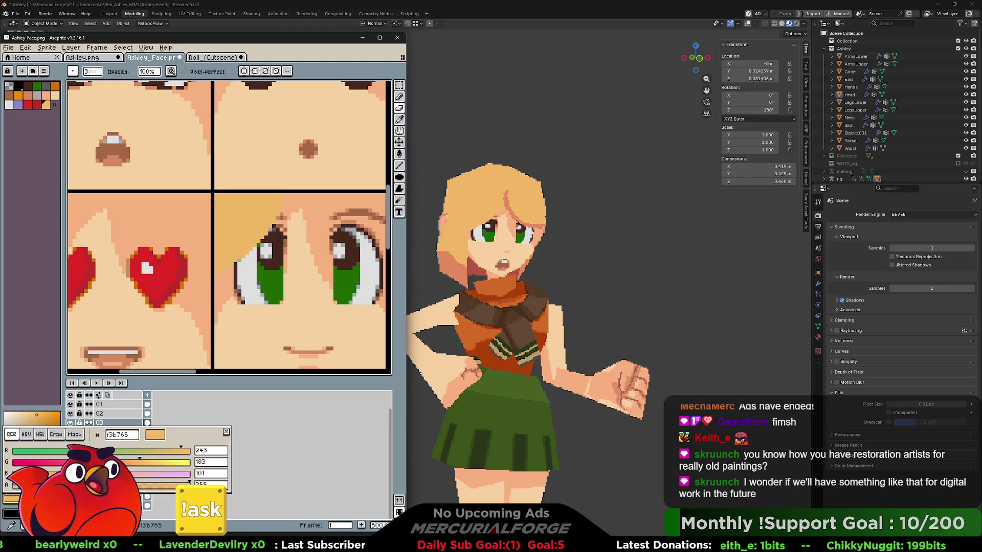
pyautogui.click(134, 435)
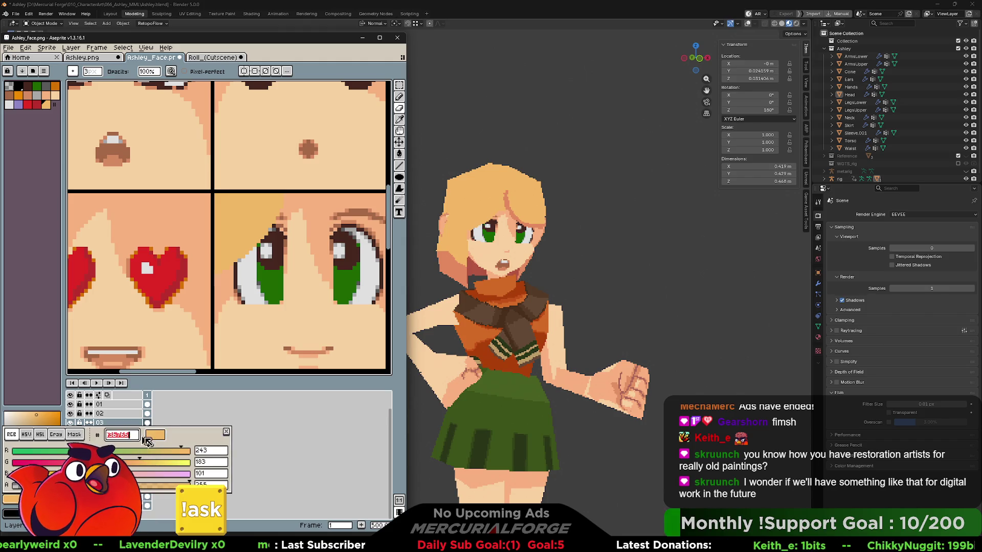
pyautogui.click(226, 432)
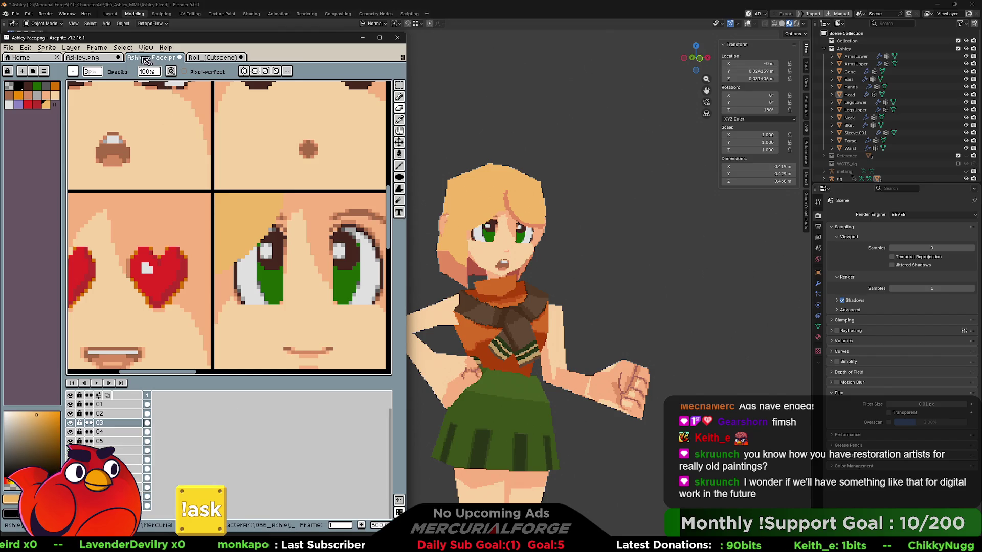
# - Eyedrop the salmon skin tone from the Ashley.png texture and read its hex value
pyautogui.click(102, 58)
pyautogui.press('i')
pyautogui.click(296, 197)
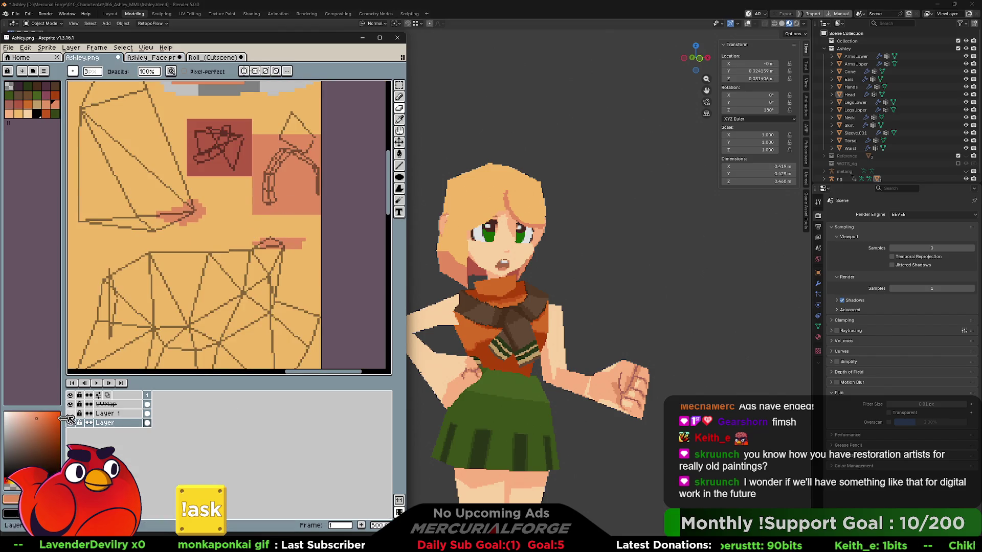
pyautogui.click(31, 499)
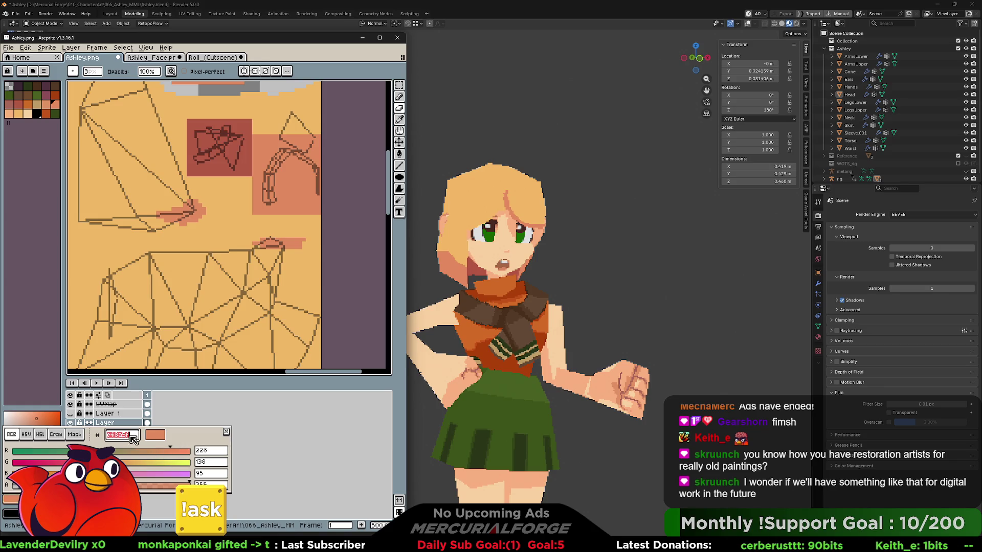
pyautogui.click(226, 432)
pyautogui.click(154, 58)
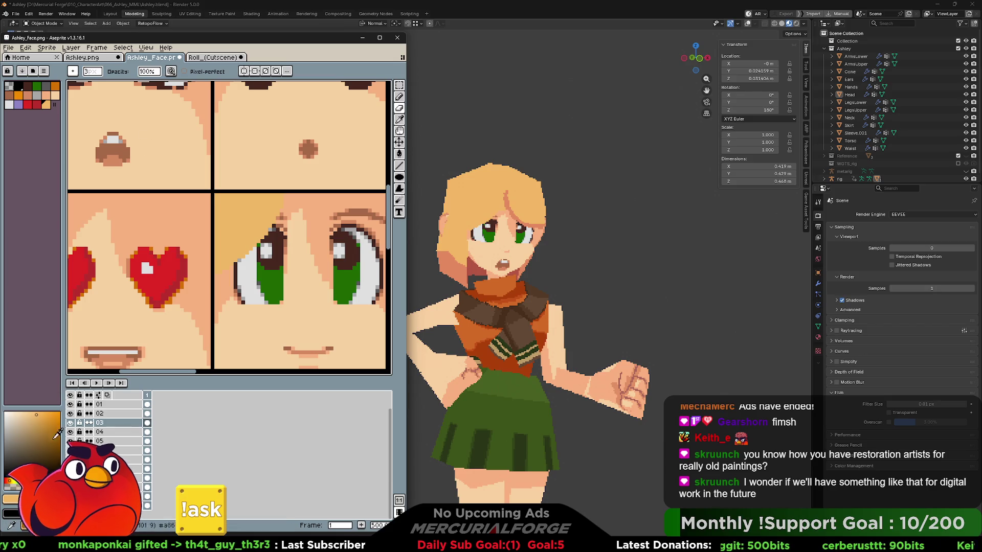
# - Set the Ashley_Face foreground colour to hex e48a5f
pyautogui.click(31, 498)
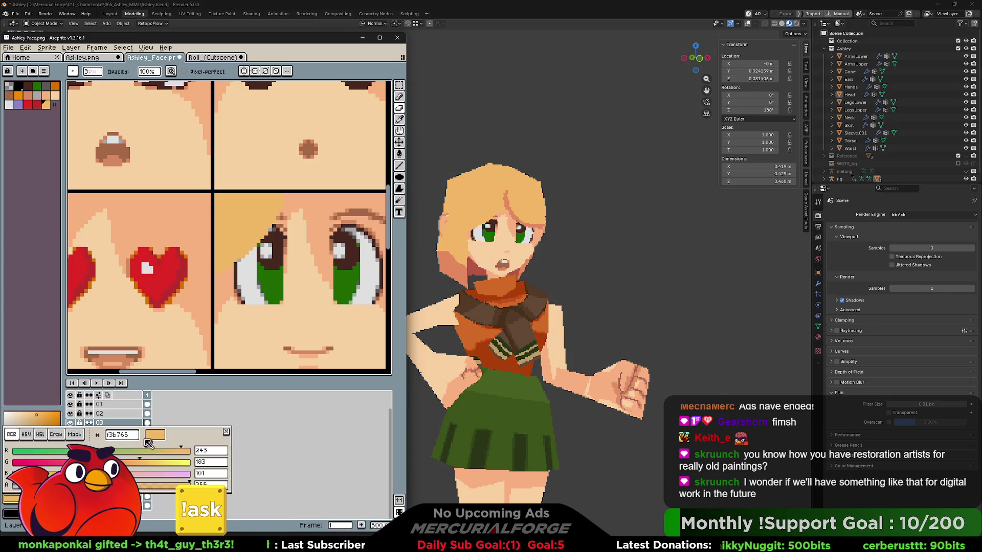
pyautogui.doubleClick(122, 435)
pyautogui.write('e48a5f')
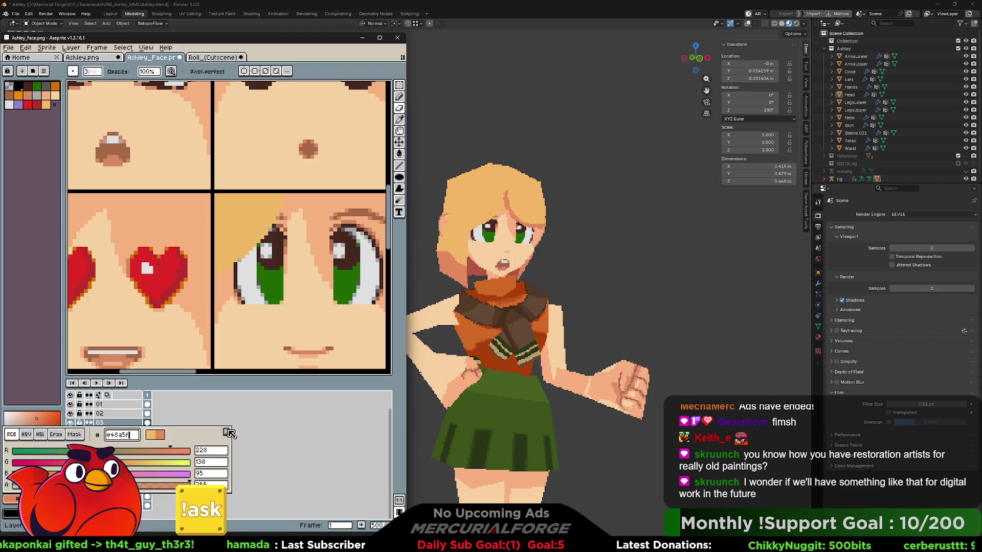
pyautogui.click(227, 432)
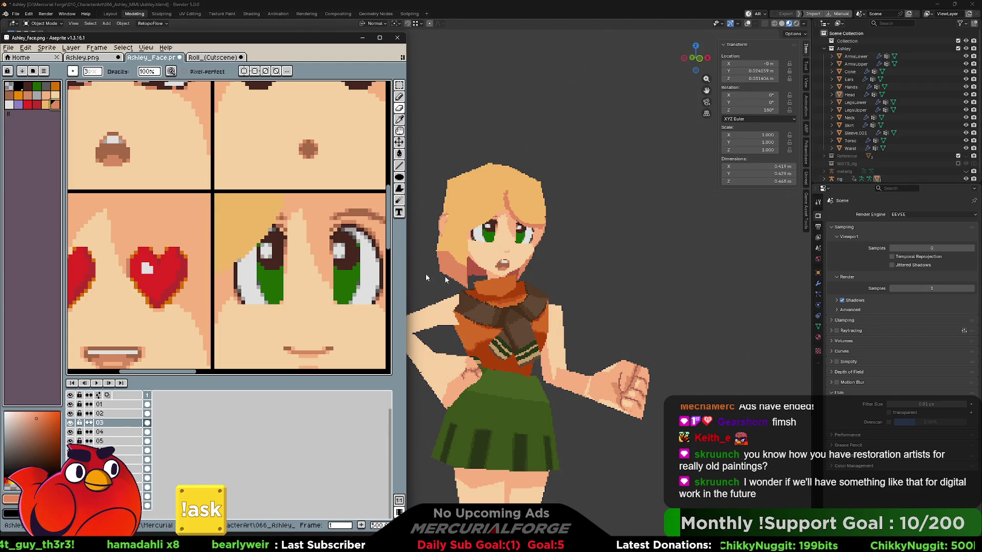
# - Draw a 1px dark pencil outline along the hair edge beside the left eye
pyautogui.press('-')
pyautogui.press('-')
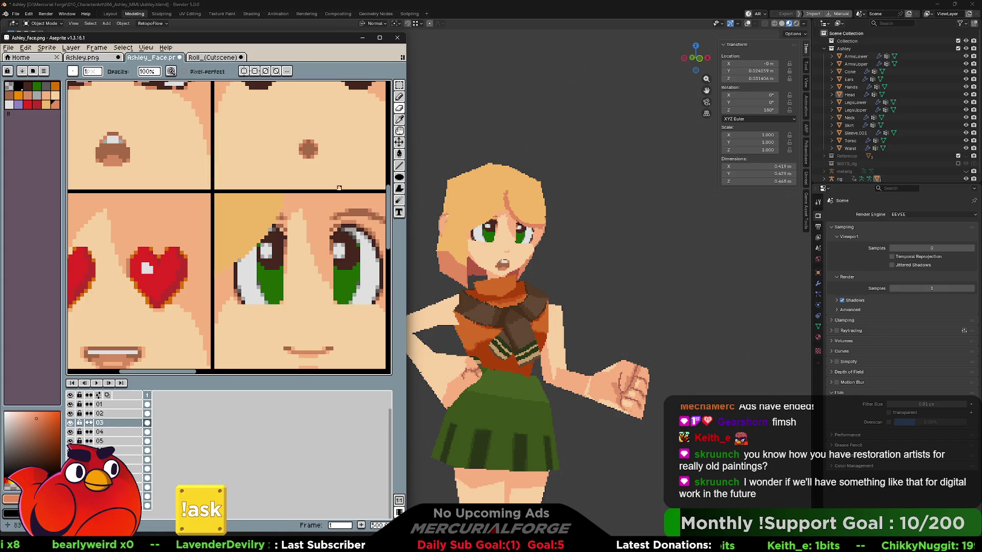
pyautogui.click(400, 97)
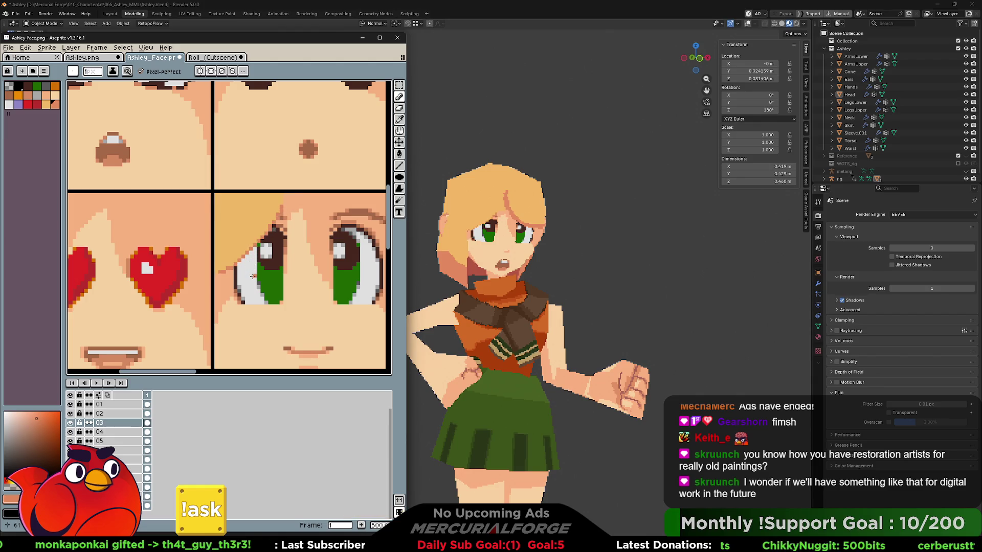
pyautogui.moveTo(279, 209); pyautogui.dragTo(233, 259)
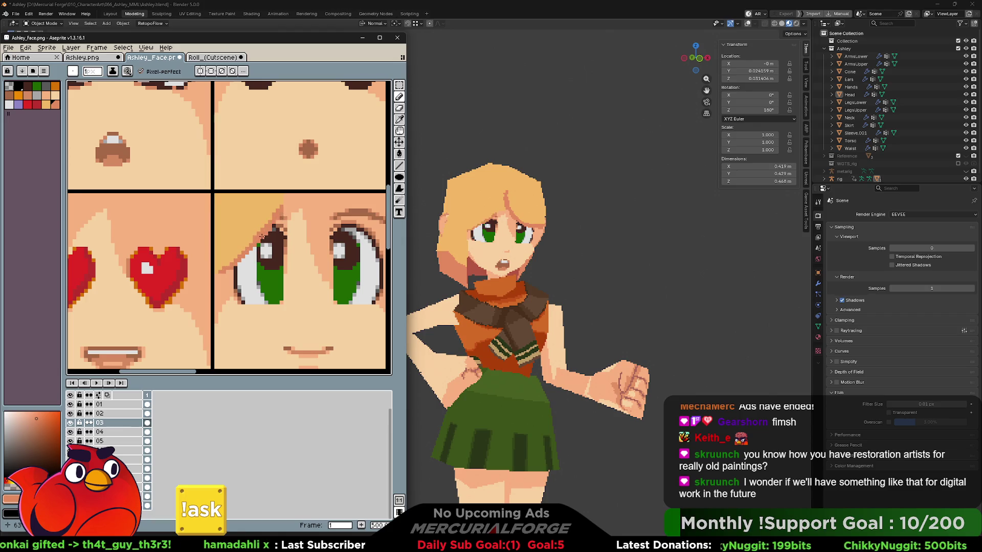
pyautogui.moveTo(282, 204); pyautogui.dragTo(282, 196)
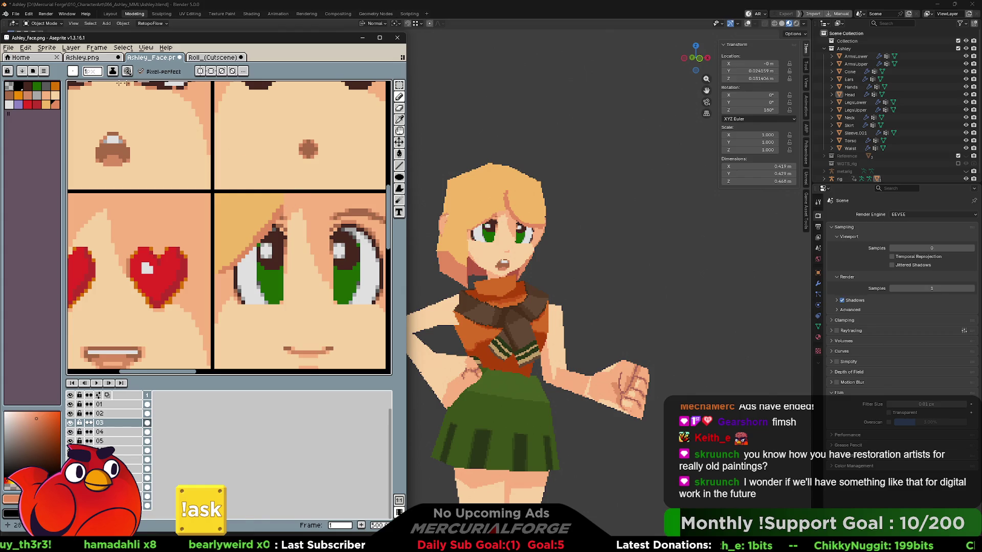
# - Add a short dark stroke along an edge of the Ashley.png texture
pyautogui.click(100, 58)
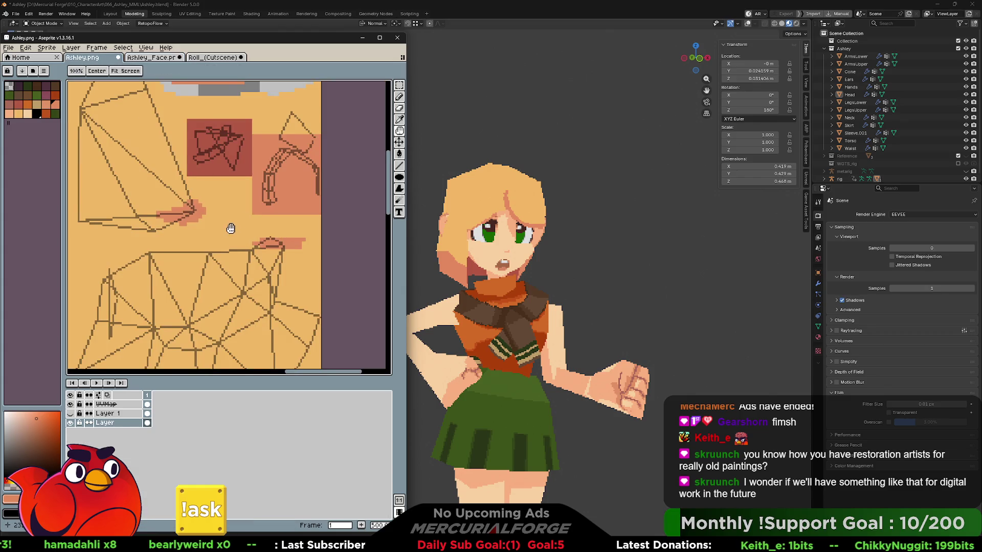
pyautogui.moveTo(230, 225)
pyautogui.mouseDown(button='middle')
pyautogui.moveTo(241, 237)
pyautogui.moveTo(221, 233)
pyautogui.mouseUp(button='middle')
pyautogui.moveTo(264, 241); pyautogui.dragTo(263, 259)
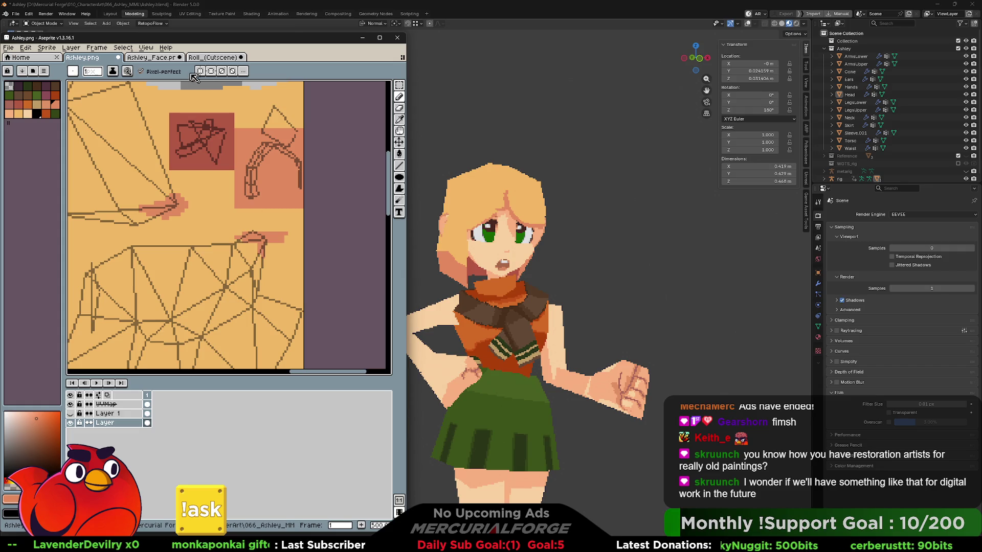
# - Add another dark hair-edge stroke on Ashley_Face, sample hair and skin tones, and show Ashley.png
pyautogui.click(152, 57)
pyautogui.press('i')
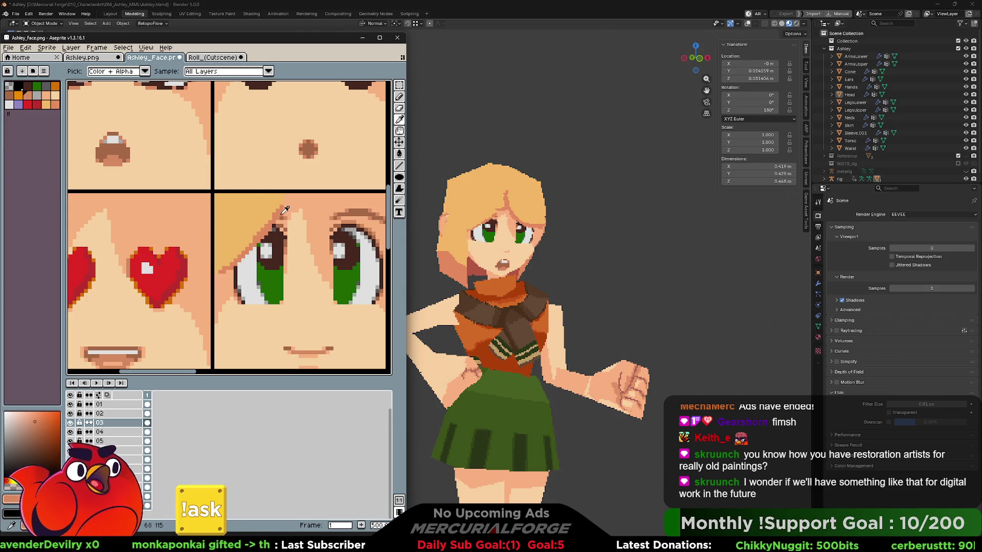
pyautogui.press('b')
pyautogui.moveTo(289, 194); pyautogui.dragTo(284, 207)
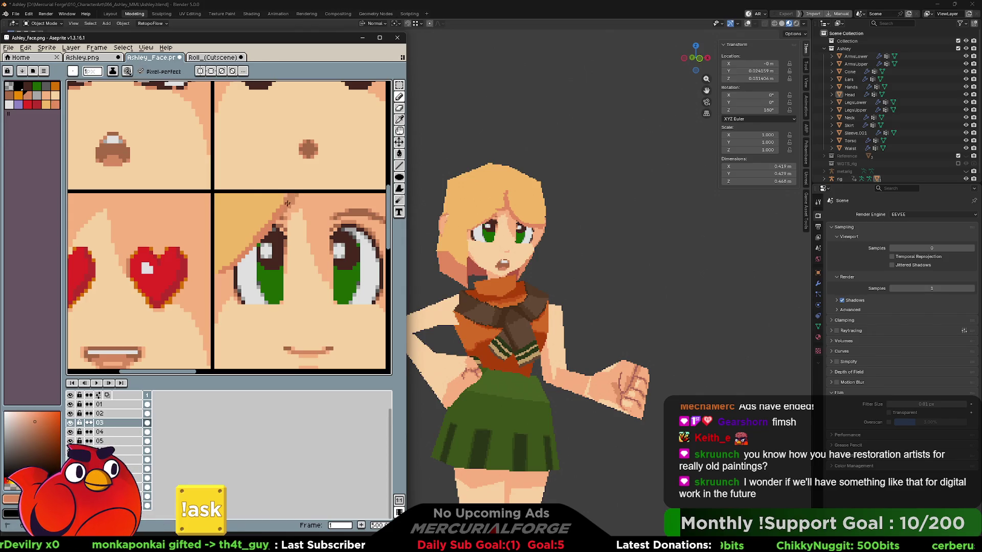
pyautogui.keyDown('alt'); pyautogui.click(286, 200); pyautogui.keyUp('alt')
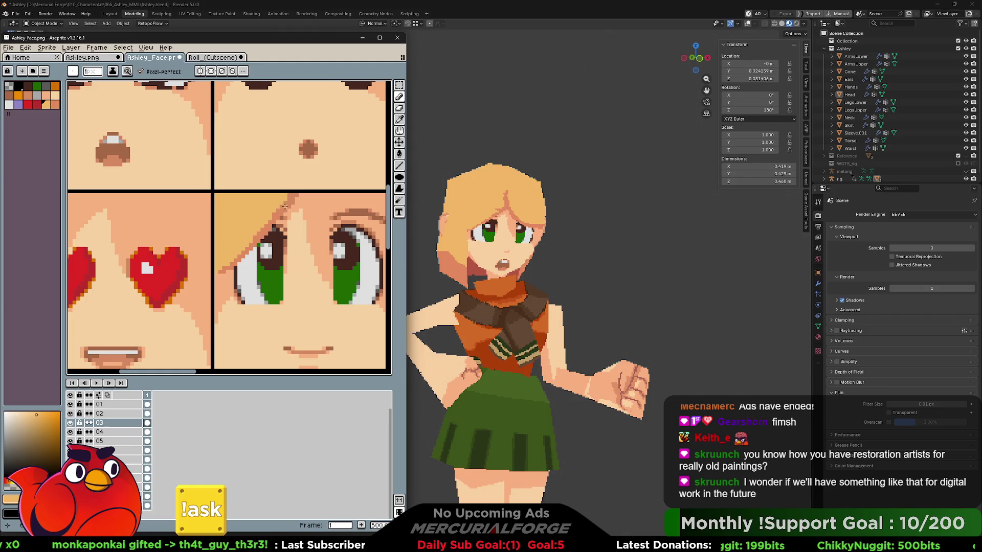
pyautogui.keyDown('alt'); pyautogui.click(285, 201); pyautogui.keyUp('alt')
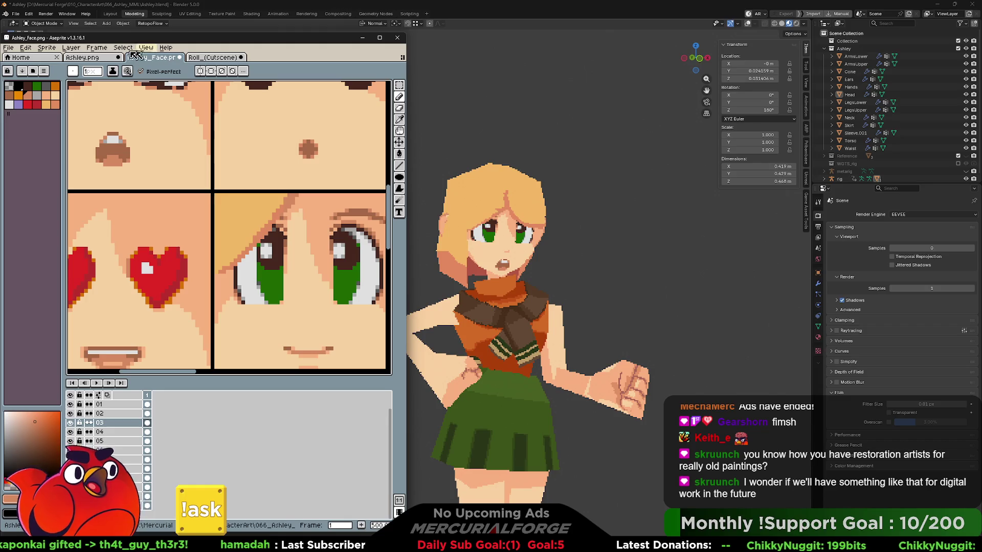
pyautogui.click(104, 59)
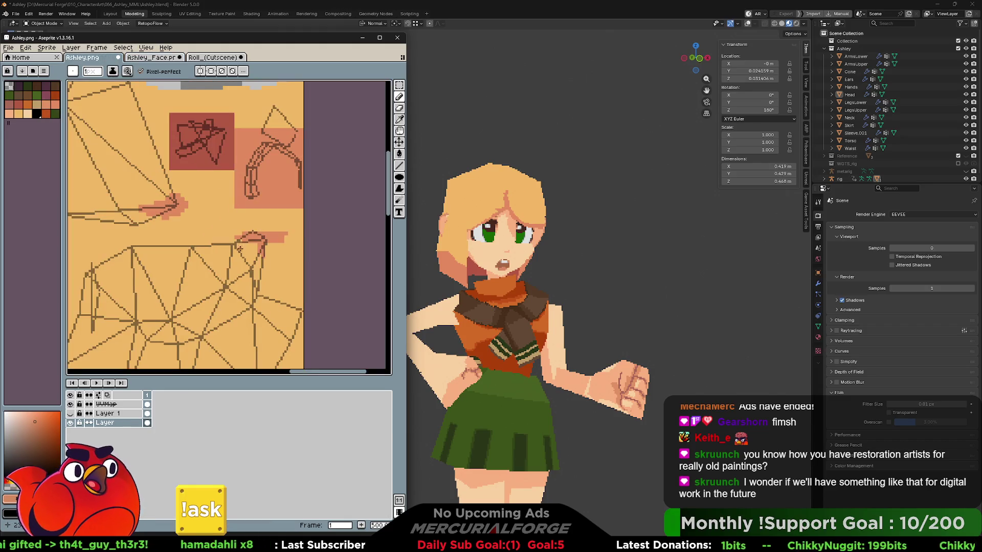